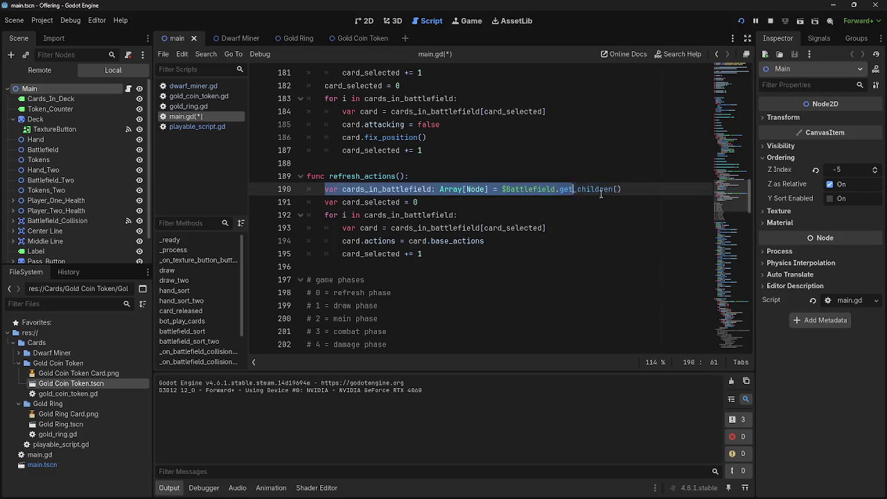
- Review refresh_actions' loop and look up base_actions in gold_coin_token.gd
drag(324, 202, 433, 202)
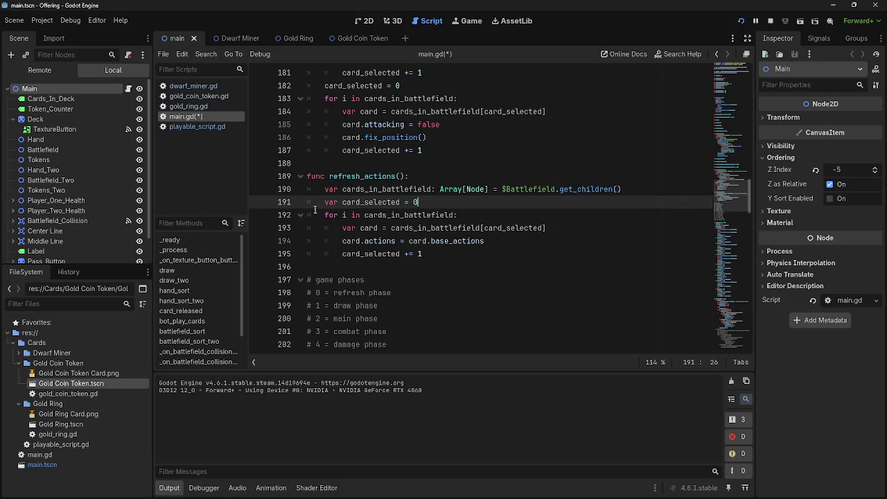
drag(325, 215, 457, 215)
click(457, 214)
click(342, 241)
drag(342, 241, 520, 241)
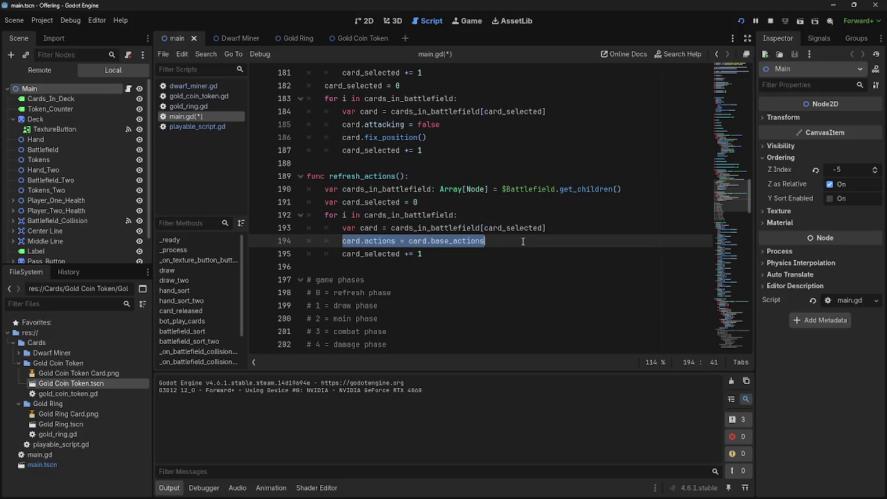
click(520, 241)
double_click(379, 241)
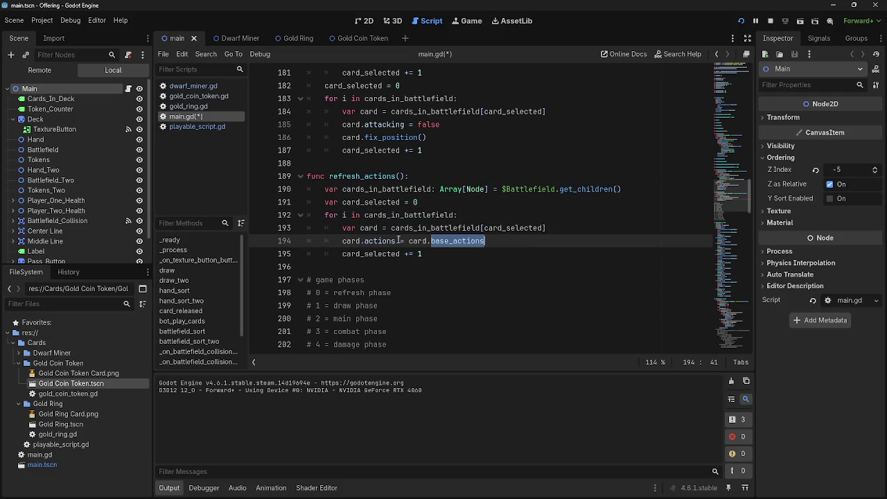
click(198, 96)
click(199, 115)
- Add print(card.actions) and print(card.base_actions) below line 194 in refresh_actions
click(514, 240)
key(Return)
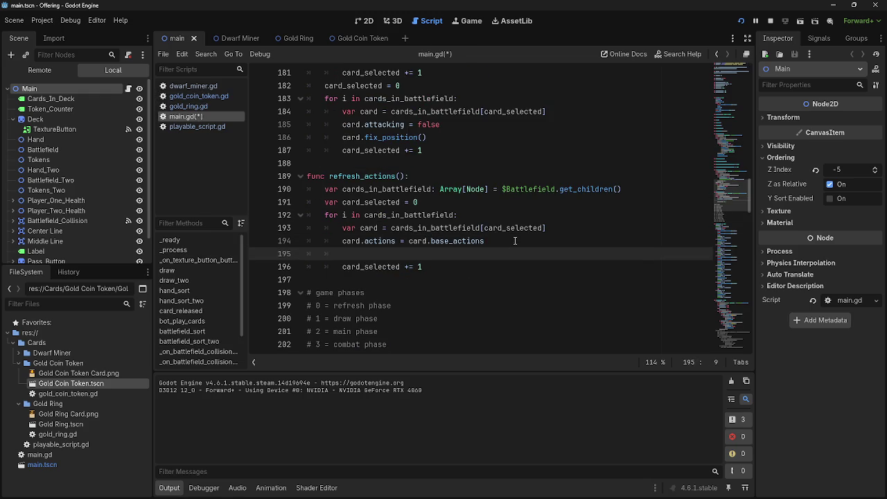
text(print()
text(card)
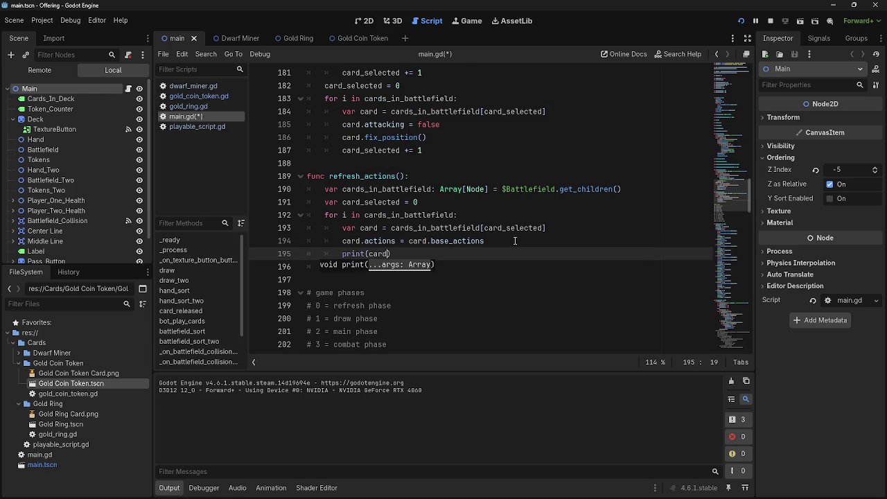
text(.actions)
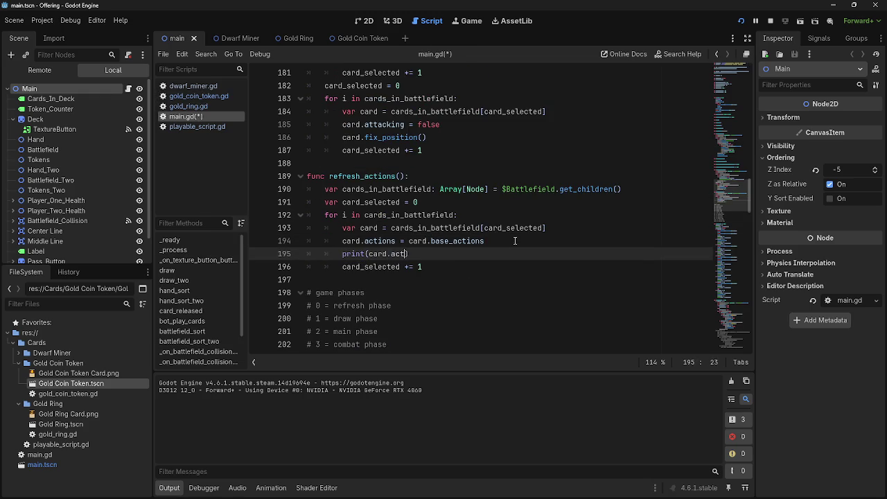
key(End)
key(Return)
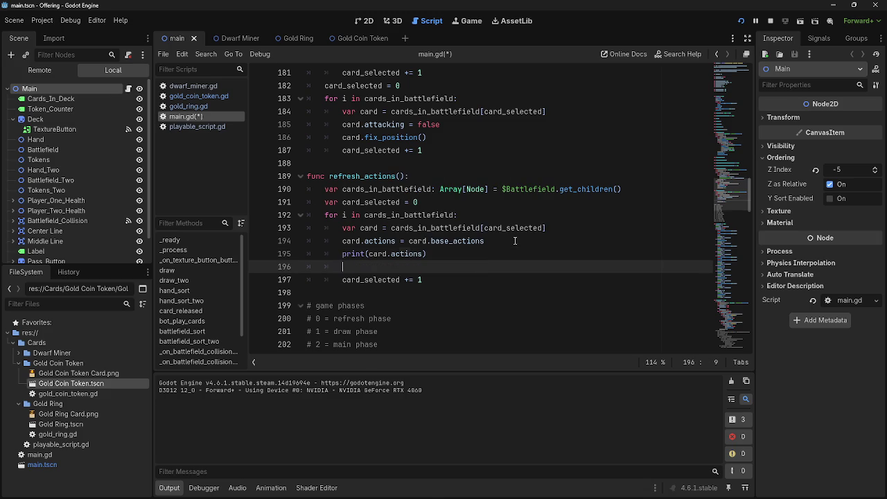
text(rint(card)
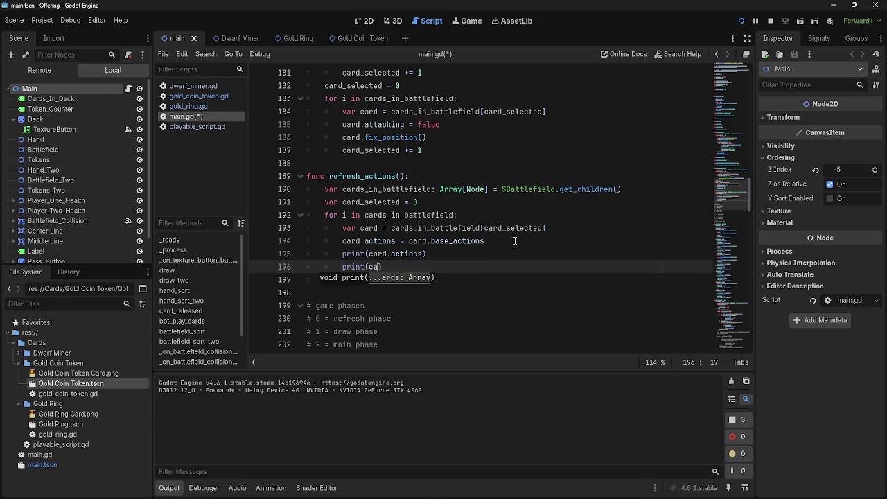
text(.base))
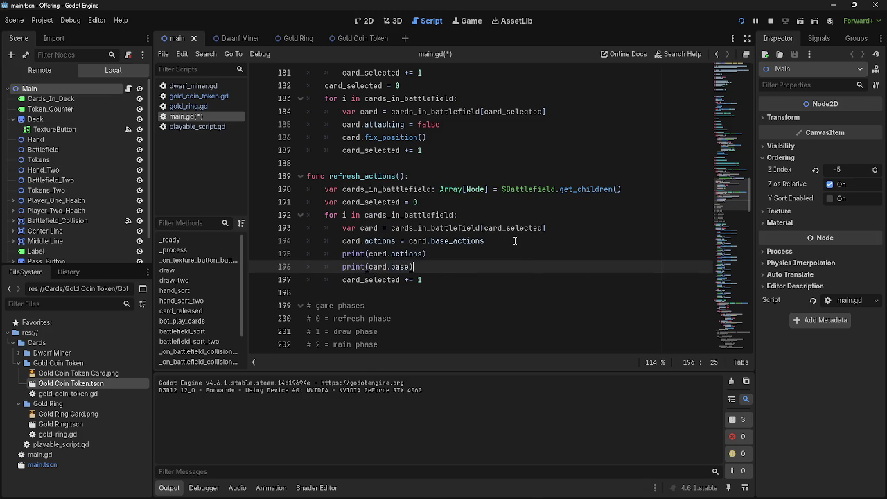
key(BackSpace)
key(BackSpace)
text(tions)
- Stop and re-run the game to playtest, then return to the editor
click(765, 23)
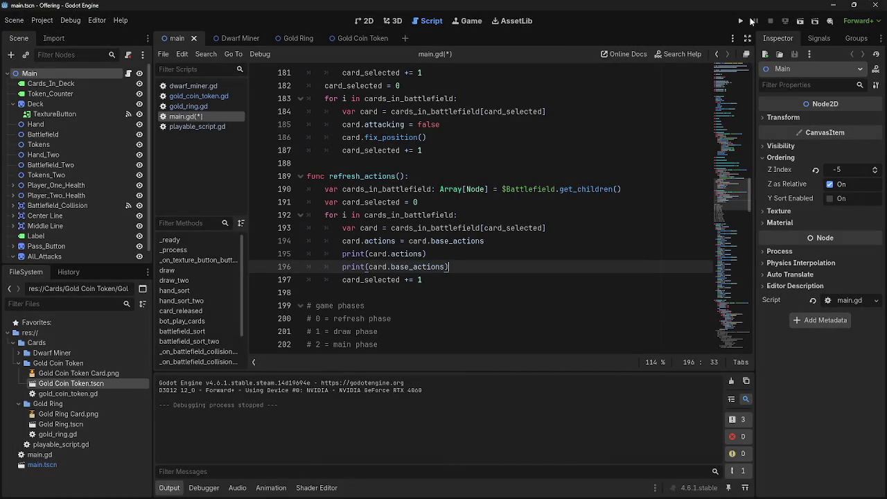
click(740, 22)
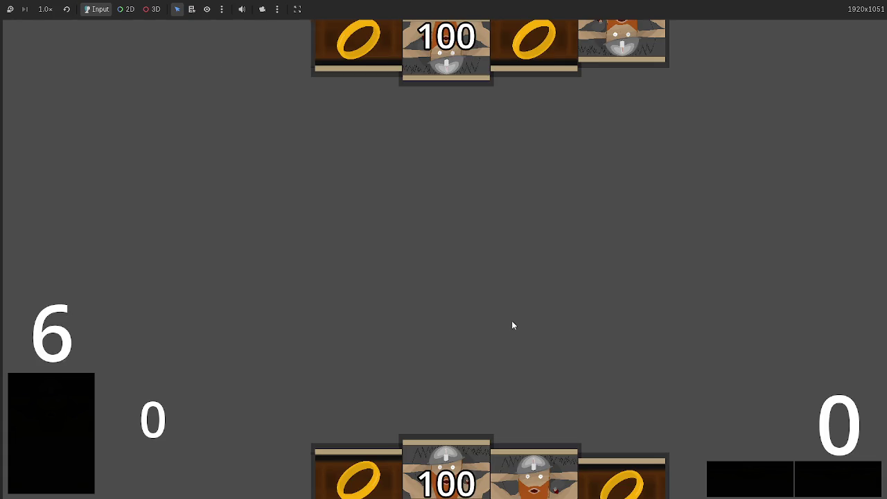
key(alt+Tab)
key(alt+Tab)
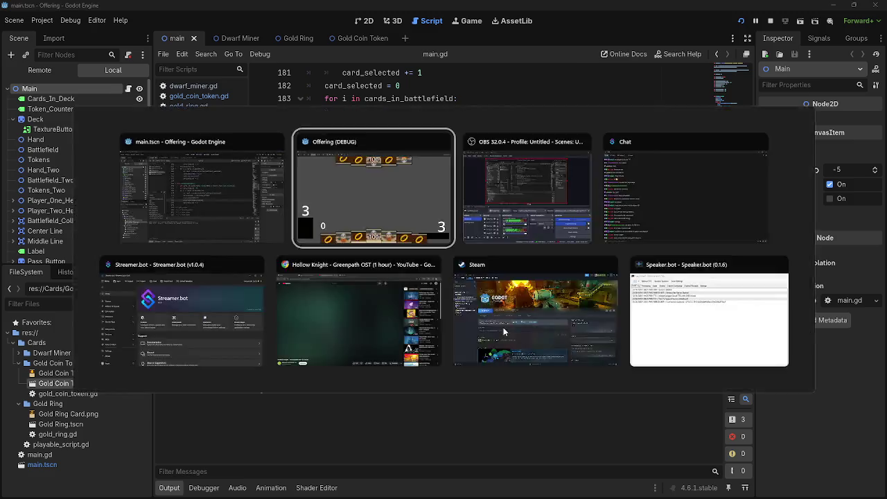
key(alt+Tab)
scroll(357, 248, down, 10)
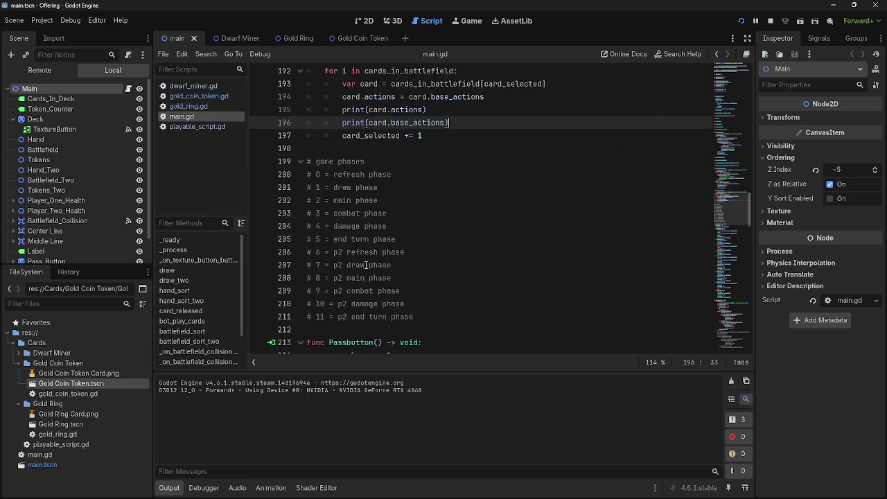
click(327, 150)
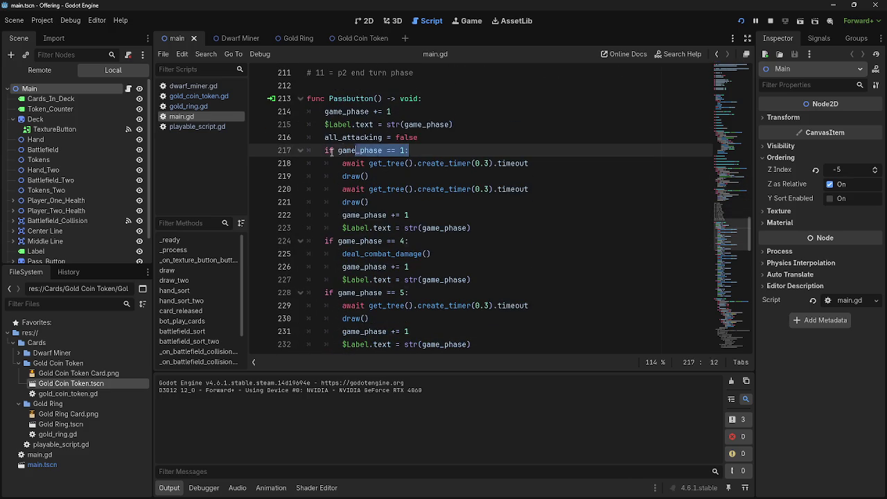
click(482, 225)
drag(482, 226, 324, 137)
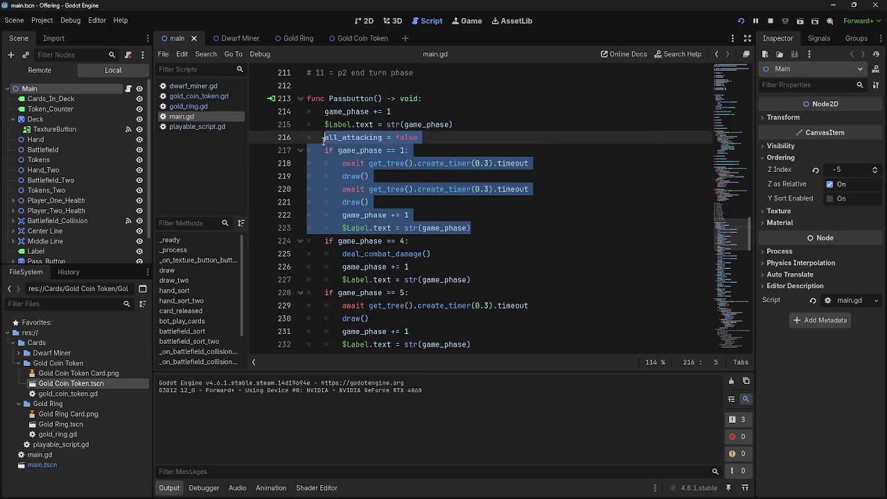
click(447, 177)
scroll(485, 221, up, 1)
scroll(500, 232, up, 20)
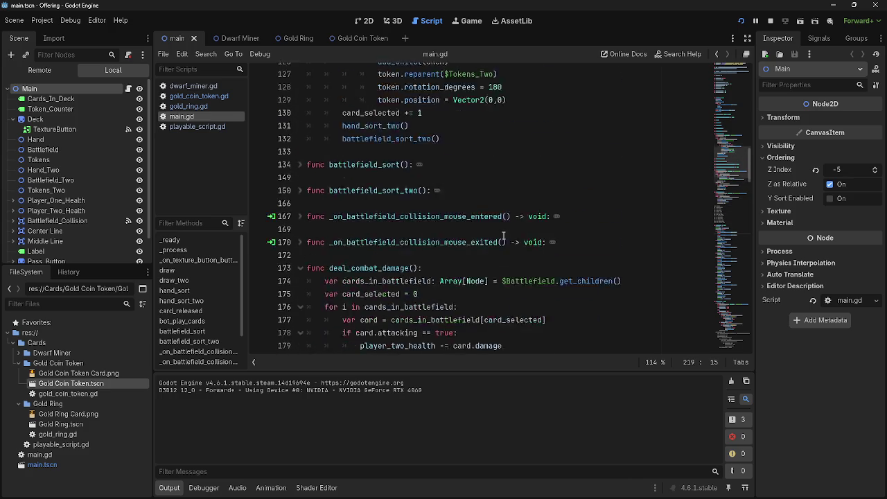
scroll(504, 236, up, 3)
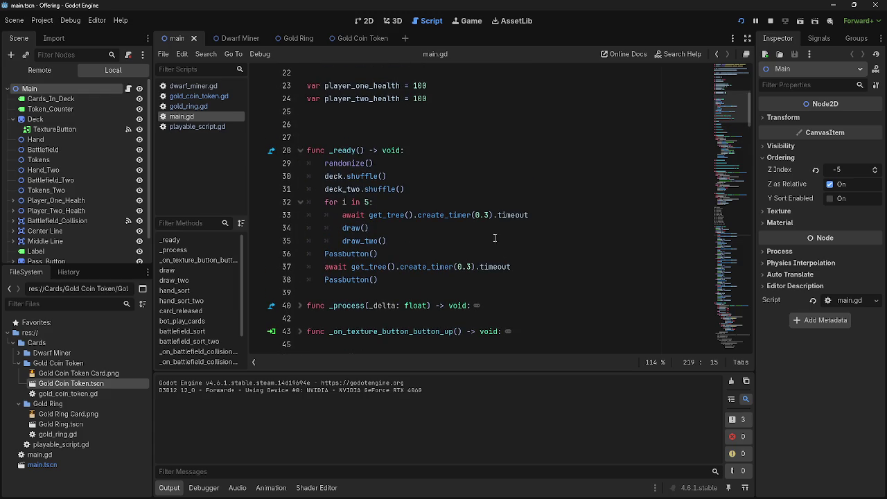
mouse_move(411, 241)
mouse_down()
mouse_move(321, 230)
mouse_move(315, 218)
mouse_up()
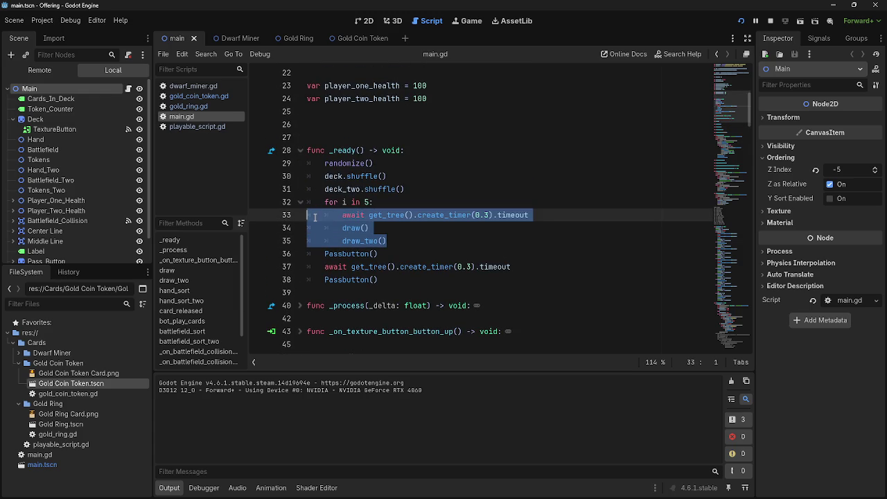
click(460, 251)
scroll(460, 251, down, 20)
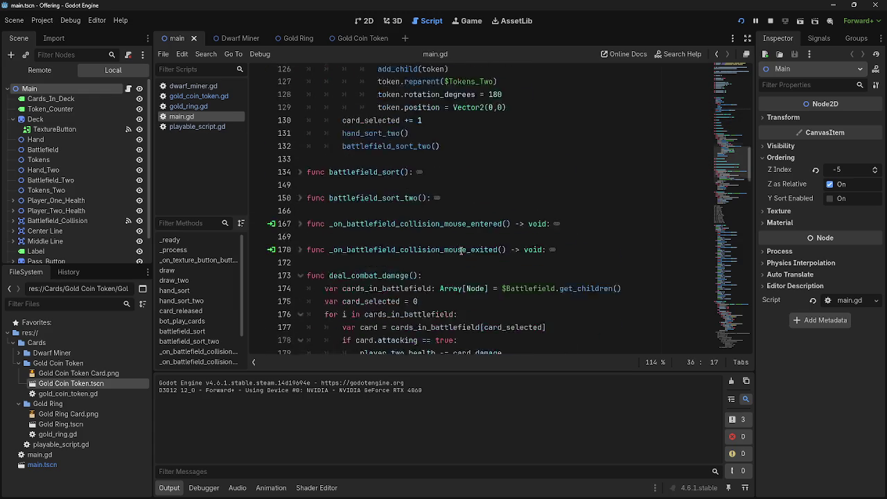
scroll(460, 250, down, 7)
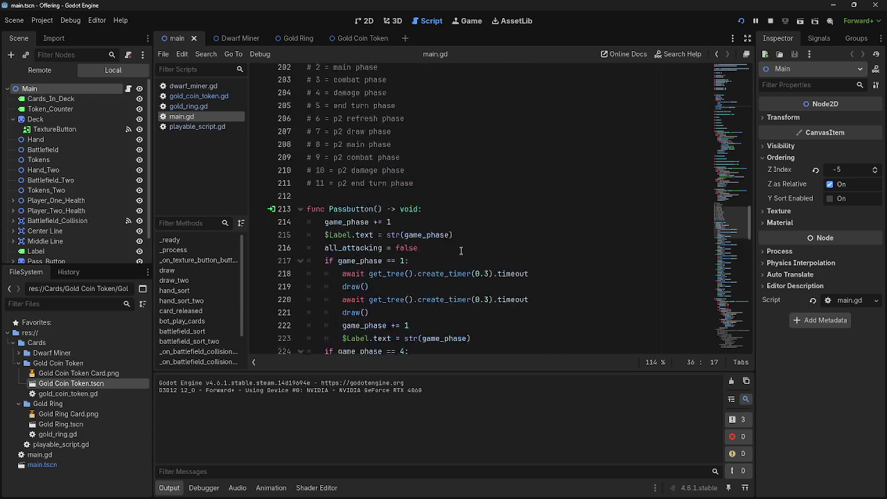
scroll(460, 250, down, 3)
scroll(445, 238, up, 2)
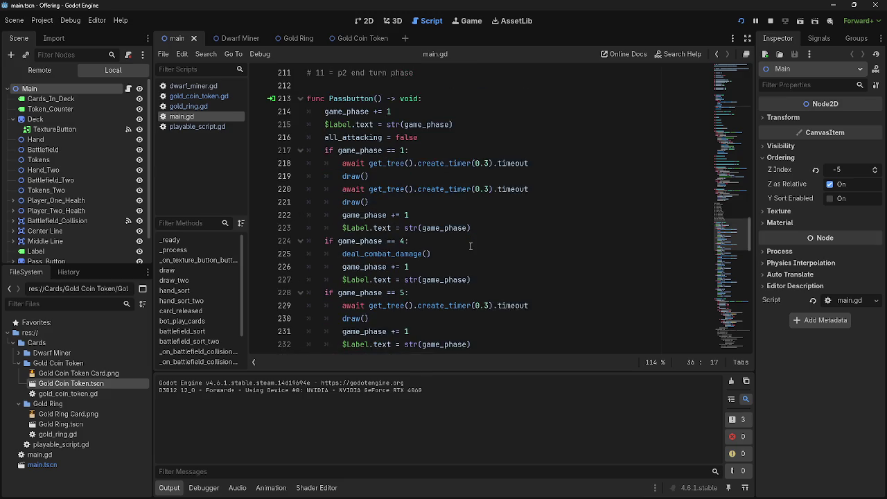
scroll(469, 245, down, 17)
scroll(470, 245, down, 1)
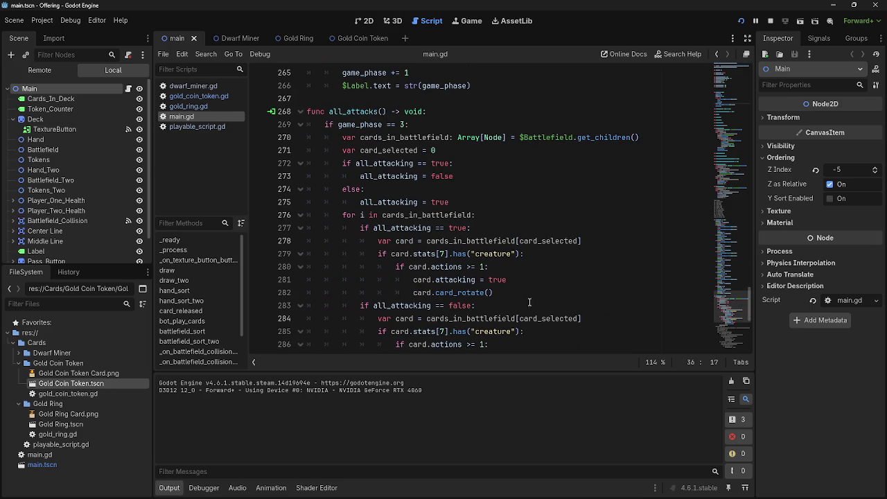
click(417, 189)
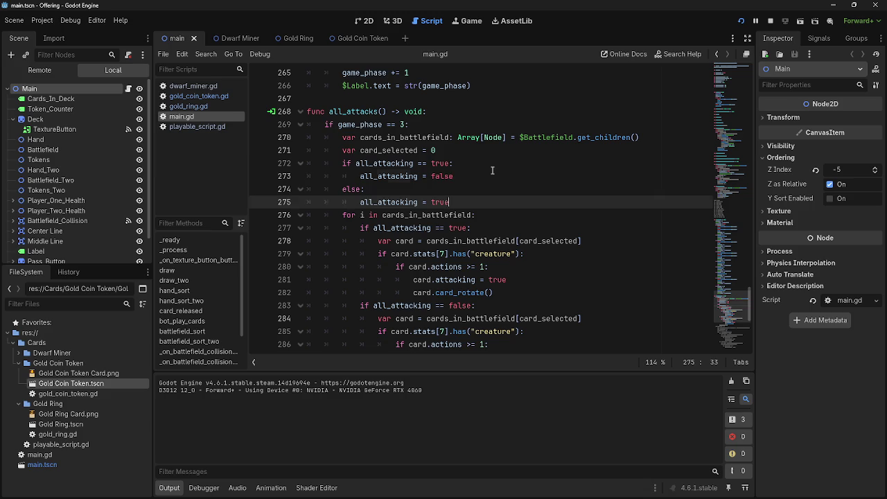
scroll(495, 216, up, 1)
scroll(495, 216, up, 5)
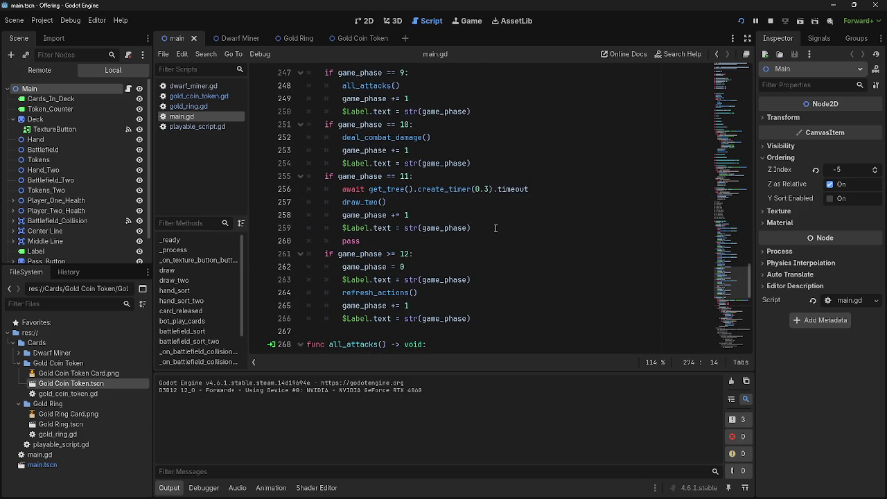
scroll(496, 227, up, 10)
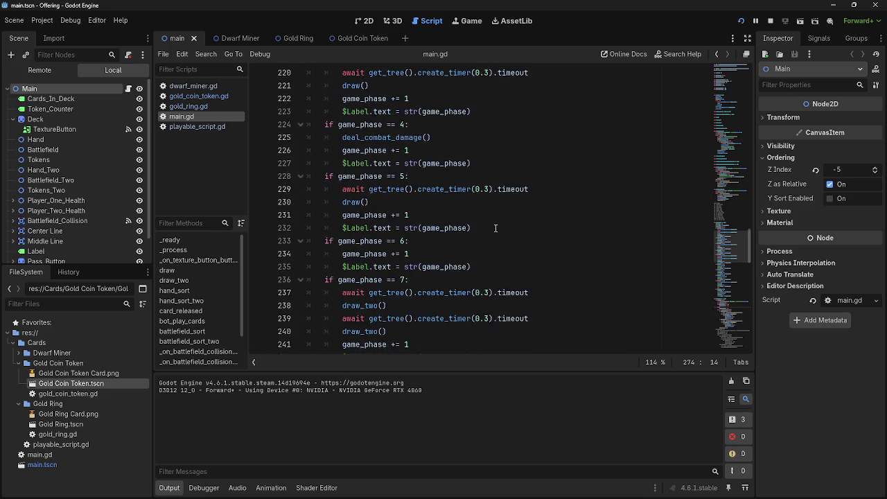
scroll(496, 228, up, 2)
mouse_move(496, 228)
mouse_down()
mouse_move(499, 218)
mouse_move(320, 164)
mouse_up()
click(509, 231)
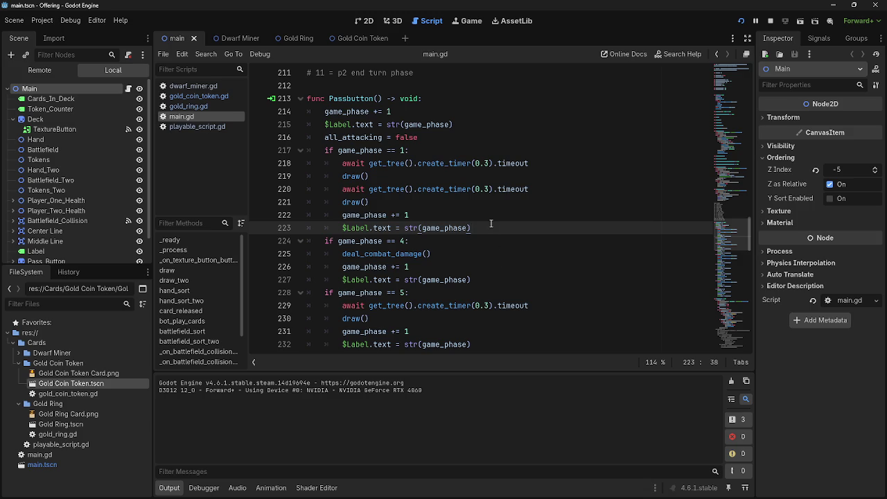
scroll(490, 224, down, 3)
key(ctrl+z)
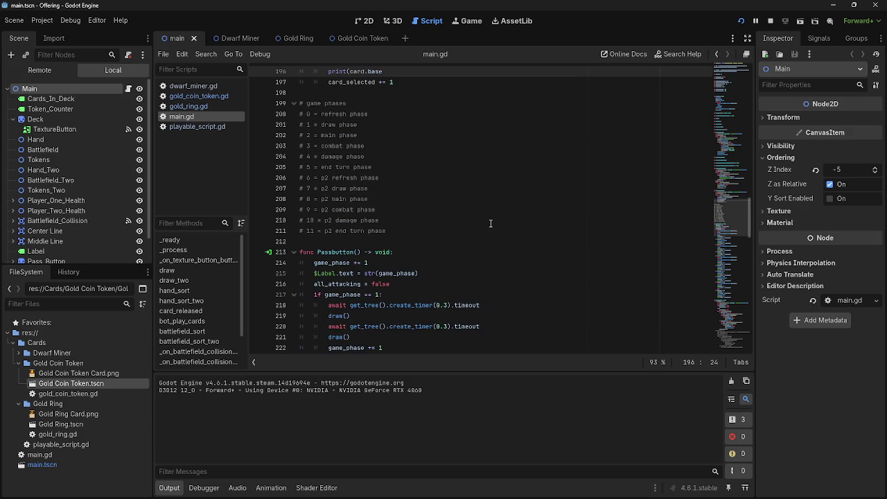
key(ctrl+z)
scroll(491, 223, up, 3)
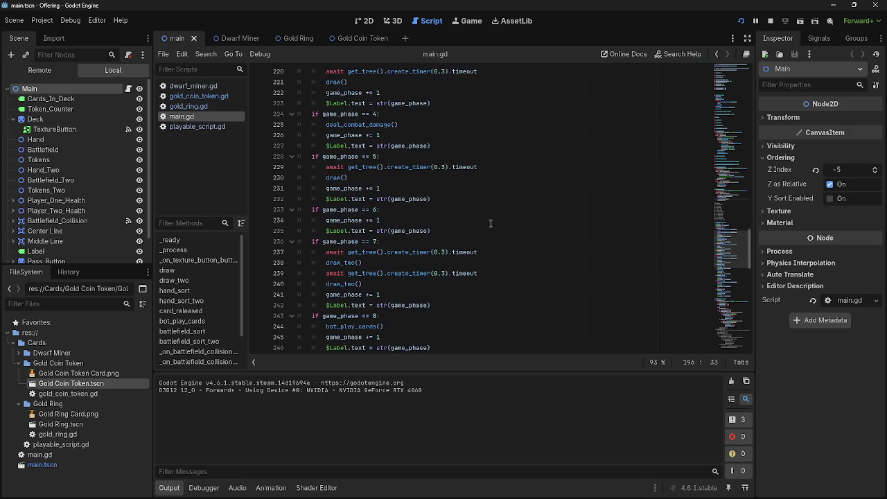
scroll(491, 223, up, 2)
scroll(491, 223, down, 7)
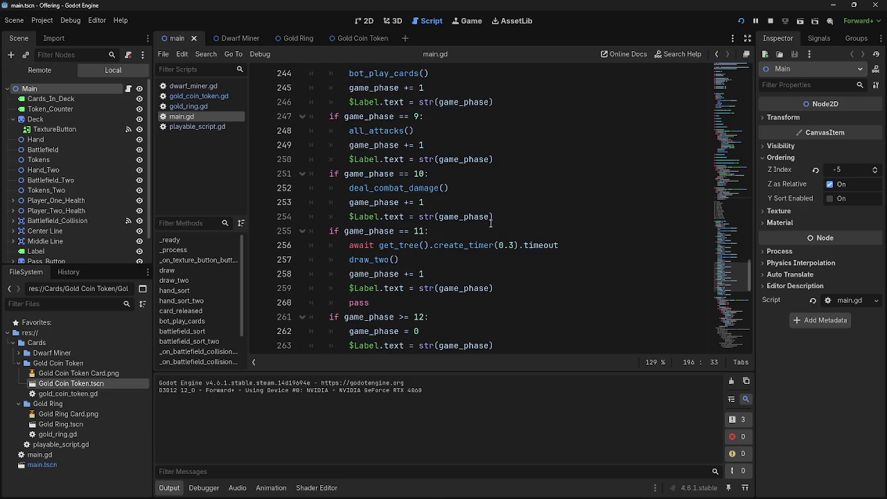
scroll(490, 225, up, 6)
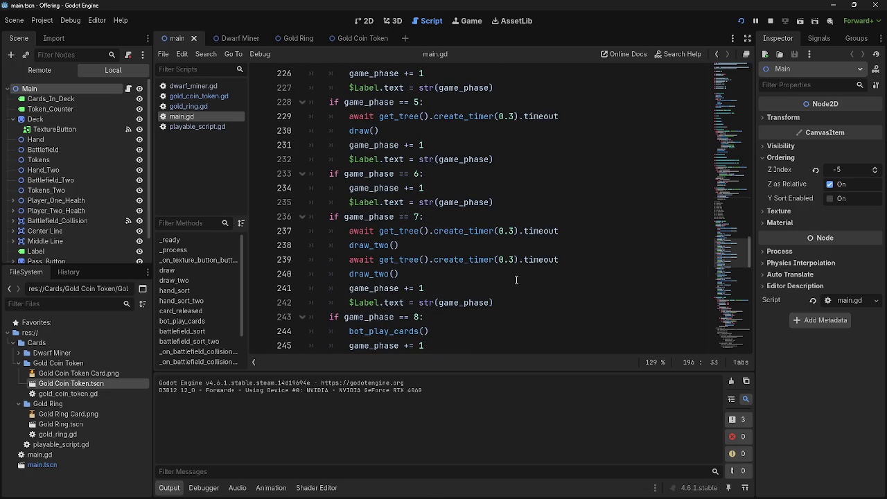
scroll(516, 280, down, 1)
scroll(503, 291, up, 5)
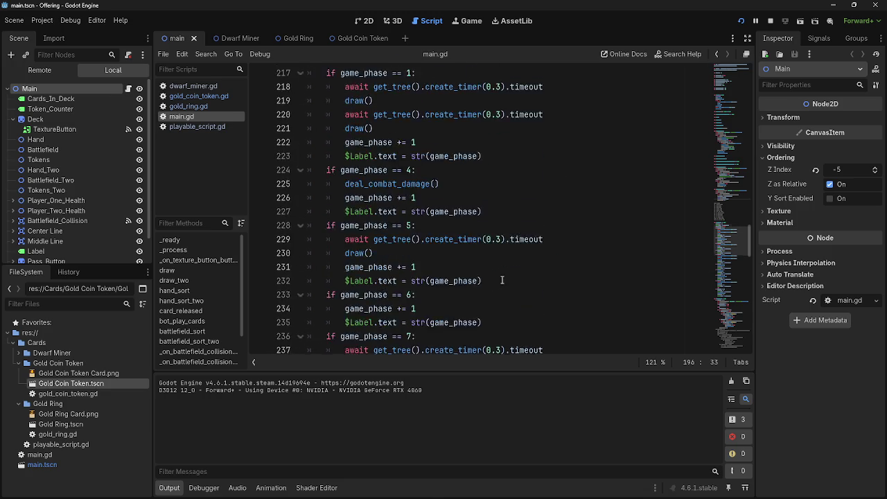
- Move the phase-1 two-card draw lines into the game_phase >= 12 reset block
drag(494, 241, 307, 173)
mouse_move(361, 194)
mouse_down()
mouse_move(379, 211)
mouse_move(471, 203)
mouse_move(442, 221)
mouse_up()
scroll(466, 206, down, 10)
scroll(543, 249, down, 3)
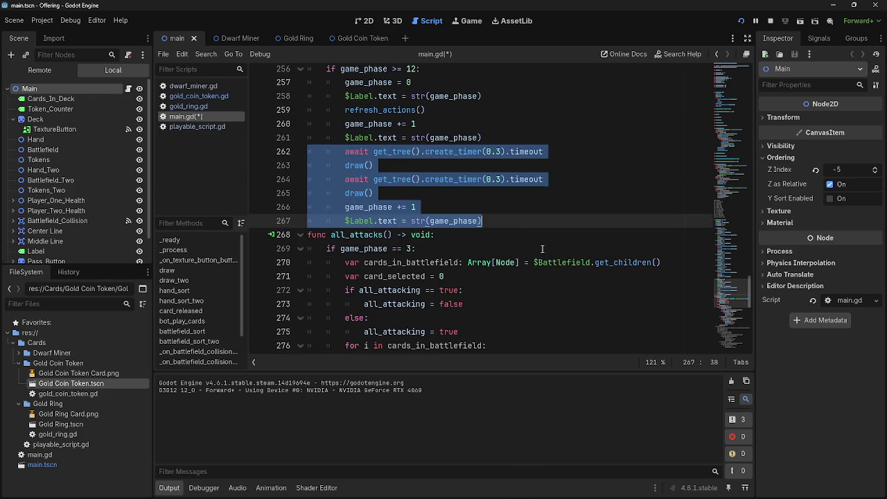
click(537, 227)
key(Return)
key(BackSpace)
- Delete the now-empty 'if game_phase == 1:' check and its blank line
scroll(541, 242, up, 10)
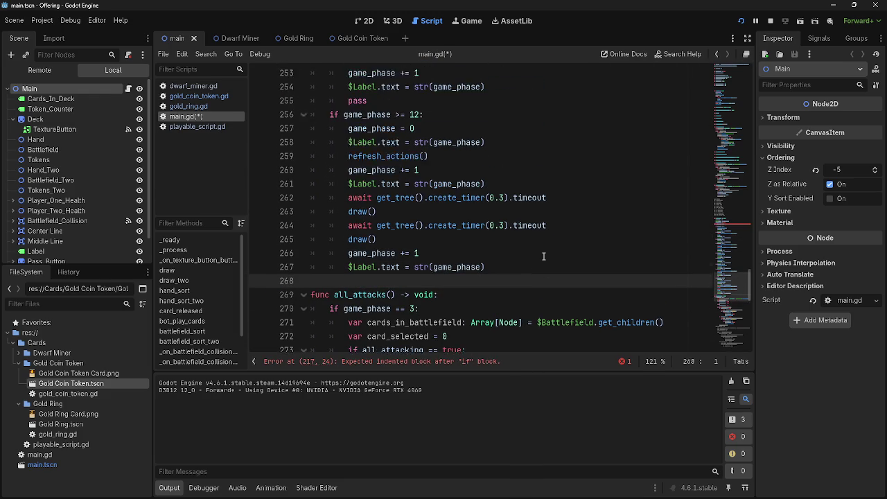
scroll(545, 255, up, 4)
click(465, 218)
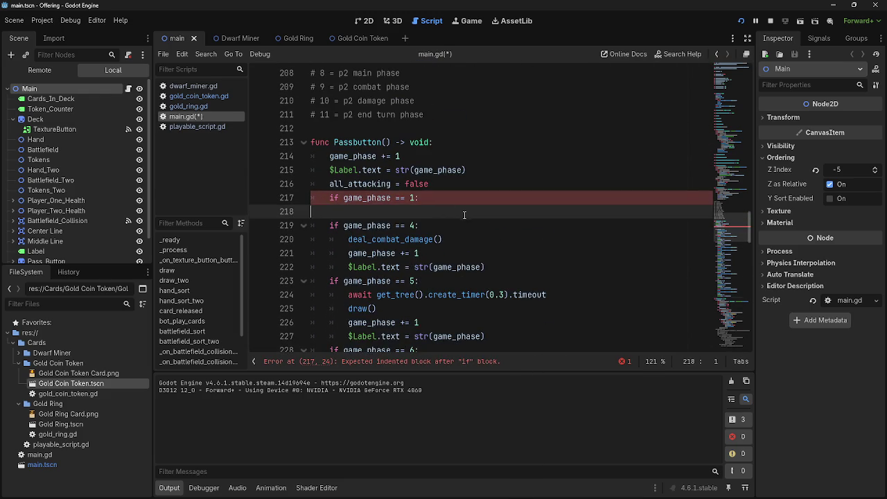
key(shift+Up)
key(BackSpace)
key(BackSpace)
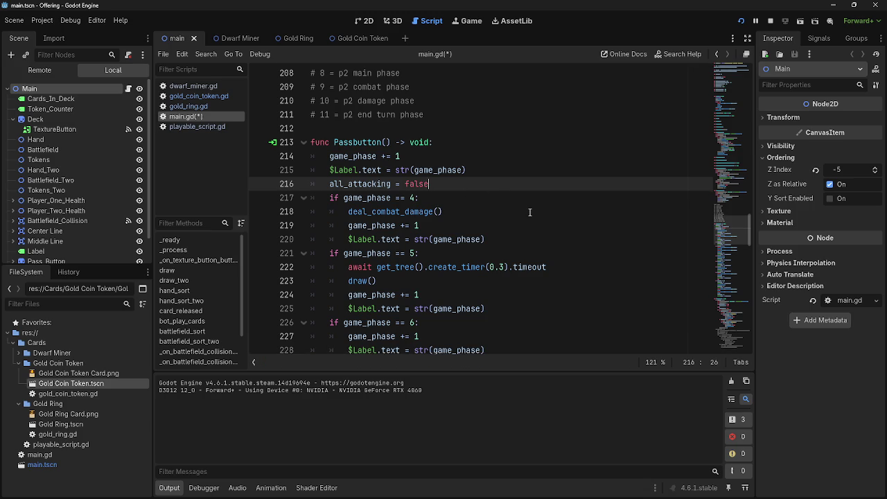
- Review the all_attacking = false line in Passbutton and stop the running game
scroll(529, 212, down, 2)
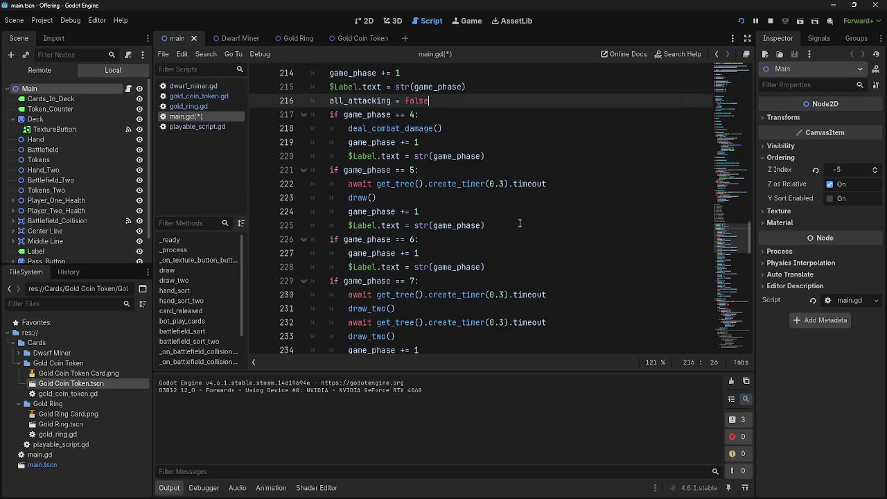
scroll(527, 230, up, 2)
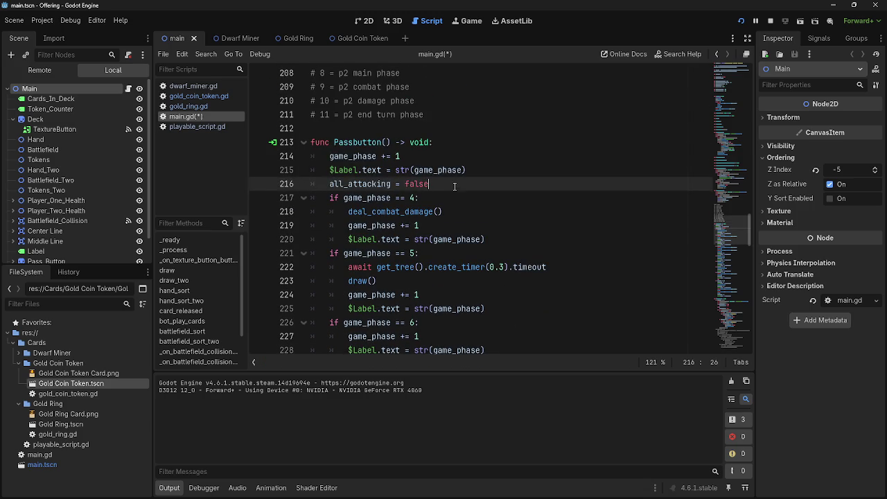
drag(451, 184, 313, 182)
click(452, 184)
scroll(452, 187, down, 8)
scroll(453, 187, up, 6)
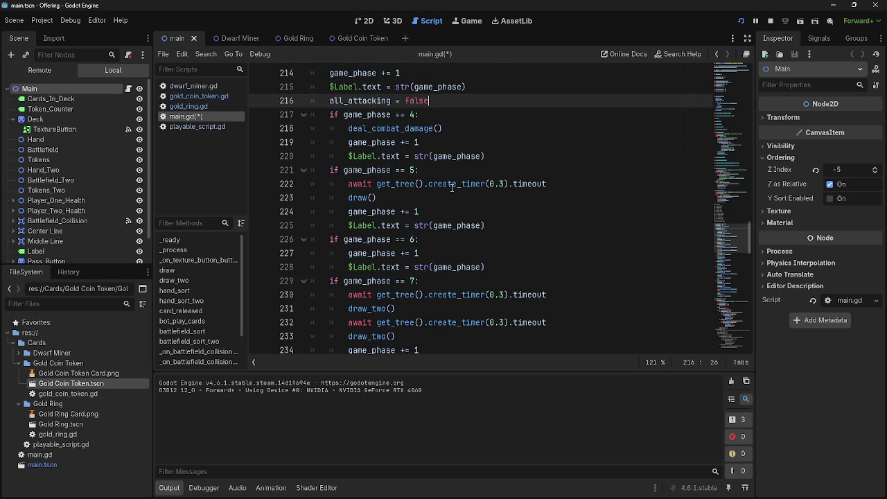
scroll(457, 194, up, 7)
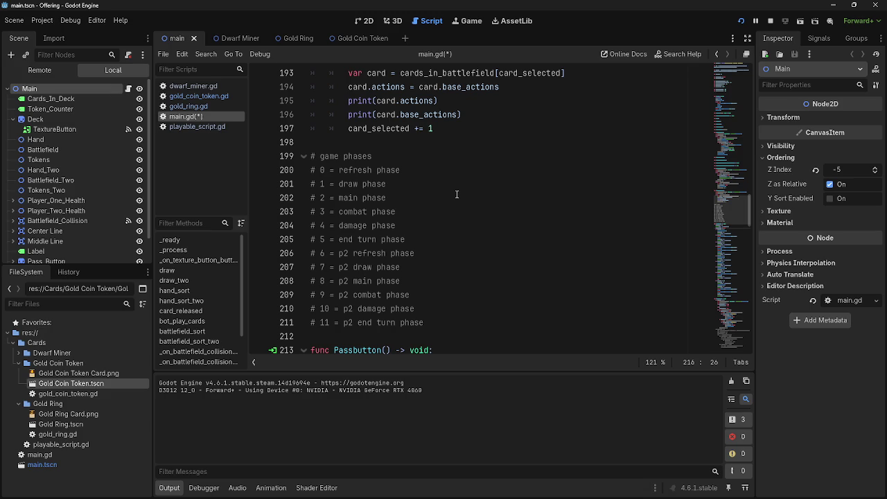
scroll(458, 197, down, 6)
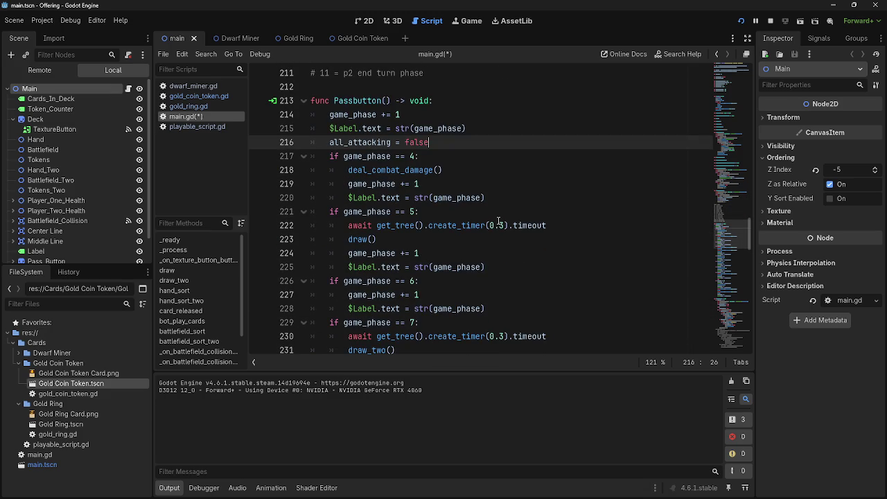
scroll(498, 221, up, 3)
scroll(489, 197, down, 3)
scroll(445, 139, up, 3)
click(768, 21)
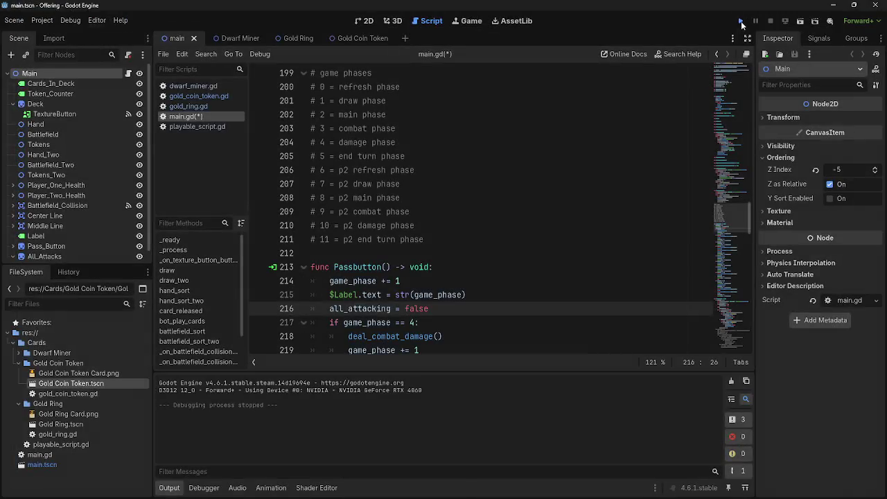
- Run Offering, play the middle hand card, pass the turn, and glance at the editor output
click(740, 21)
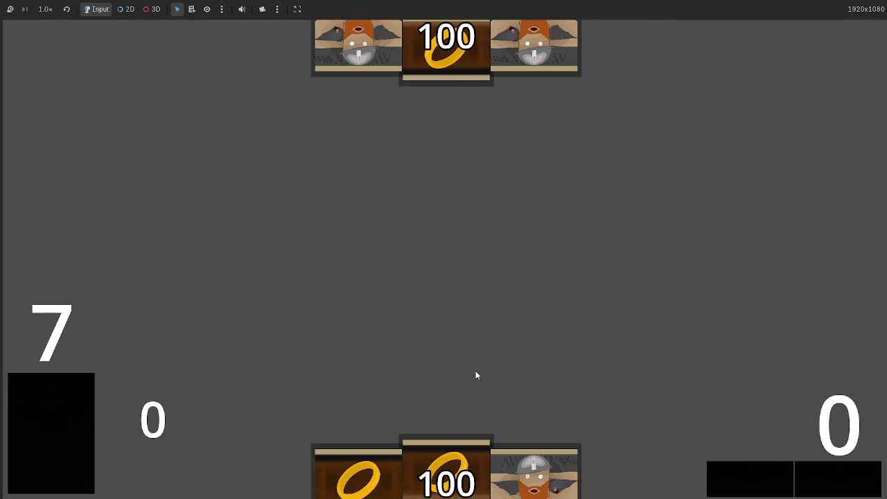
drag(449, 441, 450, 255)
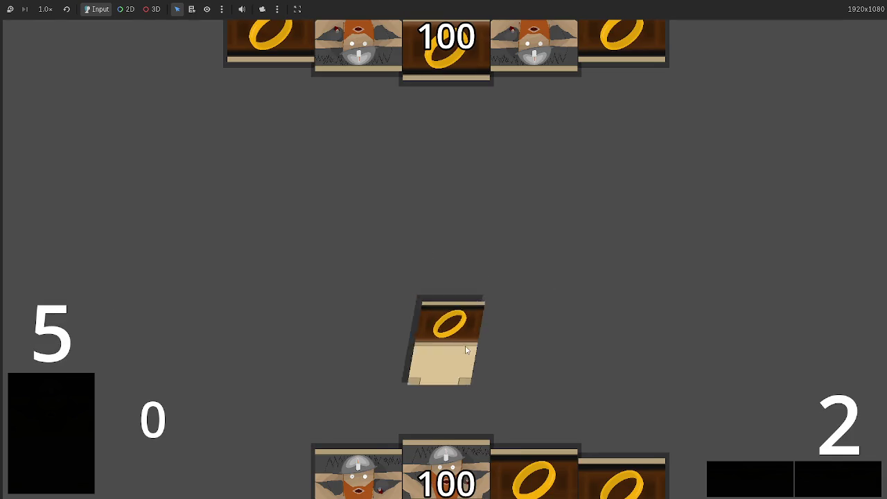
click(824, 460)
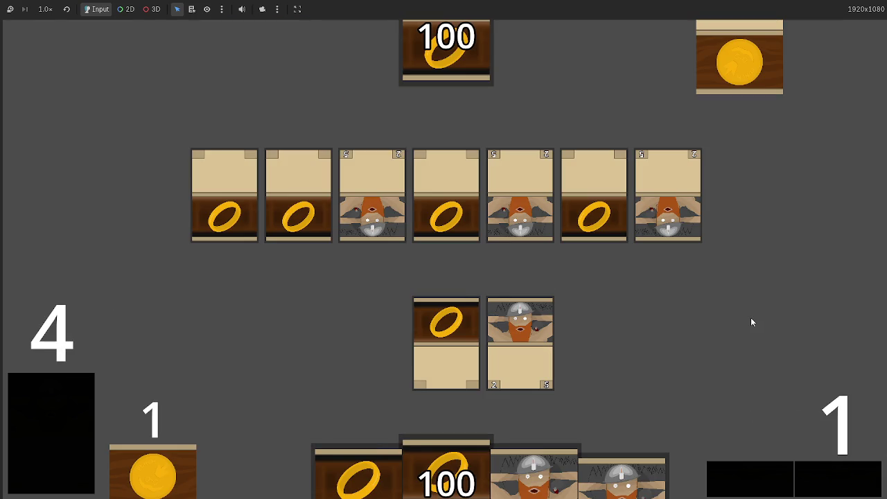
key(alt+Tab)
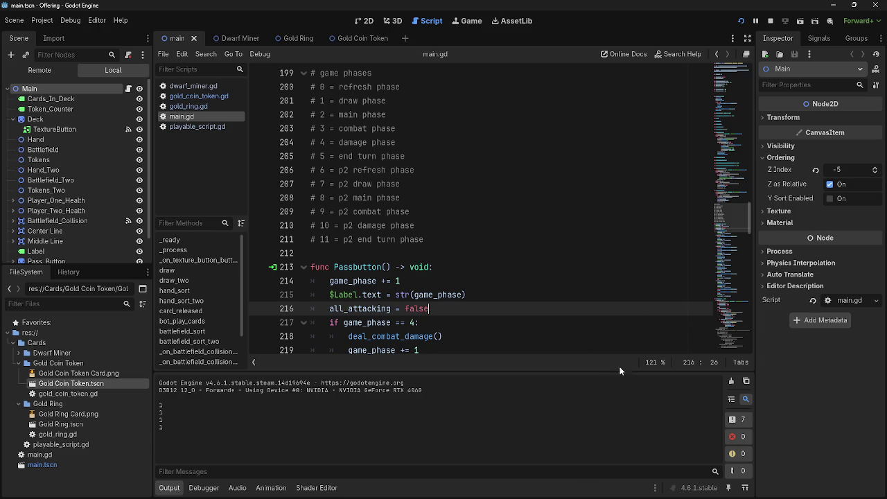
key(alt+Tab)
key(alt+Tab)
key(alt+Tab)
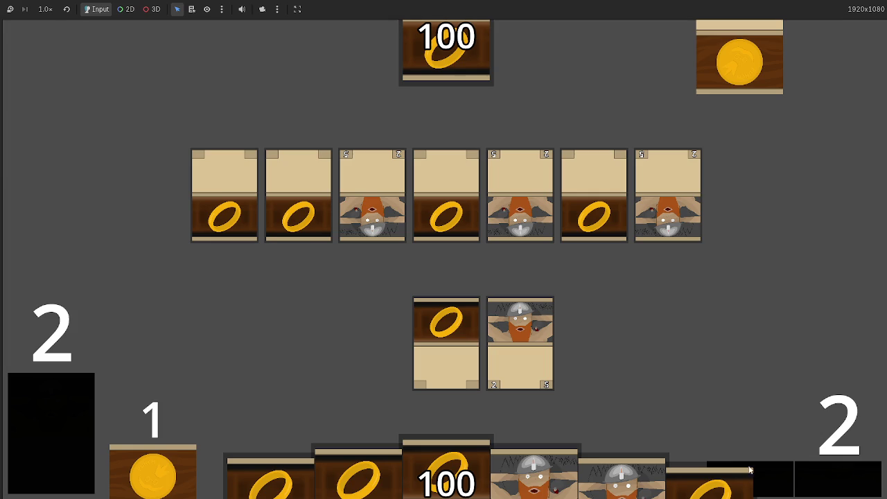
key(alt+Tab)
- Fold Passbutton and delete the two print lines from refresh_actions
scroll(416, 207, down, 3)
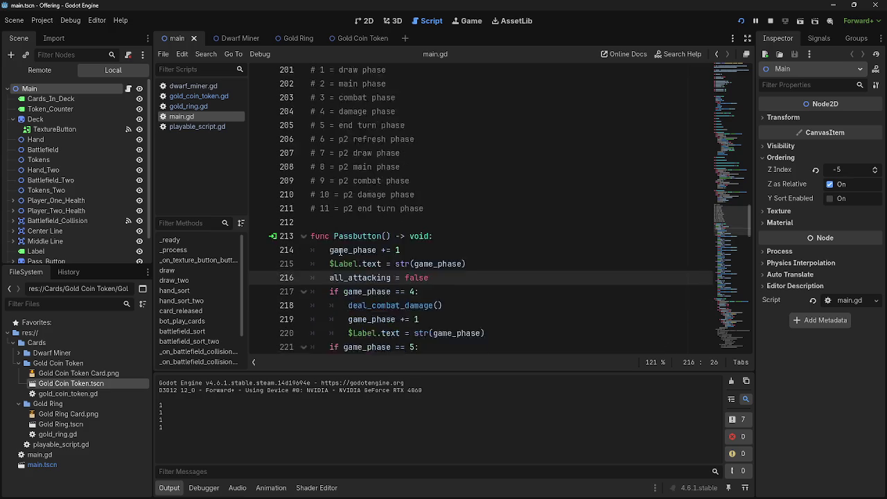
click(291, 148)
scroll(474, 284, up, 9)
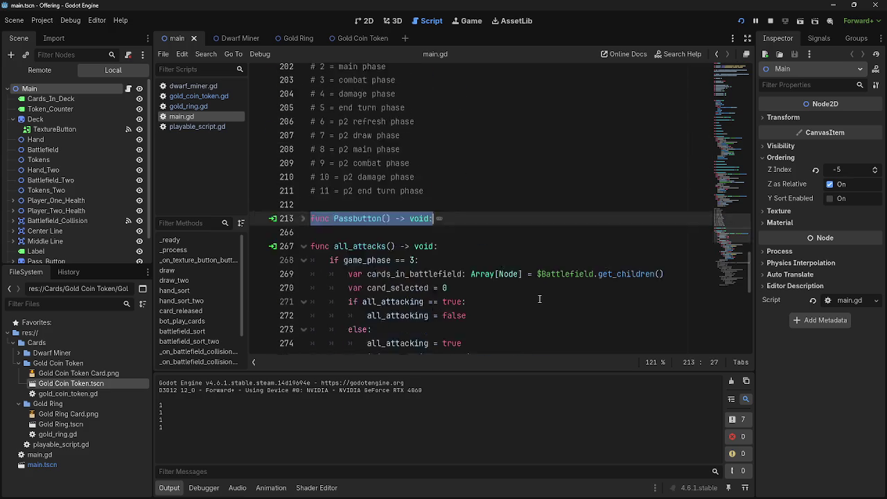
drag(474, 284, 312, 267)
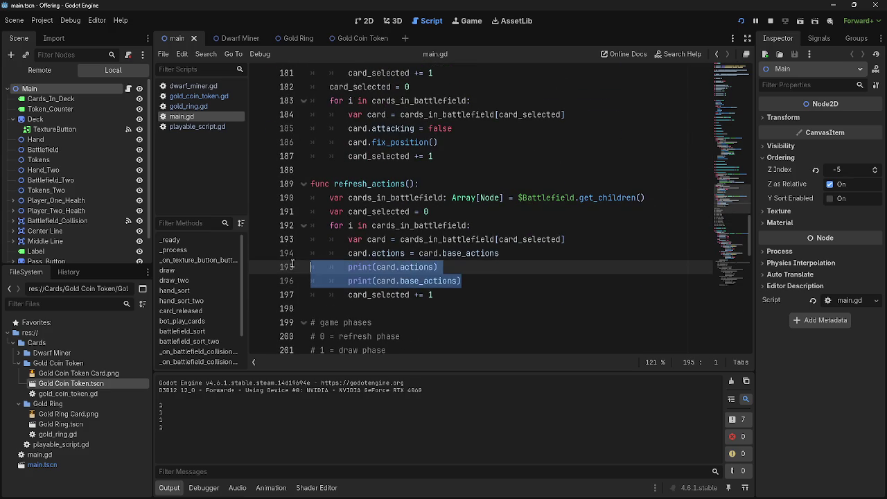
key(BackSpace)
key(BackSpace)
click(533, 273)
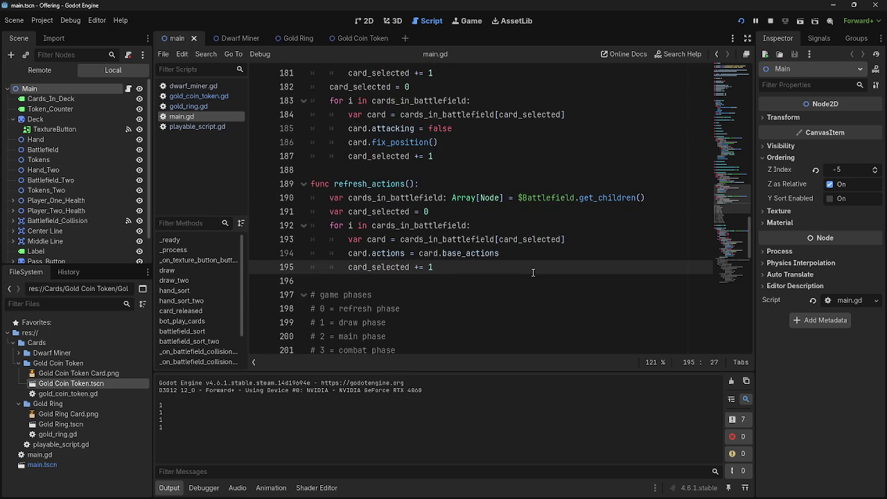
- Look over the 'if game_phase == 3' check and relaunch the game
scroll(533, 273, down, 20)
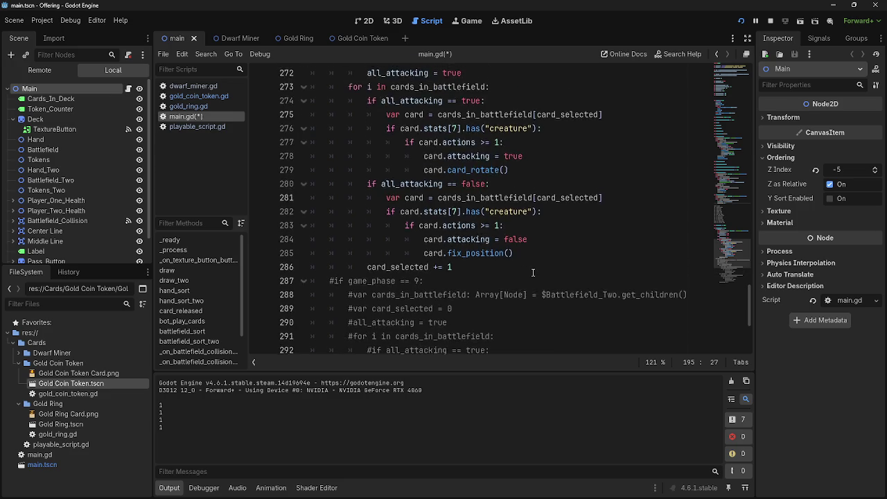
scroll(533, 272, up, 2)
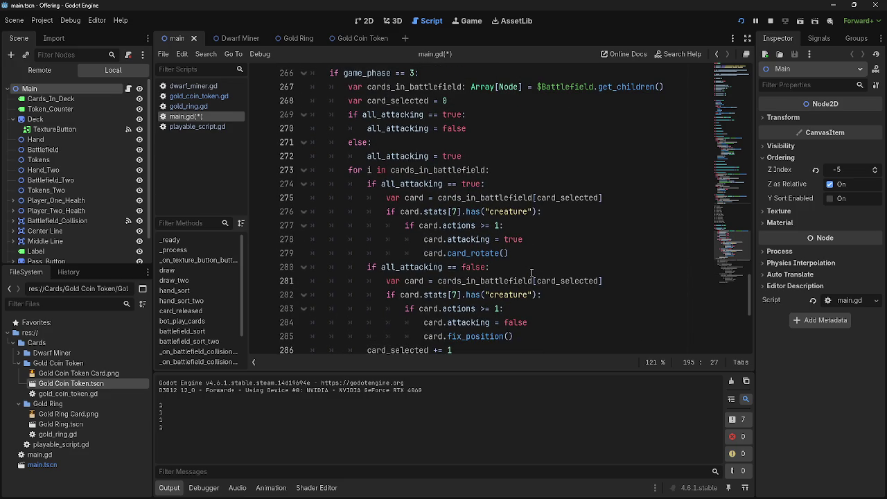
scroll(531, 272, up, 2)
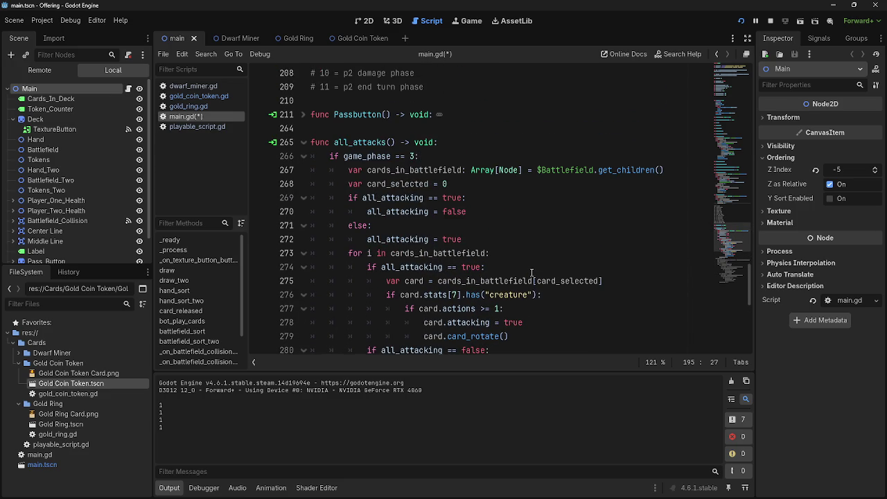
click(326, 158)
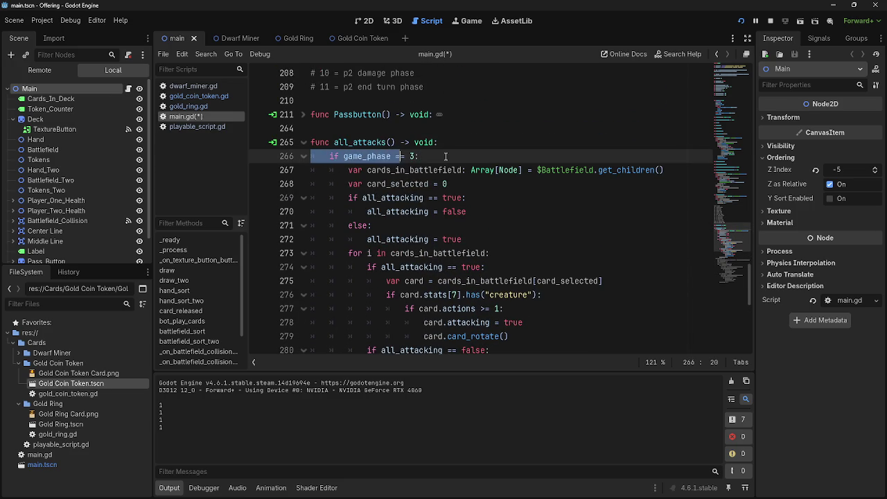
click(443, 156)
click(776, 21)
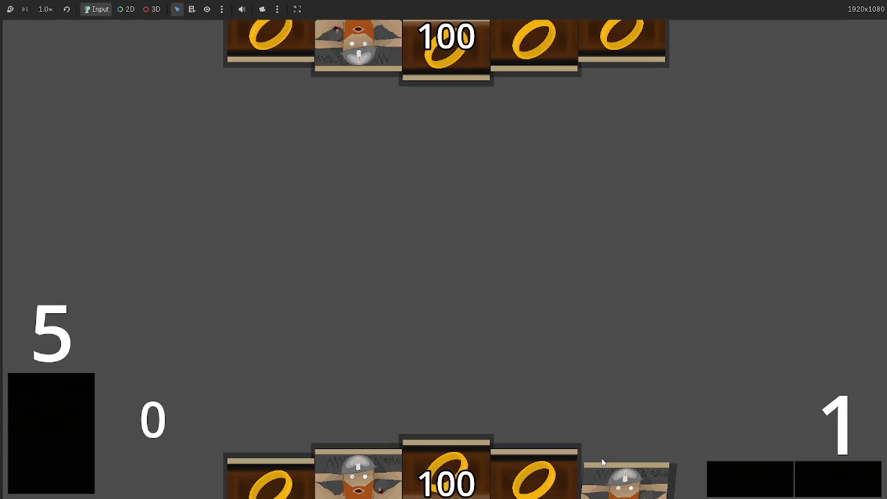
- Play a Dwarf Miner card onto the battlefield, then stop the game with F8
click(359, 471)
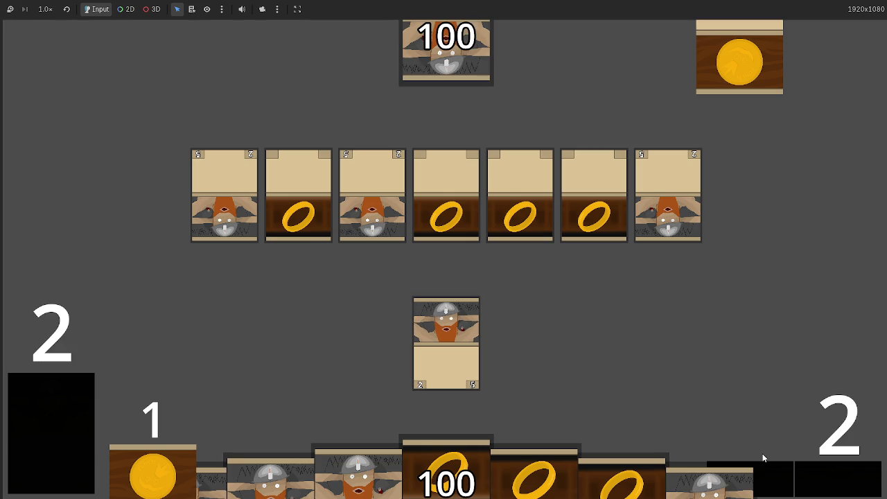
key(F8)
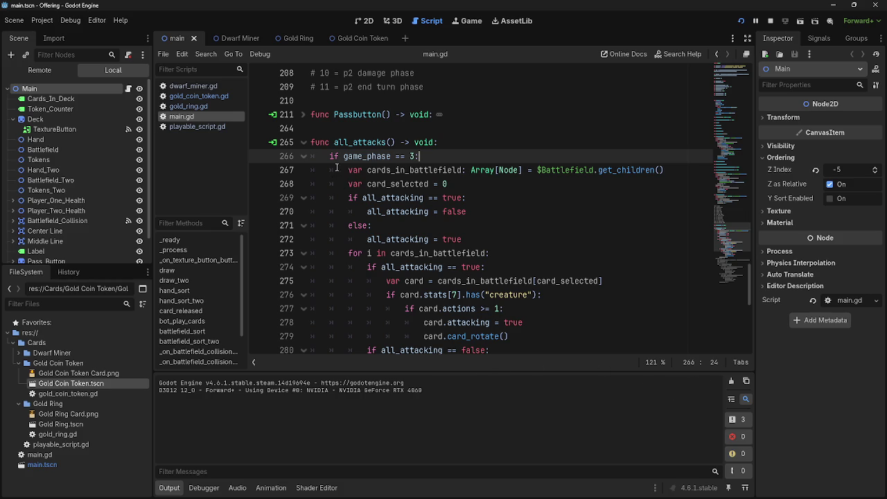
drag(348, 170, 652, 170)
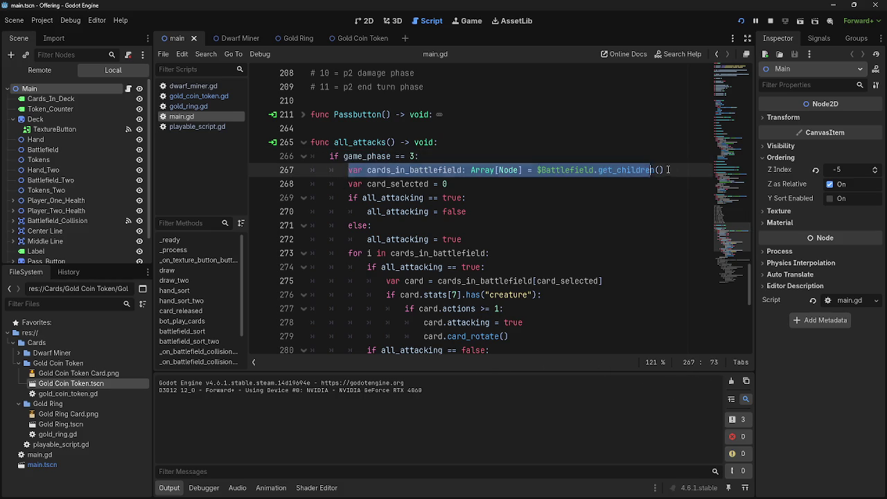
click(668, 169)
drag(351, 170, 670, 180)
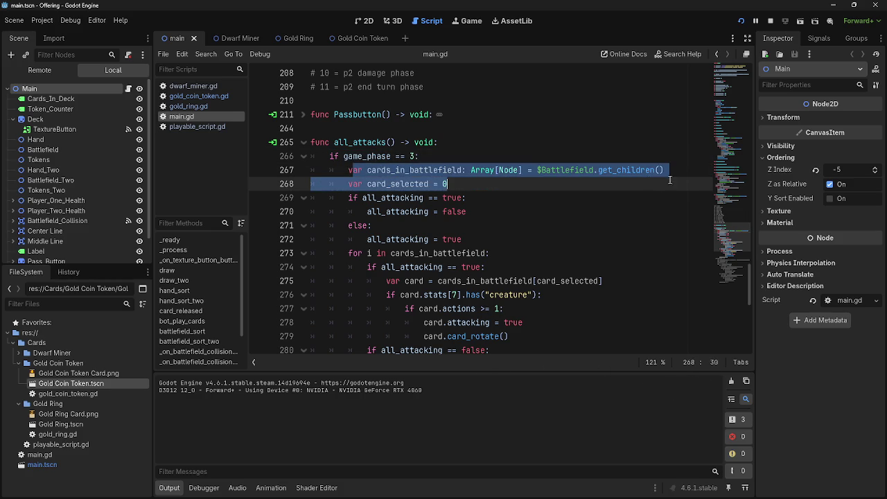
click(674, 180)
triple_click(388, 184)
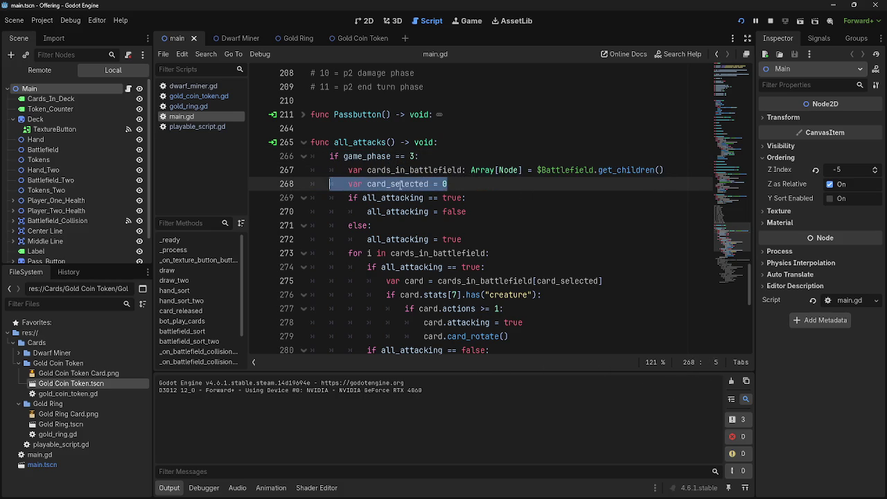
click(401, 185)
scroll(401, 184, down, 3)
click(352, 156)
drag(352, 156, 445, 200)
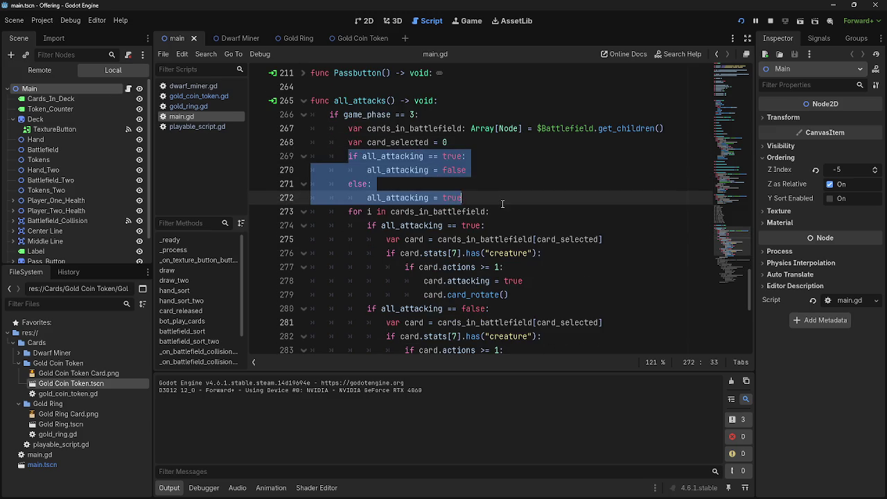
click(426, 198)
click(501, 171)
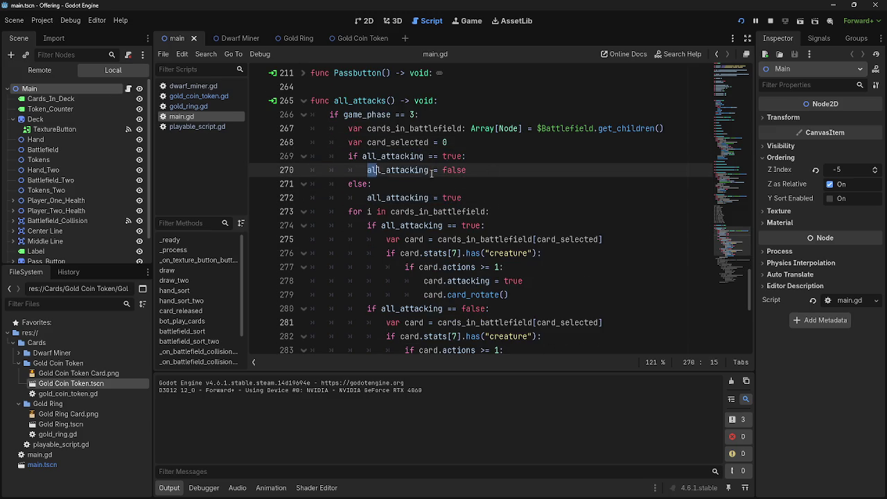
double_click(412, 157)
double_click(358, 183)
click(485, 186)
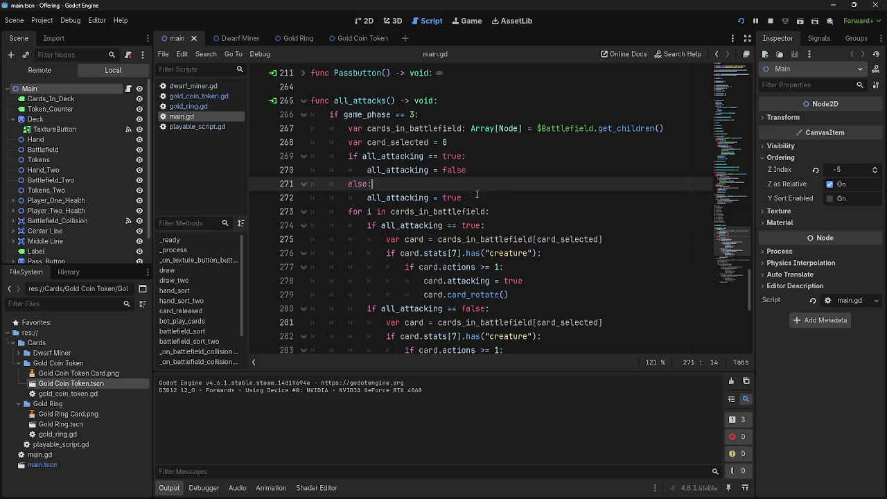
scroll(485, 221, up, 15)
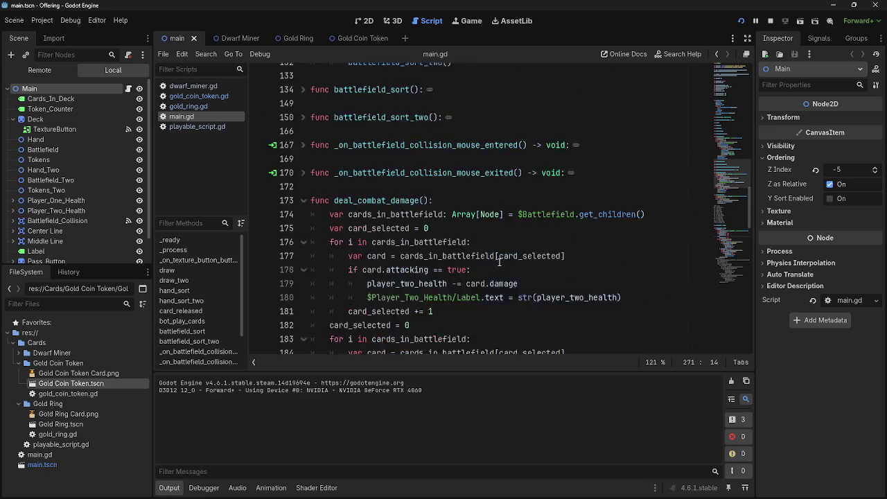
scroll(499, 262, up, 11)
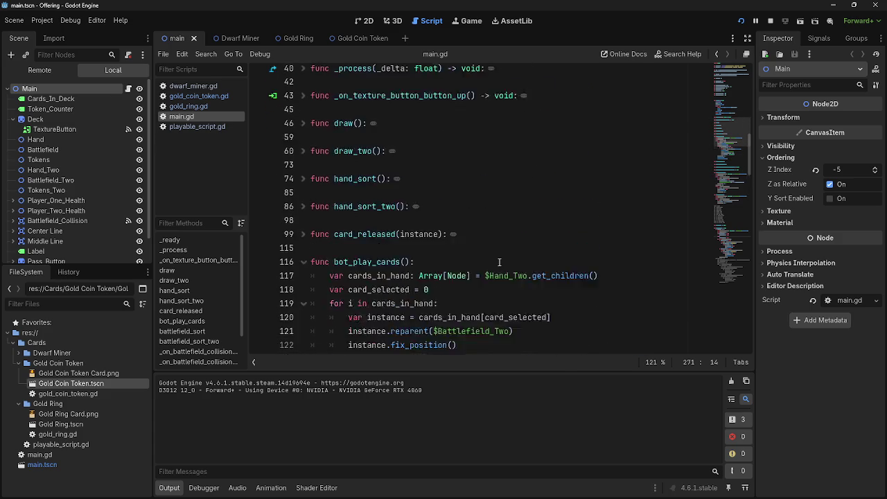
scroll(499, 262, up, 5)
scroll(497, 265, down, 12)
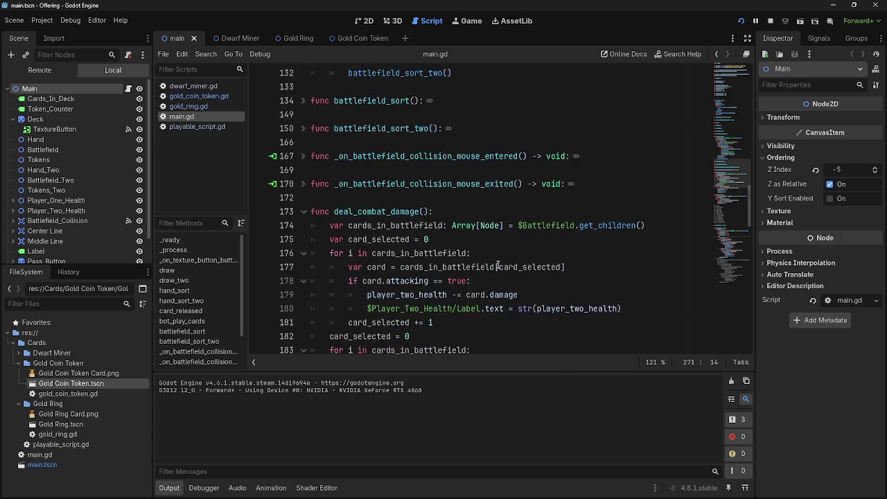
scroll(498, 266, down, 15)
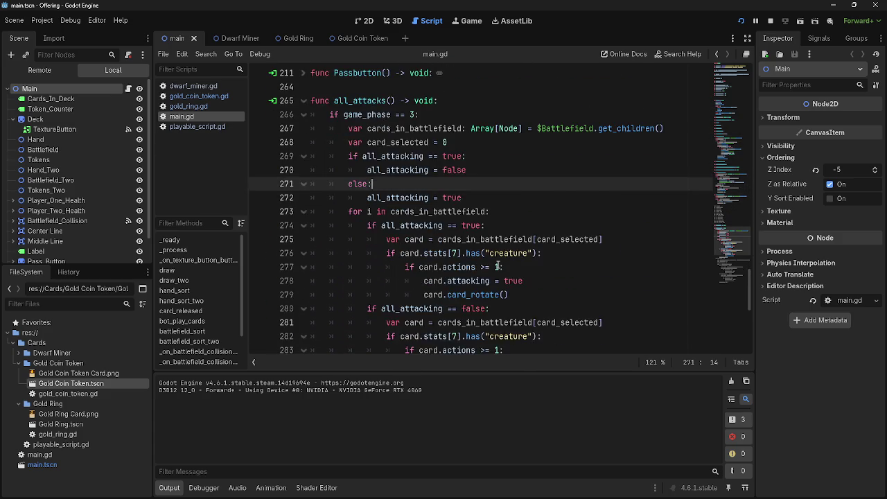
scroll(497, 266, up, 2)
click(312, 156)
click(303, 155)
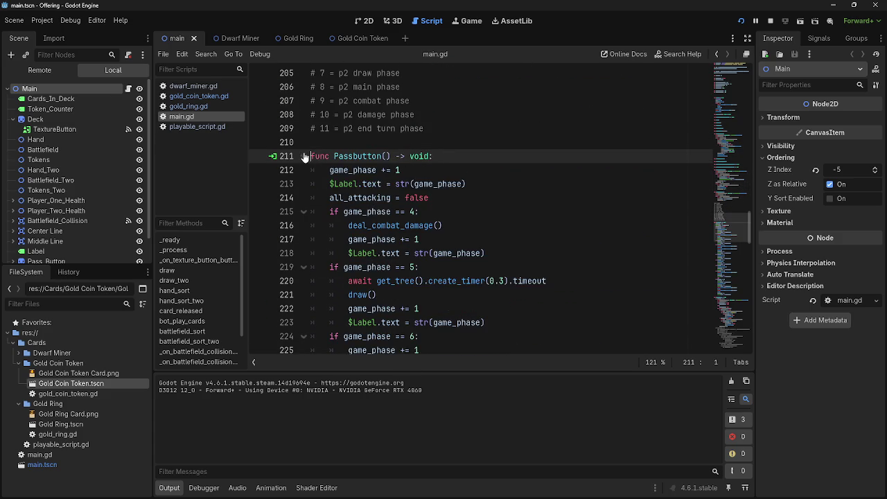
scroll(520, 228, down, 1)
click(467, 200)
scroll(467, 200, down, 15)
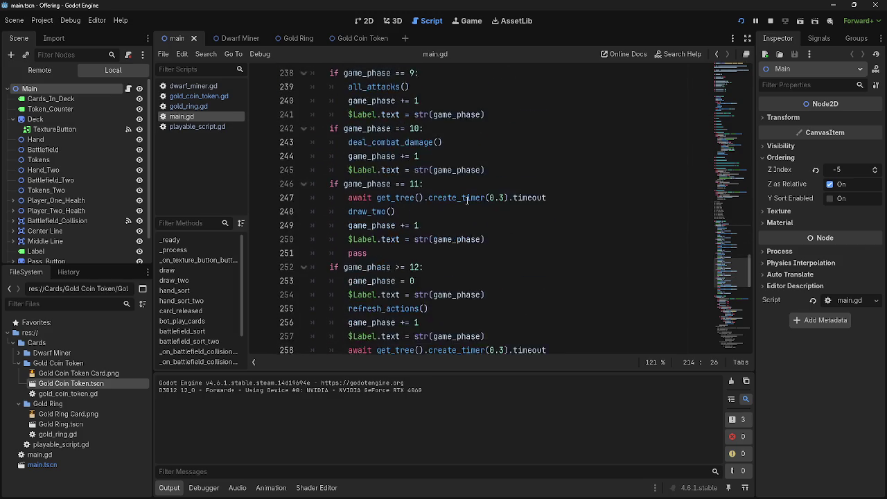
scroll(467, 201, down, 2)
scroll(467, 201, up, 16)
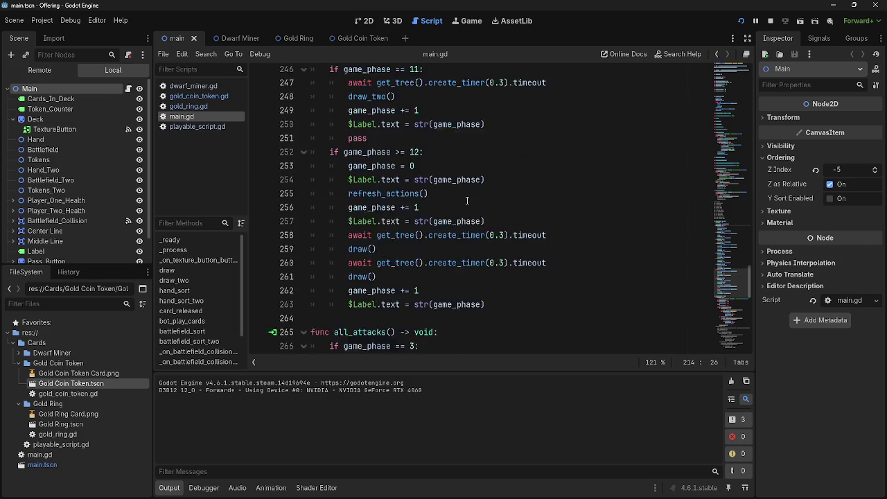
key(Up)
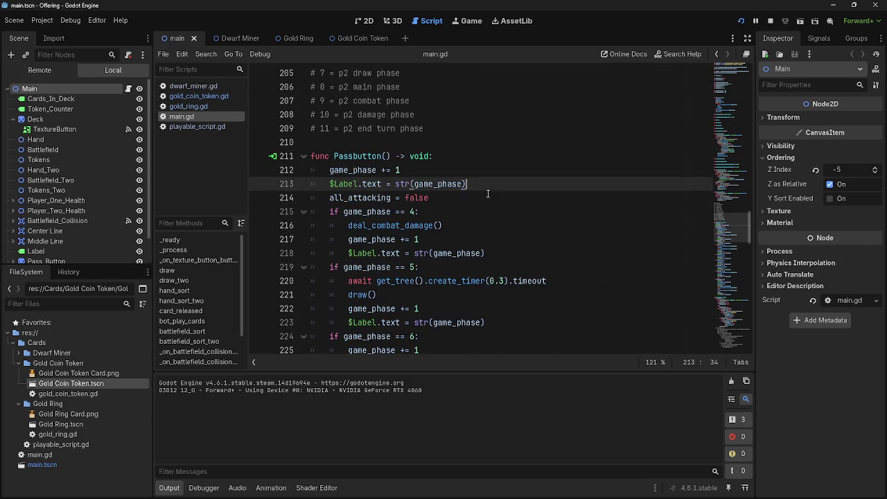
key(Down)
mouse_move(447, 200)
mouse_down()
mouse_move(310, 198)
mouse_move(325, 199)
mouse_up()
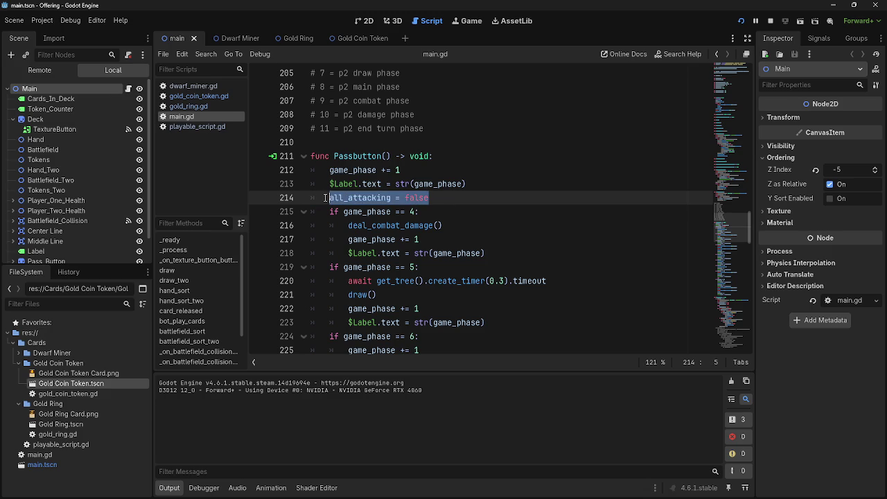
click(302, 157)
click(478, 199)
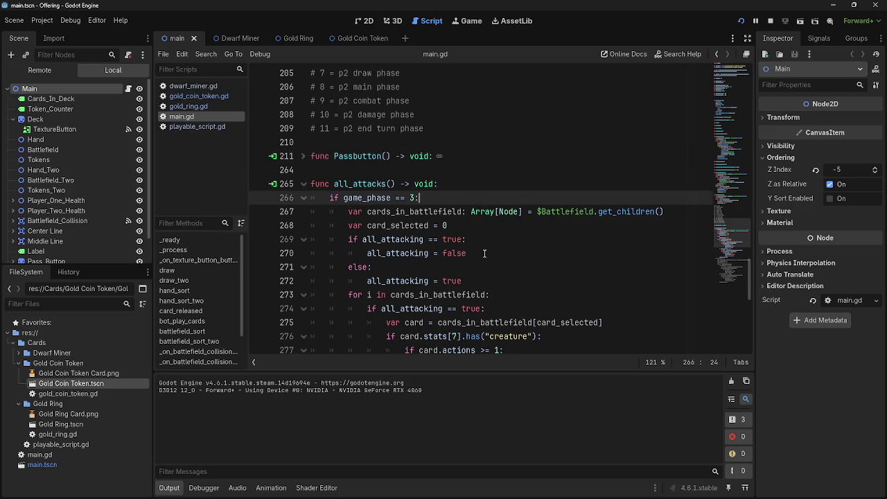
scroll(416, 208, down, 1)
drag(348, 253, 491, 254)
click(501, 254)
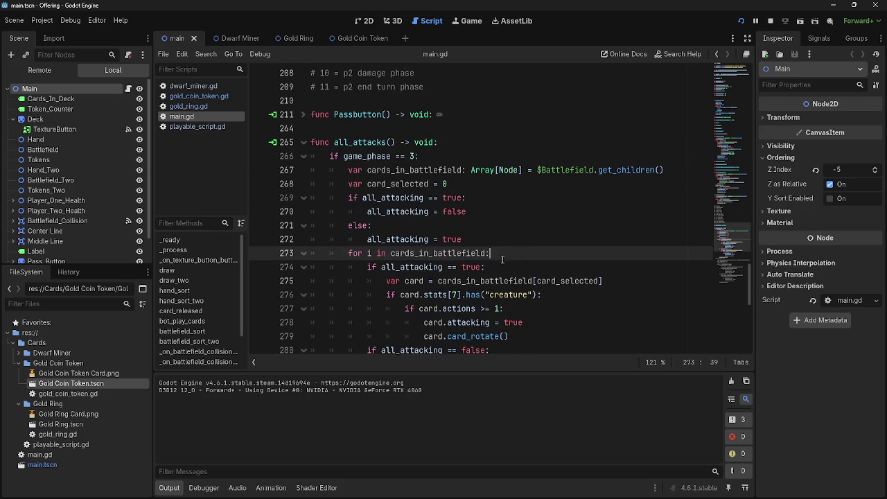
scroll(450, 253, down, 1)
click(425, 211)
double_click(425, 211)
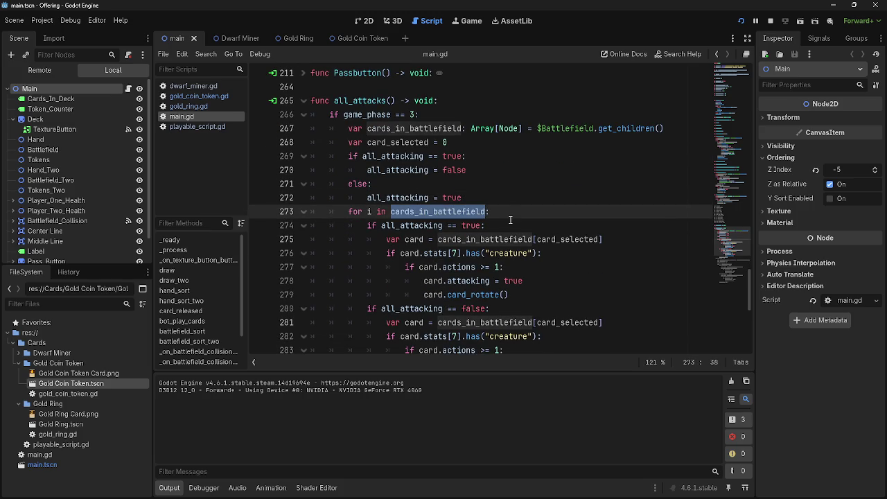
click(509, 219)
key(shift+Home)
key(End)
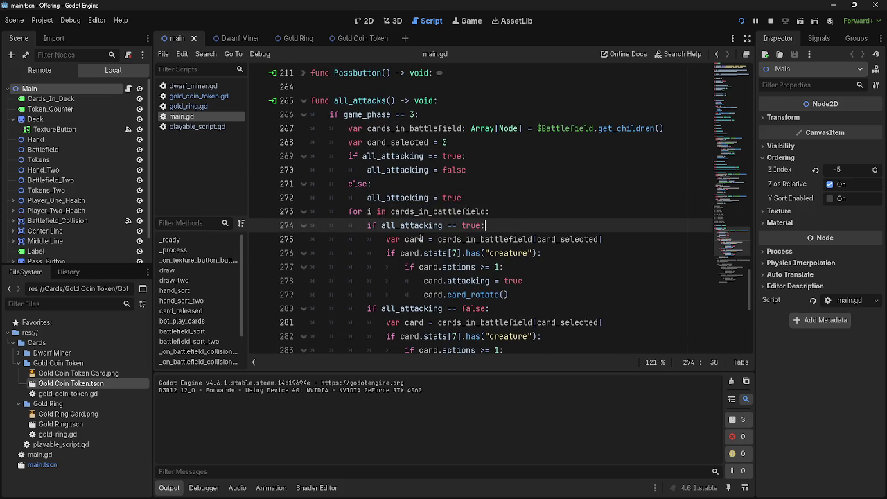
click(421, 239)
double_click(485, 239)
double_click(566, 239)
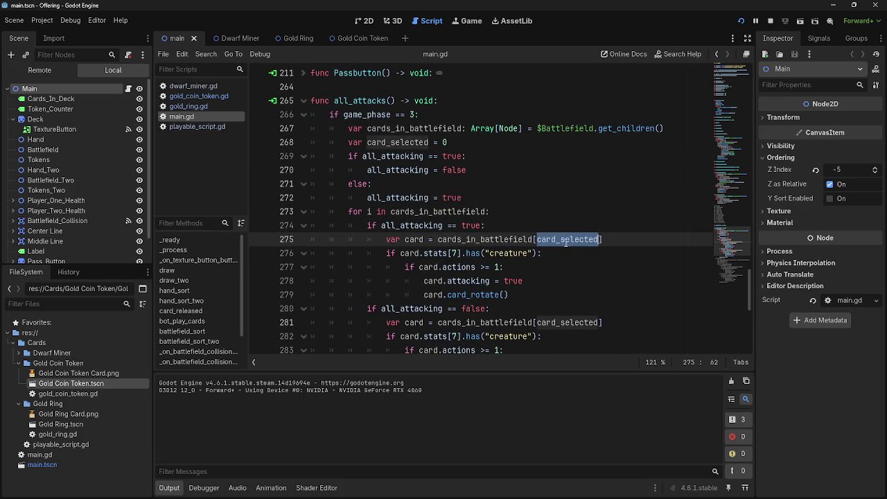
double_click(419, 253)
double_click(438, 252)
double_click(473, 253)
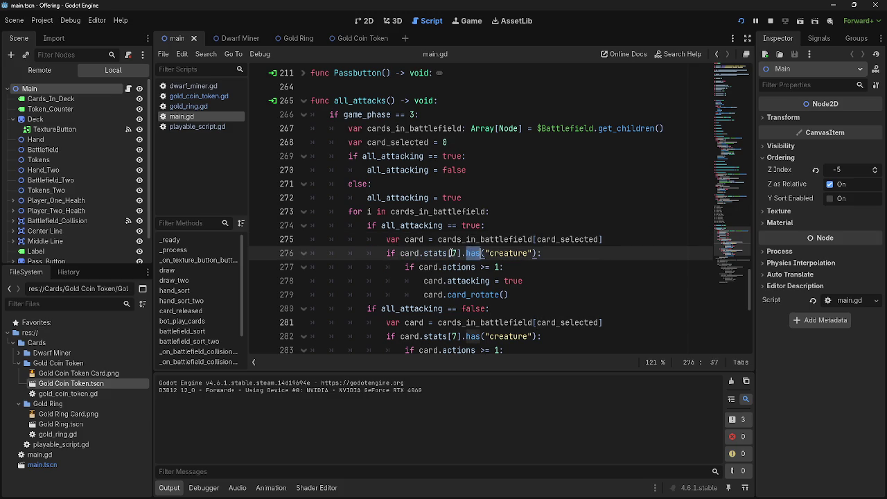
double_click(454, 253)
click(562, 253)
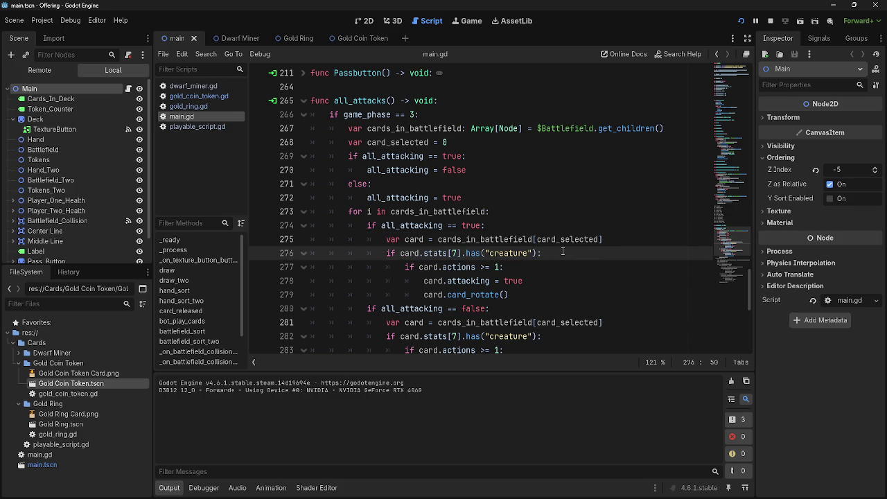
- Add print("creature") after the creature check and run the game to test it
key(Return)
text(print()
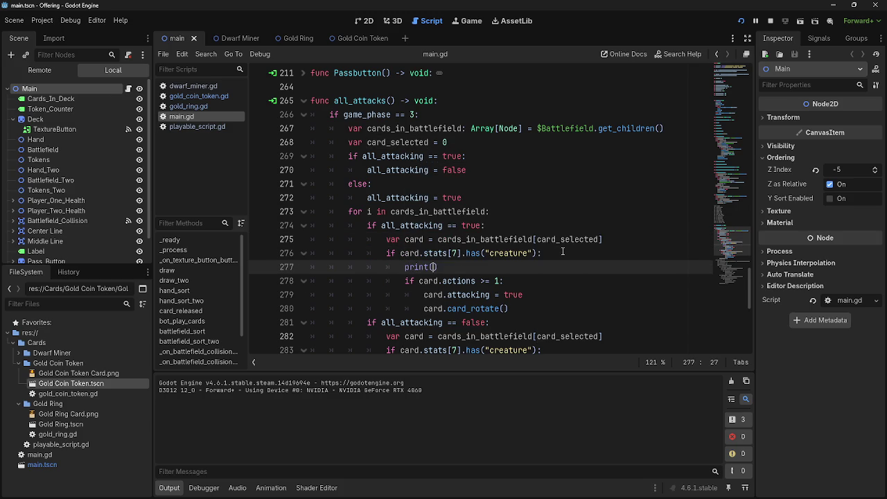
key(Escape)
text("creature)
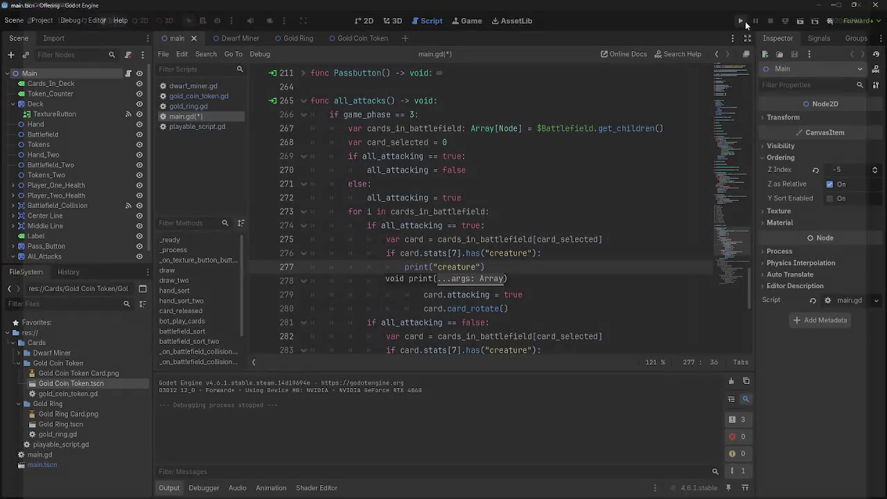
click(743, 20)
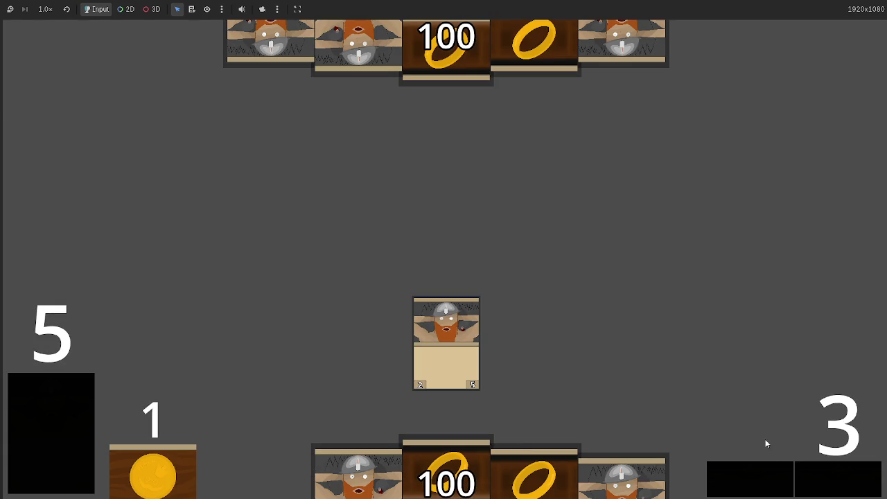
key(F8)
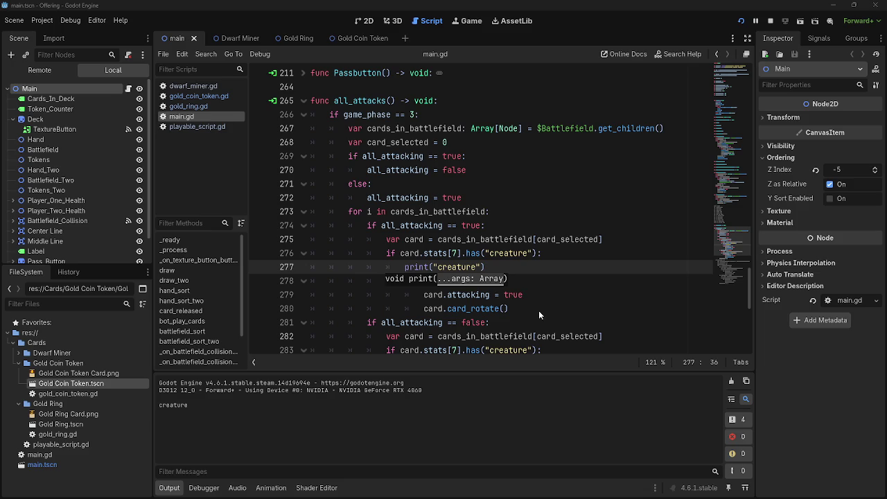
- Delete the temporary print("creature") line and return to the actions check
click(506, 269)
key(shift+Home)
key(shift+Home)
key(BackSpace)
key(BackSpace)
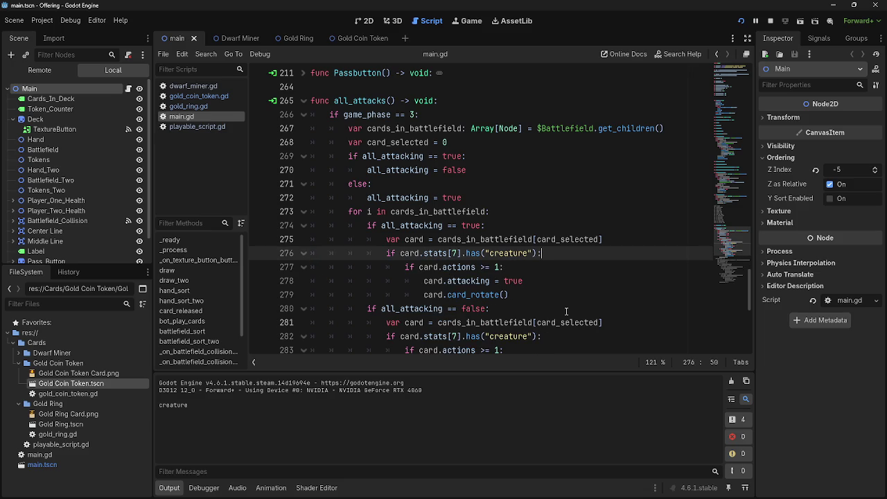
click(550, 267)
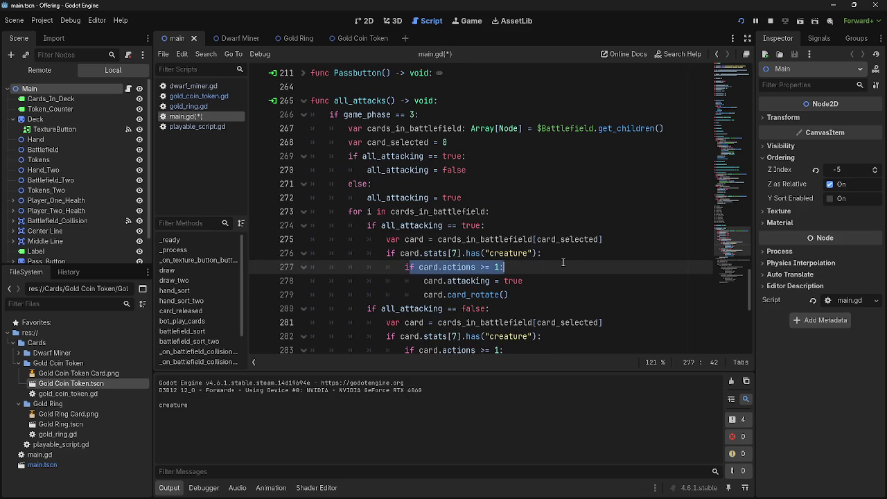
click(481, 268)
scroll(541, 270, down, 2)
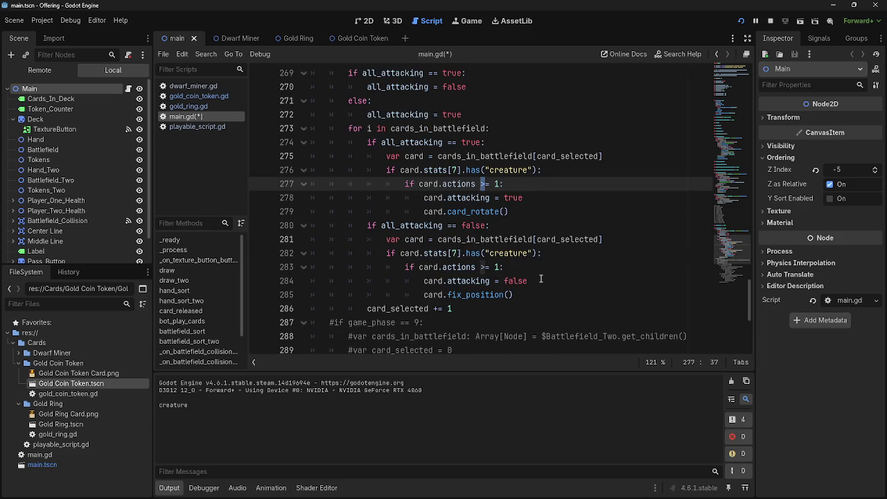
scroll(546, 306, up, 1)
click(523, 225)
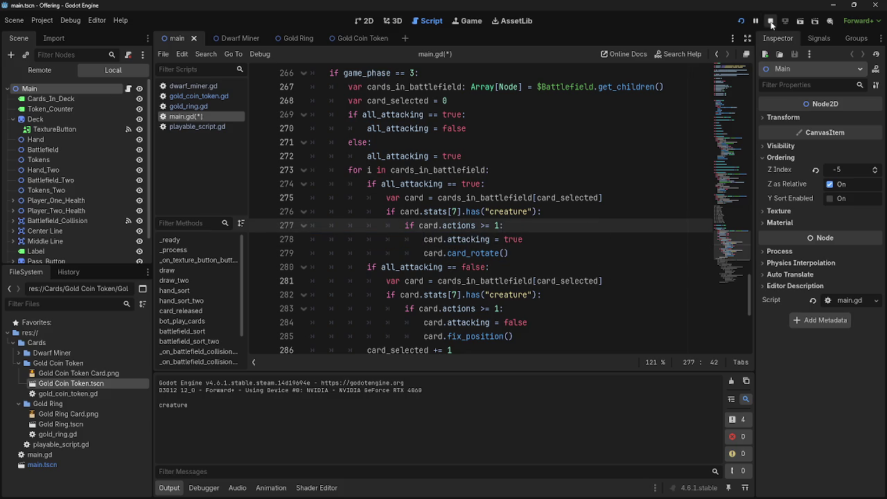
- Add a print("egg") inside the actions check, run the game, and play the centre card
key(Return)
text(print)
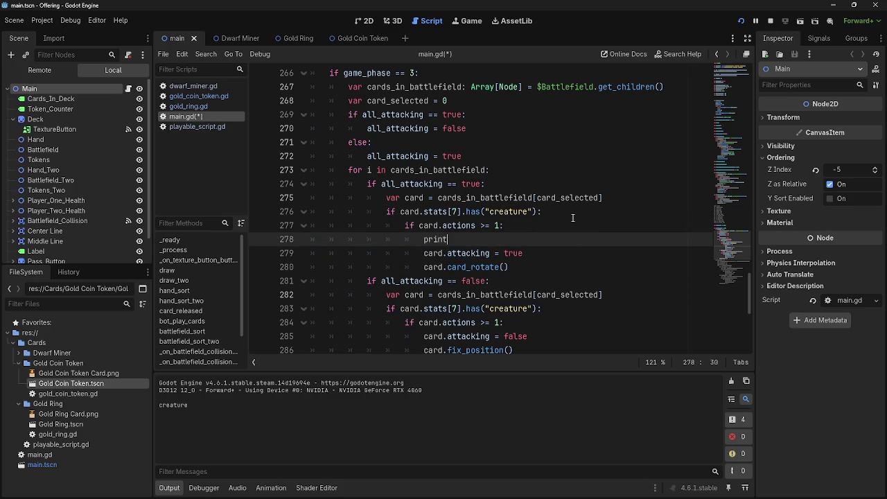
text(()
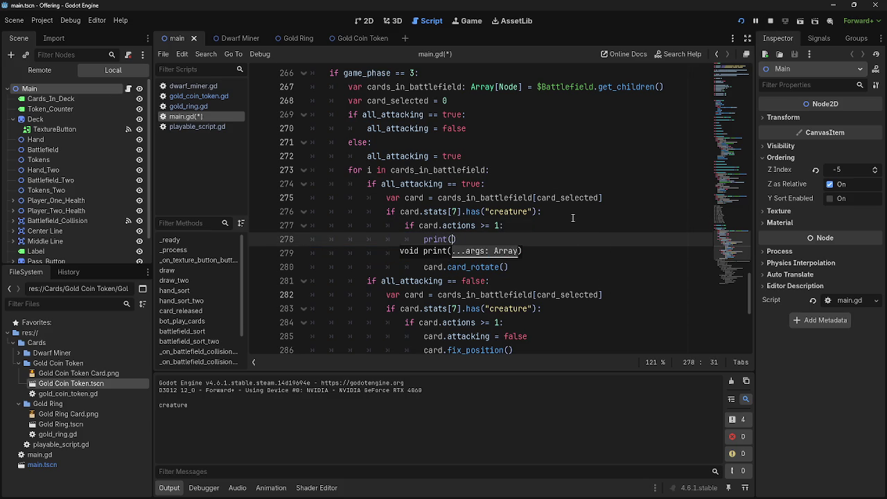
text("egg)
click(741, 21)
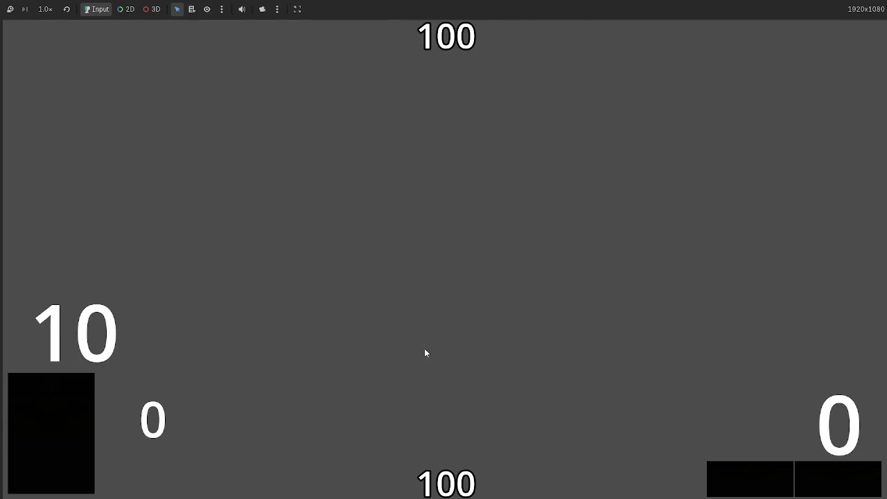
click(447, 484)
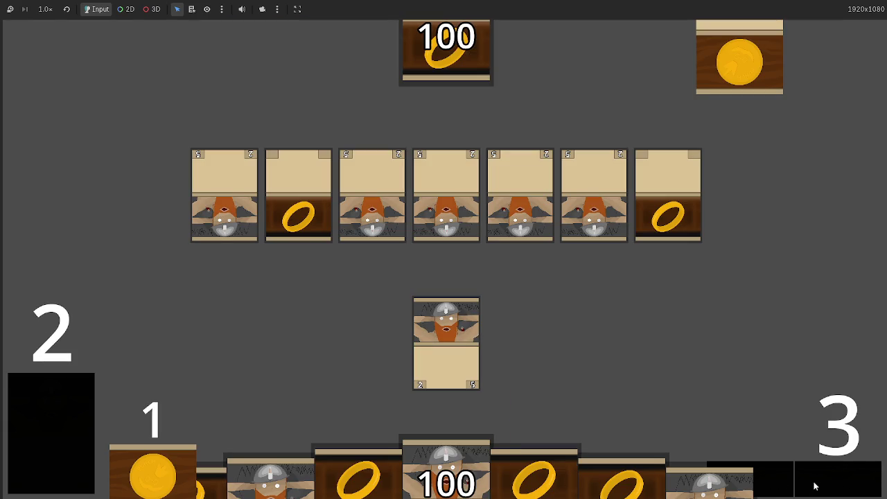
- Delete the print("egg") debug line and relaunch the game
key(alt+Tab)
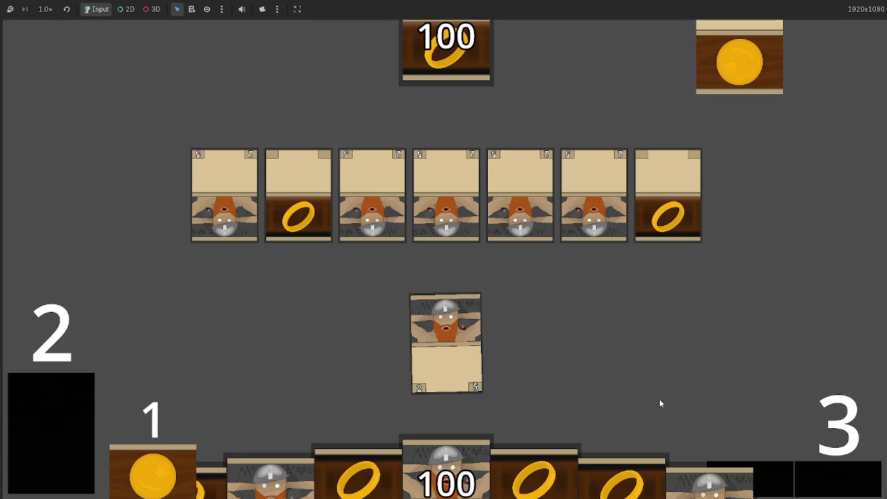
key(alt+Tab)
drag(481, 239, 275, 239)
key(BackSpace)
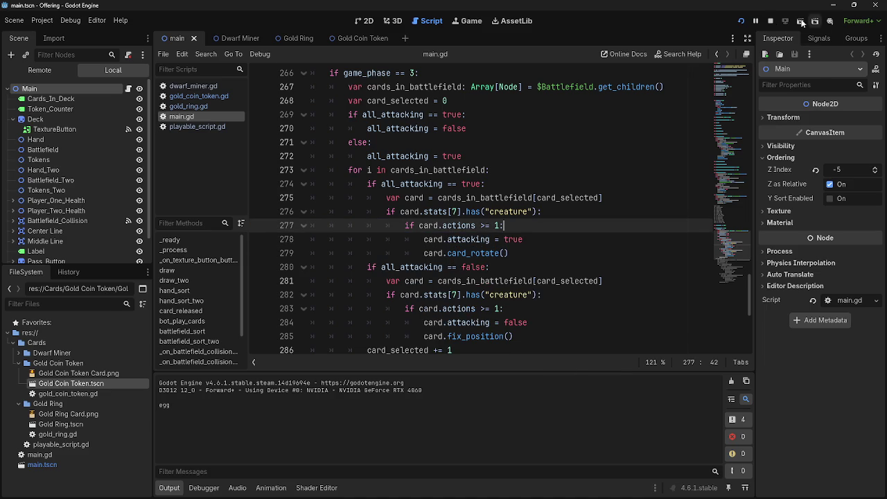
click(741, 21)
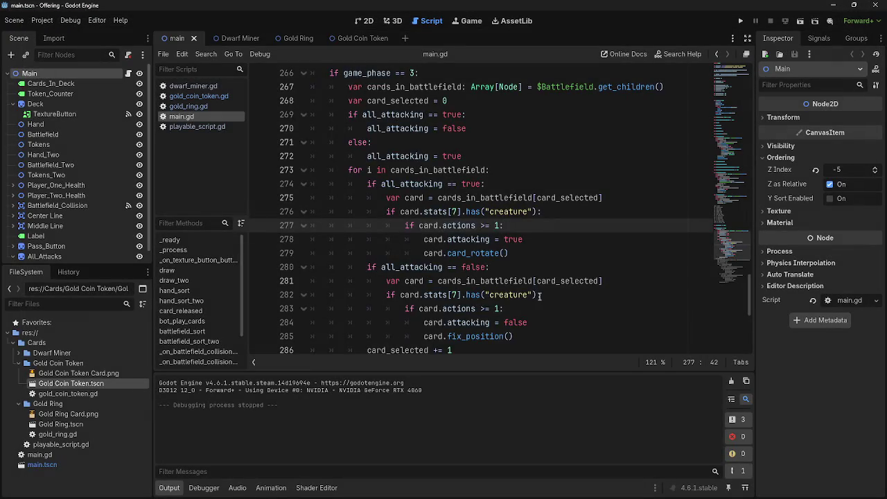
- Start a debug print line above the actions check, then remove it
scroll(498, 211, up, 10)
key(Return)
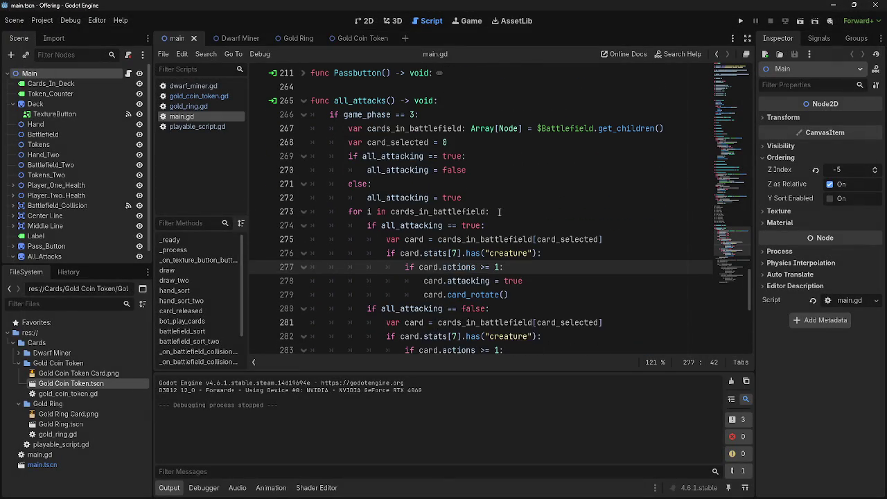
text(print(:)
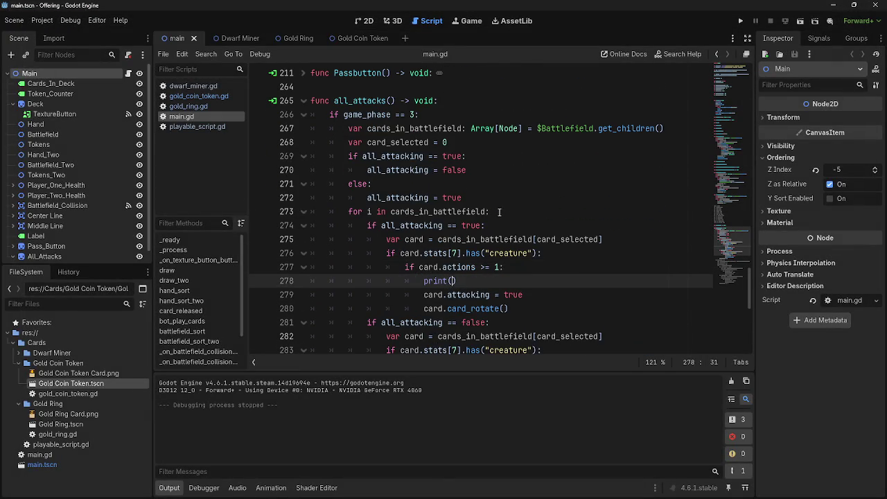
key(alt+Up)
text(:)
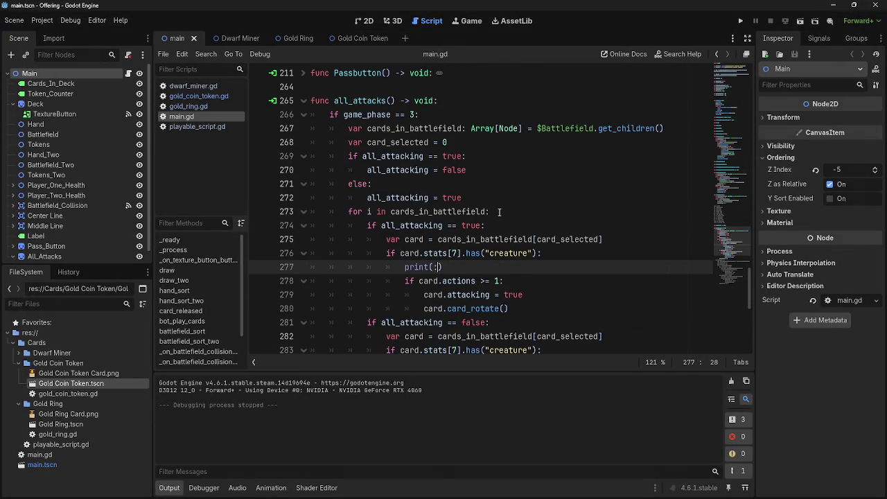
key(BackSpace)
key(BackSpace)
key(BackSpace)
- Delete the card.actions and card.base_actions prints from refresh_actions
key(ctrl+z)
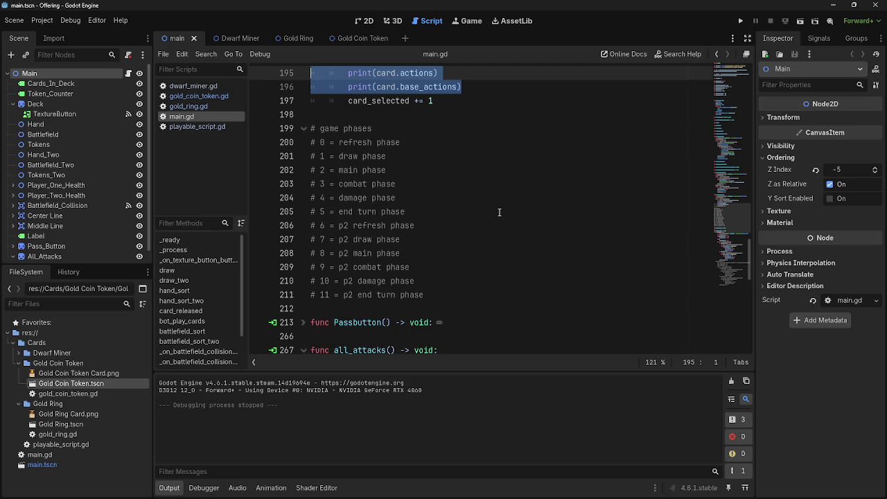
scroll(499, 212, up, 4)
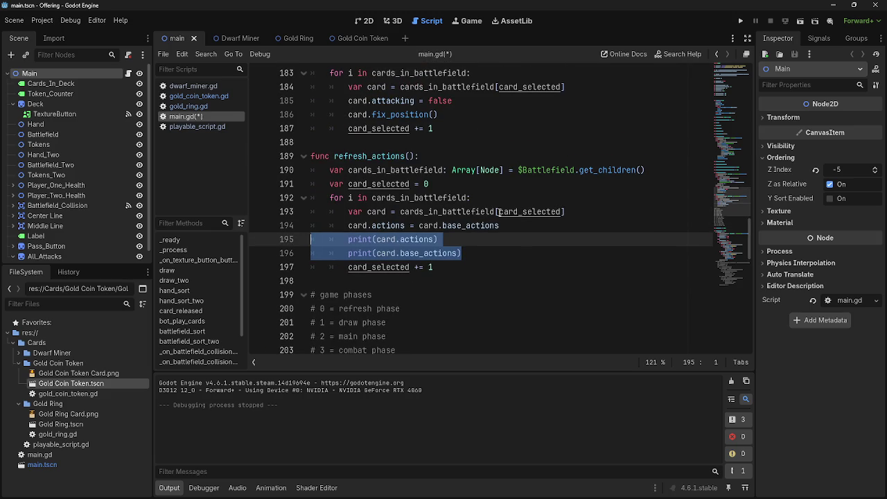
key(BackSpace)
key(BackSpace)
key(Down)
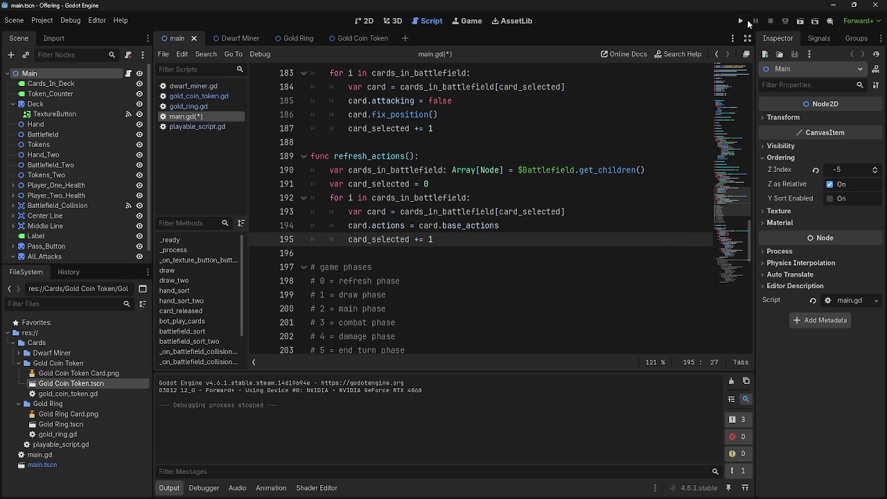
- Run the game and draw a card from the deck
click(740, 21)
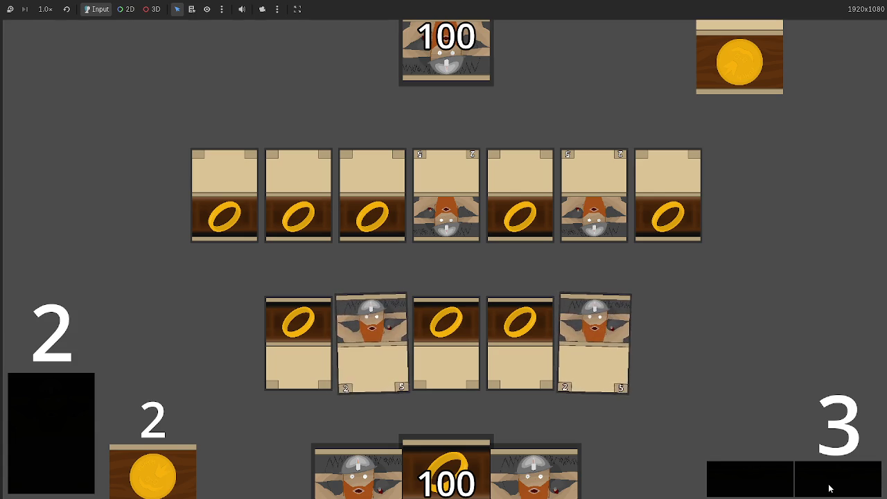
click(768, 485)
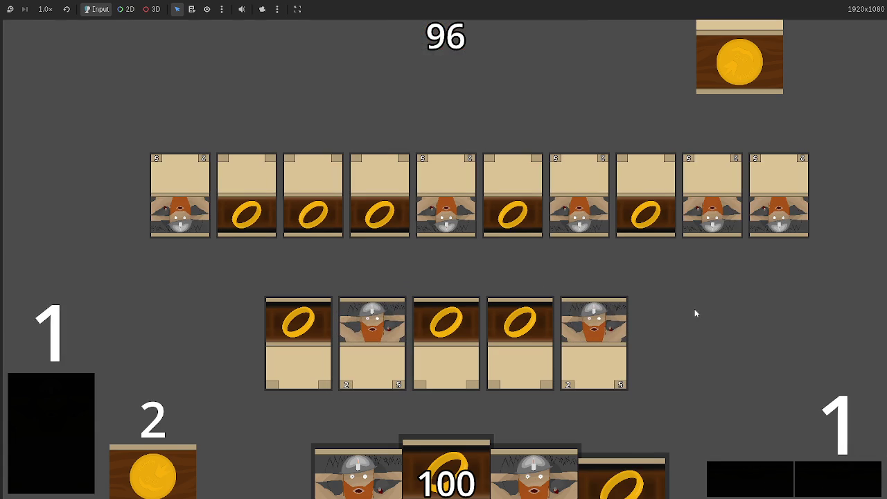
- Stop the game, fold refresh_actions, and unfold Passbutton
key(F8)
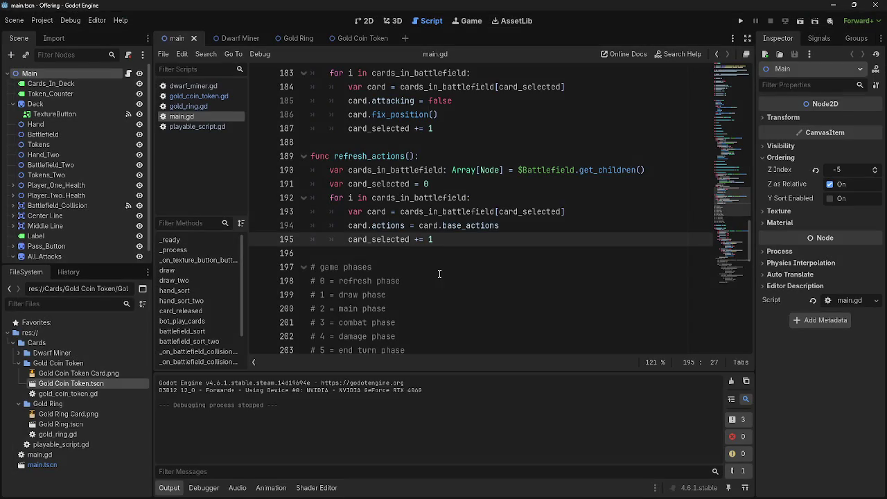
scroll(436, 251, down, 3)
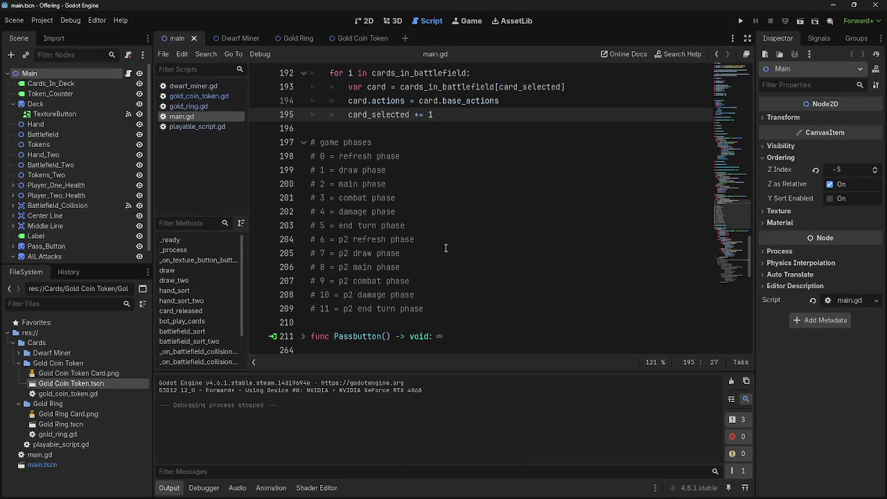
scroll(470, 256, up, 4)
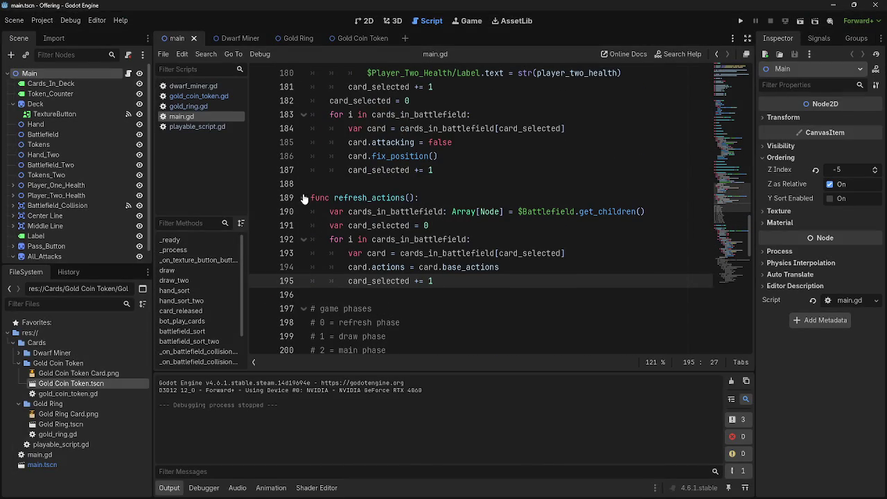
click(304, 198)
scroll(433, 253, down, 7)
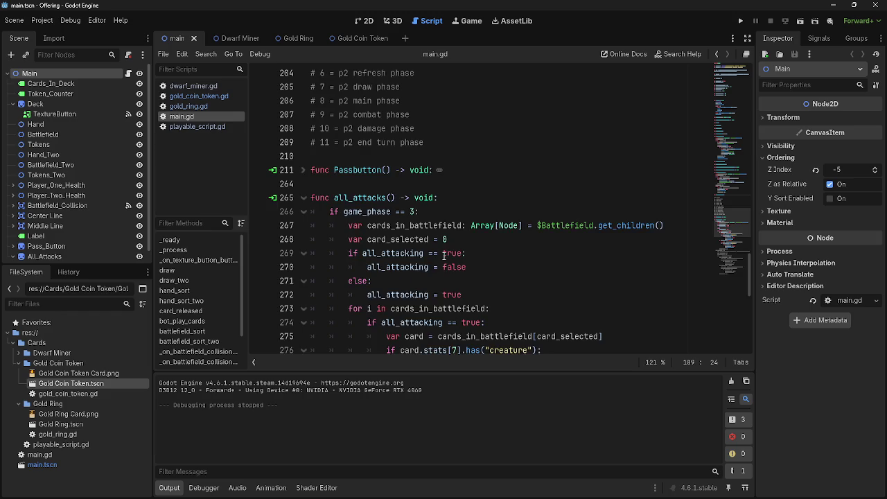
scroll(326, 171, up, 2)
click(308, 170)
- Inspect the phase 8 and 9 blocks, then reach the commented phase-9 attack code at line 290
scroll(355, 198, down, 7)
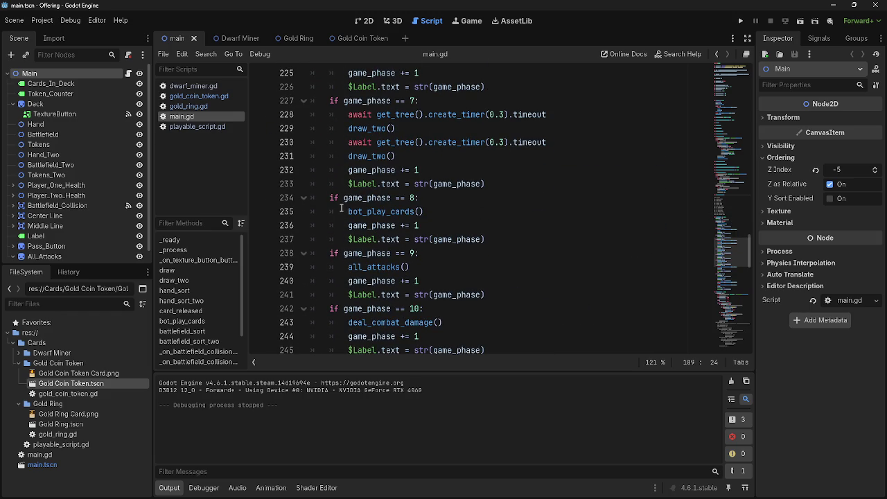
mouse_move(329, 198)
mouse_down()
mouse_move(589, 240)
mouse_move(317, 193)
mouse_up()
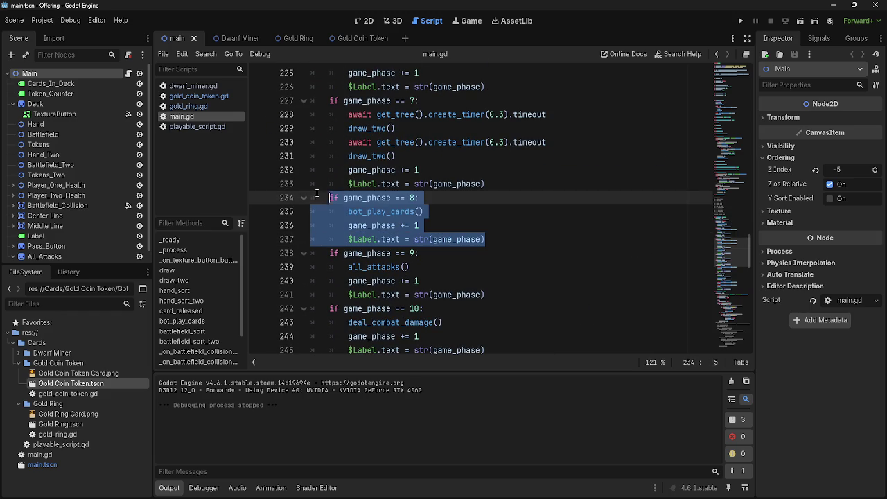
drag(513, 239, 319, 198)
click(442, 199)
drag(485, 239, 339, 199)
click(442, 200)
scroll(337, 200, down, 1)
double_click(378, 226)
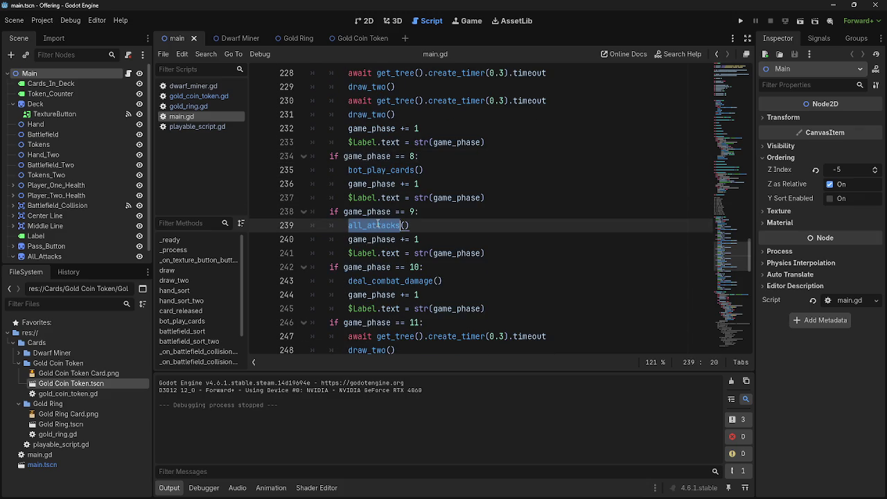
scroll(378, 224, down, 6)
scroll(378, 224, down, 11)
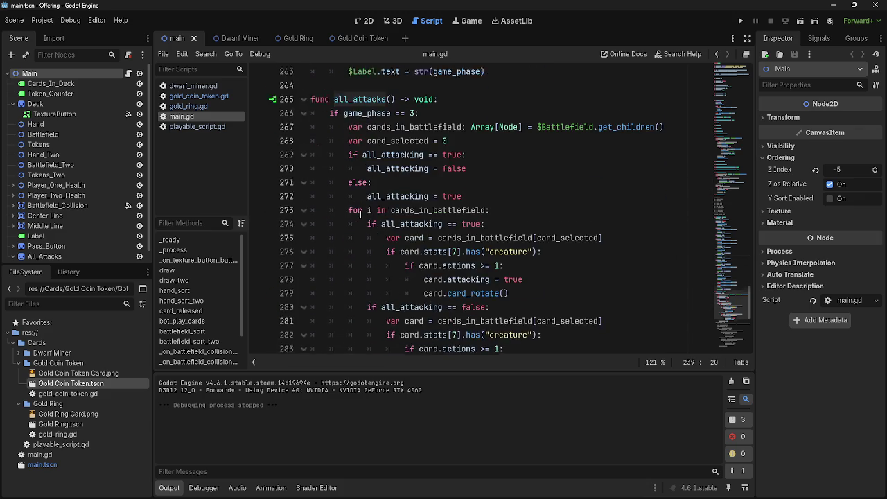
click(542, 225)
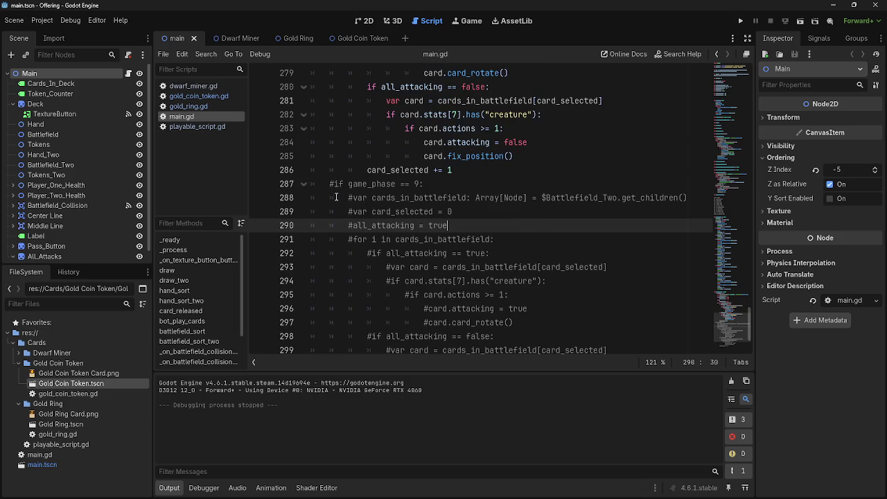
- Uncomment the game_phase 9 attack block with Ctrl+K and check Battlefield_Two on line 288
mouse_move(313, 183)
mouse_down()
mouse_move(451, 211)
mouse_move(456, 227)
mouse_move(539, 251)
mouse_move(547, 243)
mouse_move(566, 342)
mouse_up()
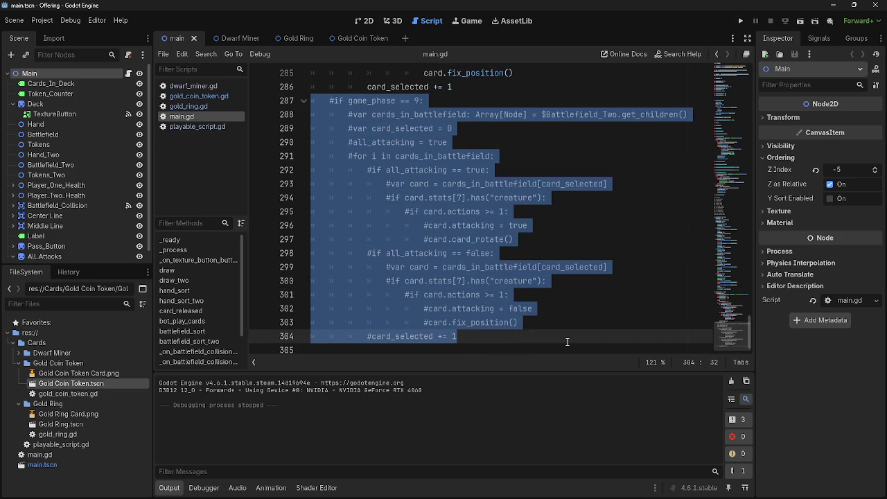
key(ctrl+k)
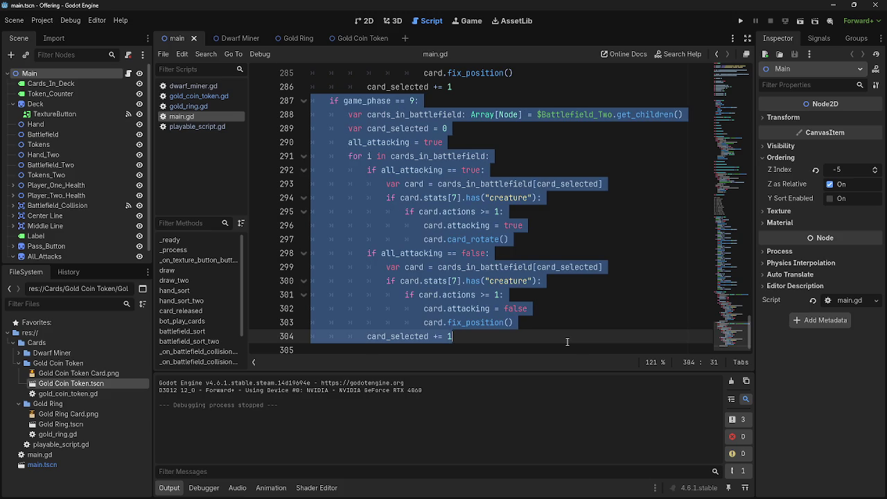
click(567, 342)
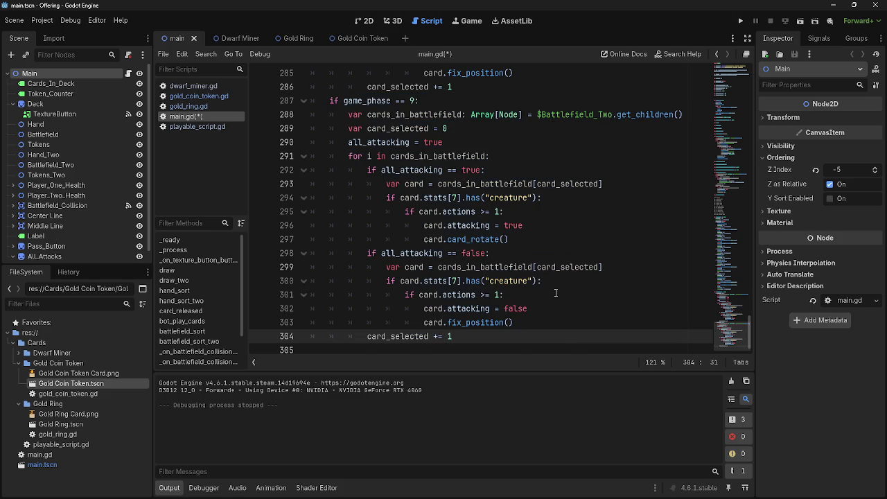
scroll(555, 293, up, 3)
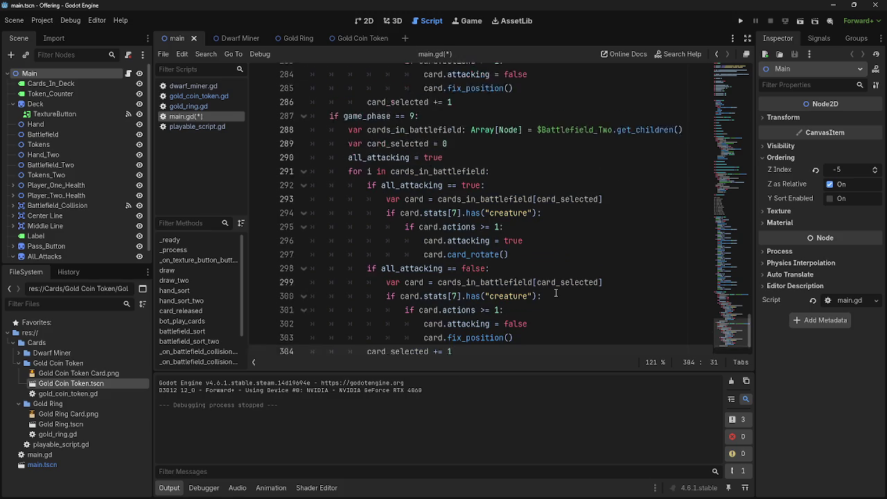
double_click(598, 239)
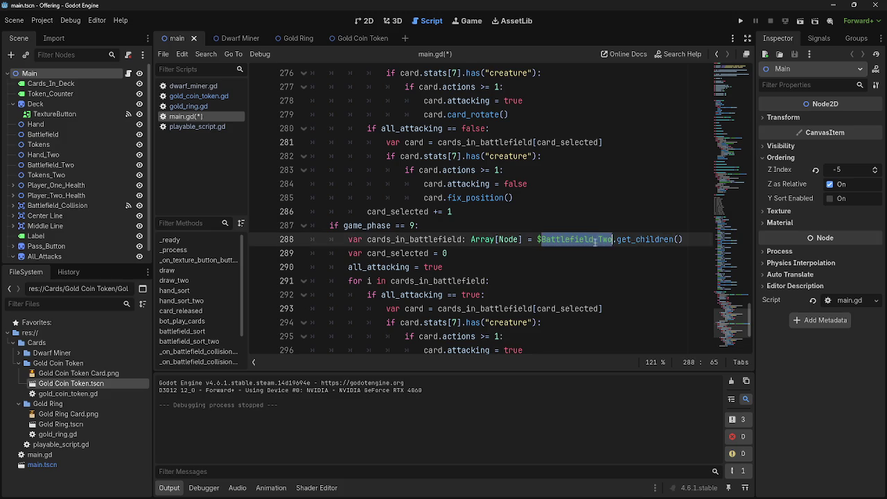
scroll(588, 271, up, 2)
click(577, 311)
- Review the all_attacking toggle lines in the Passbutton phase code
scroll(568, 308, down, 2)
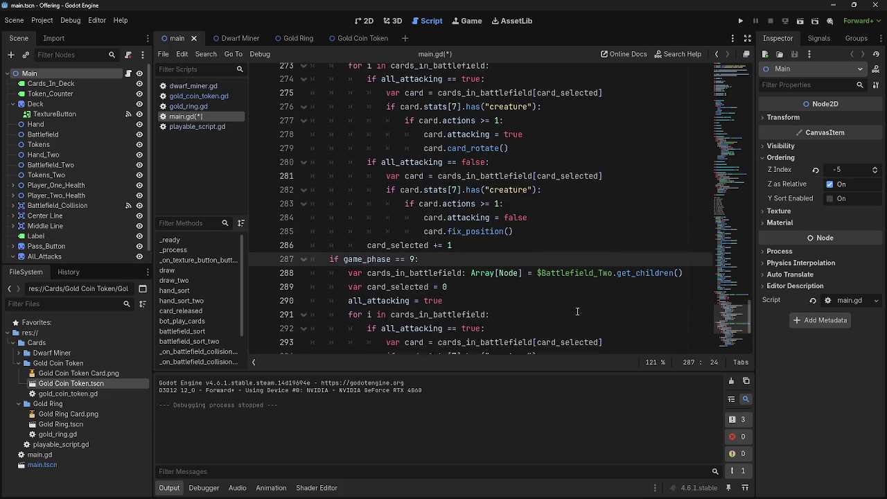
scroll(533, 303, up, 2)
scroll(532, 303, up, 12)
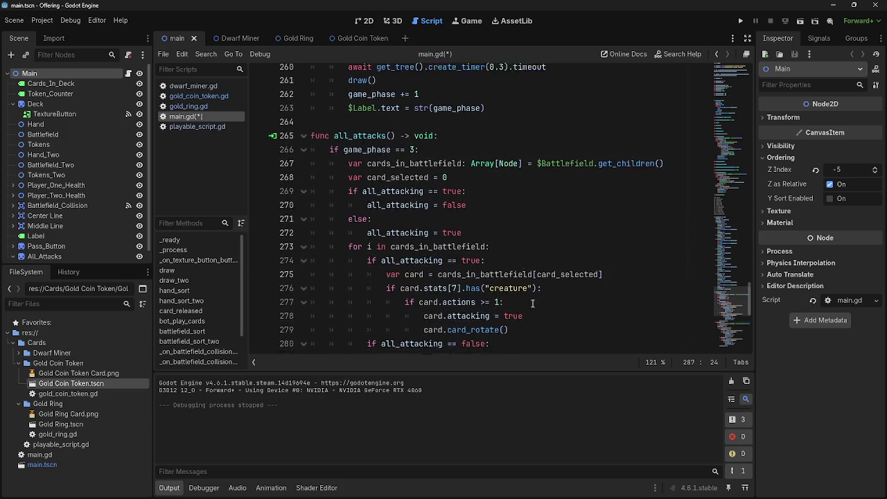
scroll(532, 303, up, 1)
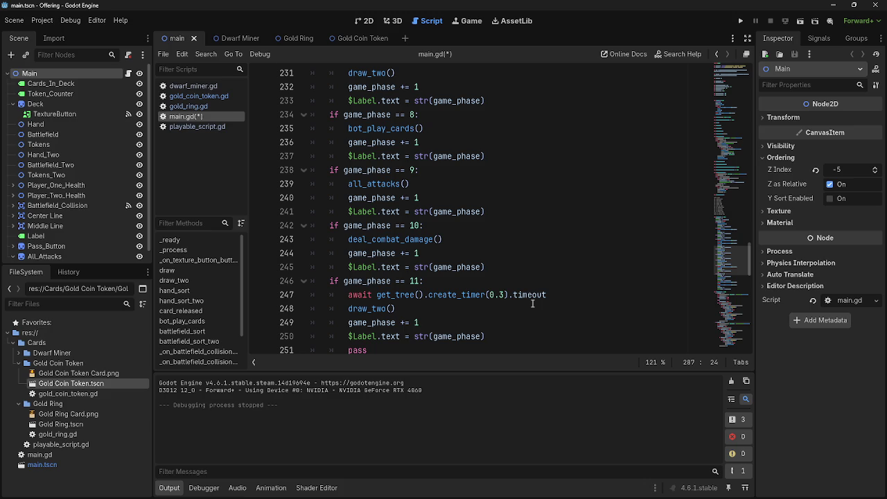
scroll(531, 302, down, 8)
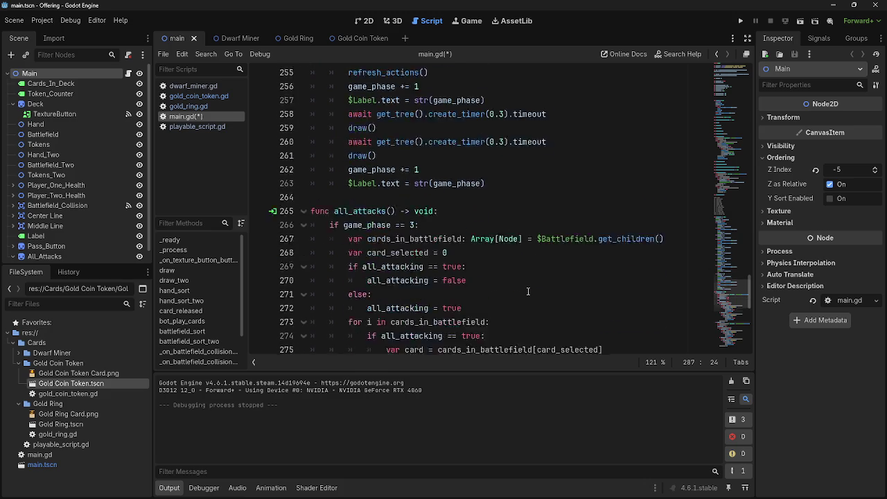
scroll(528, 291, up, 5)
scroll(528, 291, up, 4)
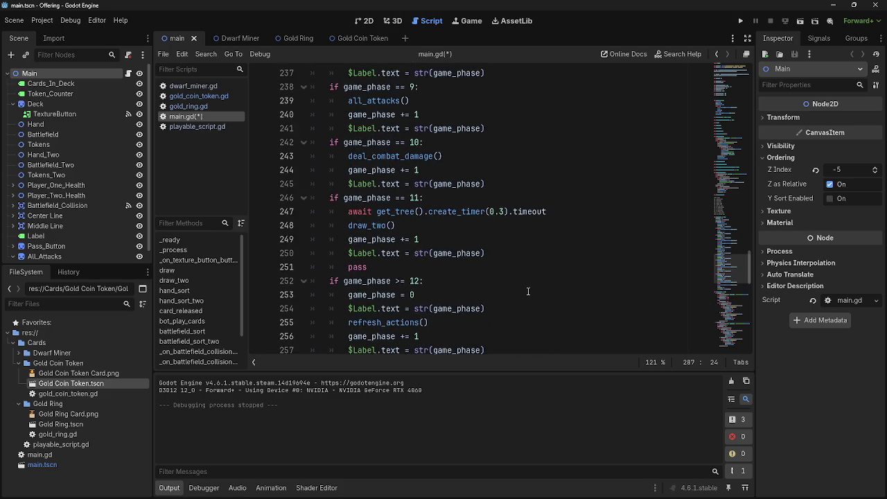
scroll(528, 291, down, 6)
scroll(528, 291, down, 3)
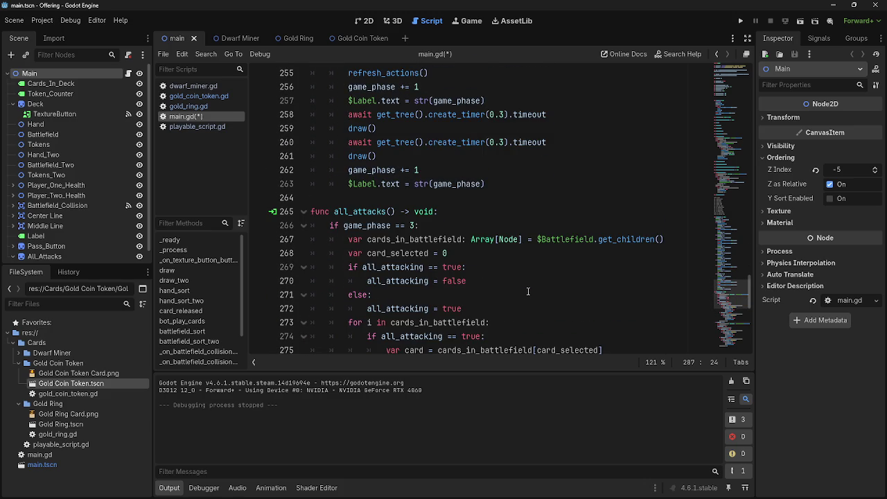
scroll(528, 291, down, 3)
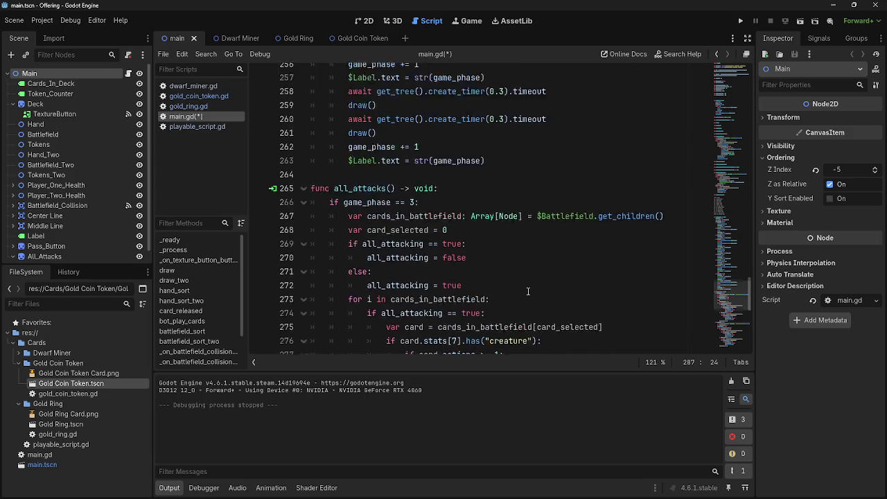
drag(345, 141, 489, 185)
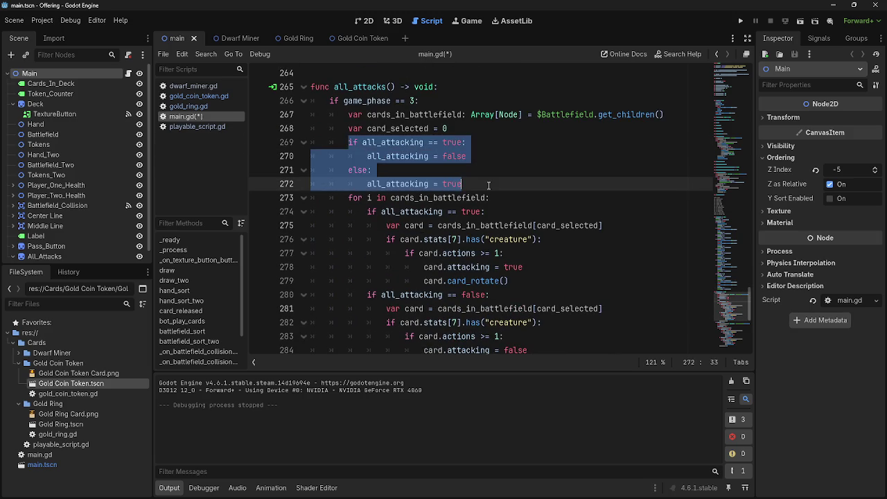
click(489, 184)
- Open an empty indented line right after 'if game_phase == 9:' on line 238
scroll(489, 184, up, 11)
scroll(488, 186, up, 1)
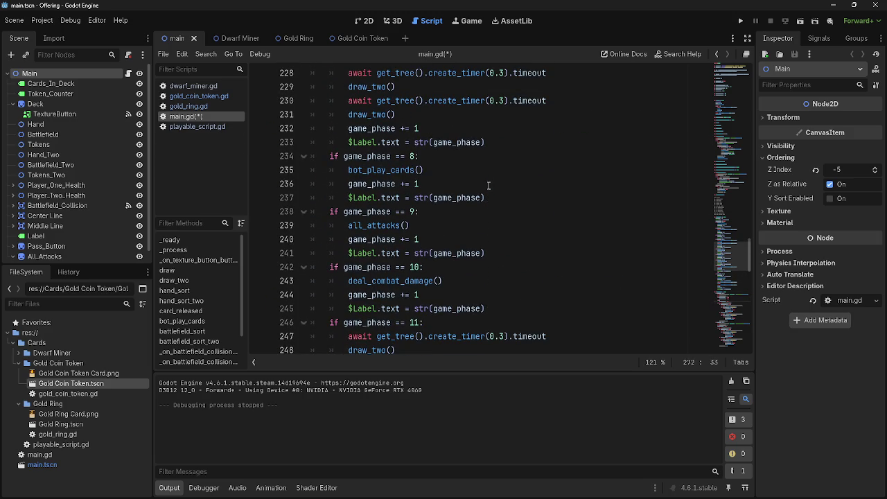
click(478, 216)
key(Return)
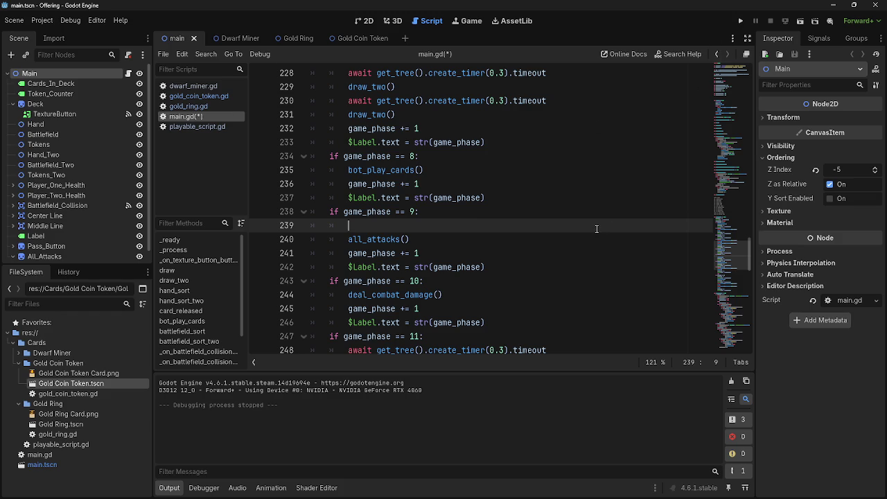
scroll(596, 229, up, 6)
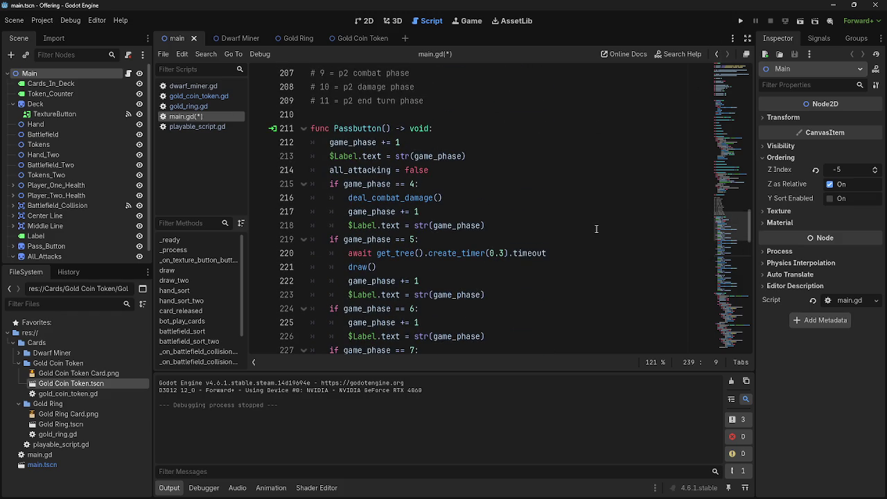
click(739, 21)
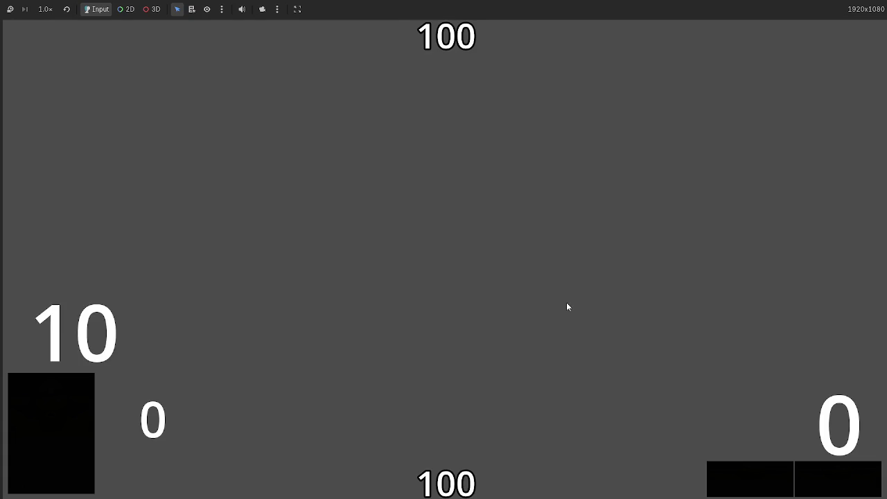
click(455, 481)
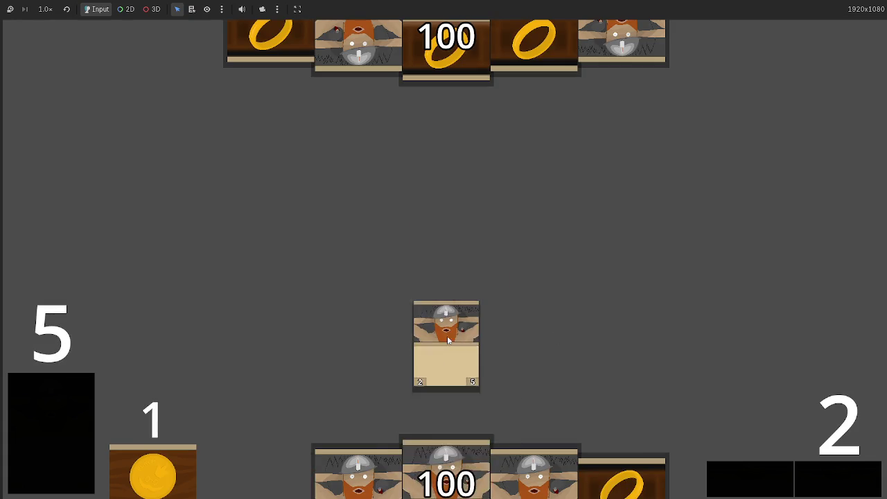
click(461, 467)
click(479, 447)
click(481, 438)
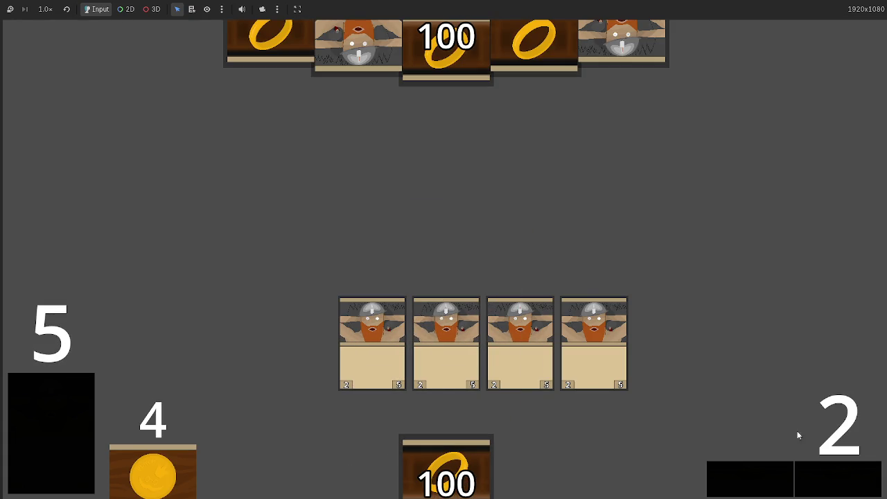
click(831, 481)
click(829, 479)
click(828, 474)
click(828, 474)
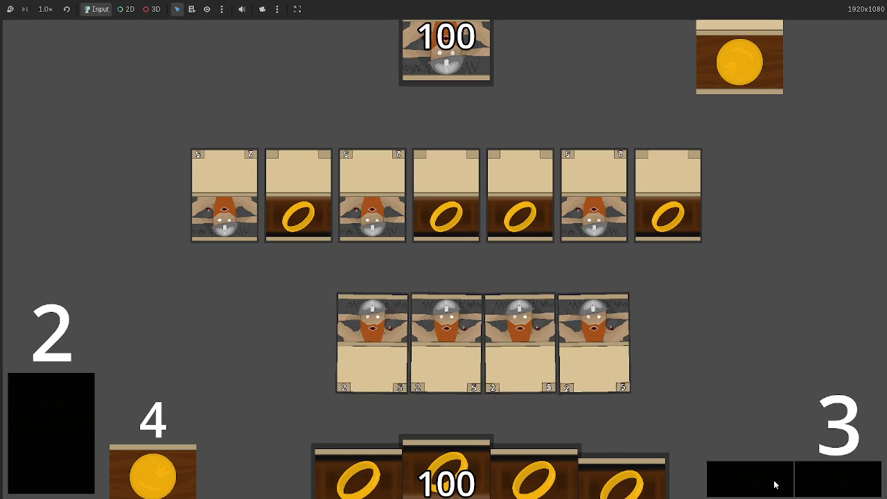
drag(600, 372, 586, 172)
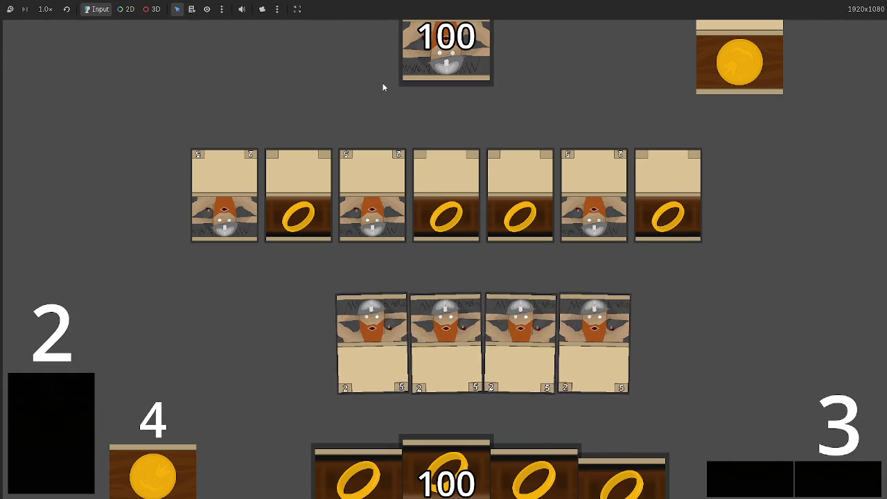
key(F8)
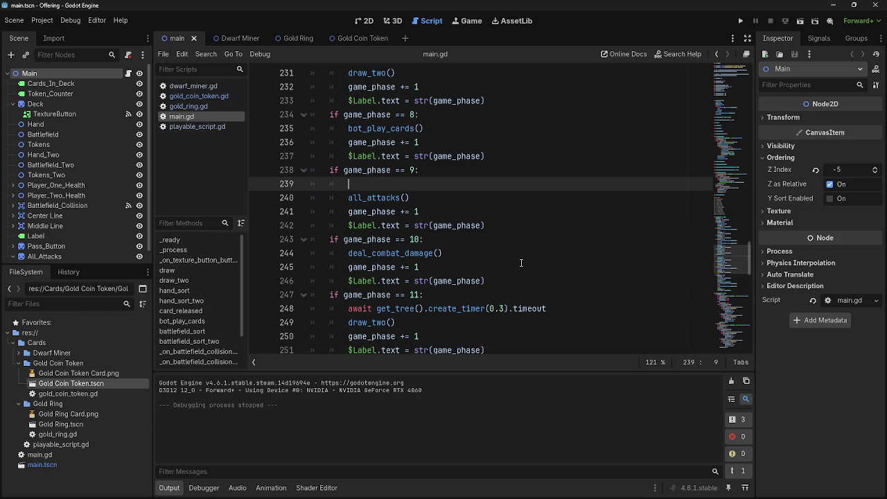
- Paste 'all_attacking = false' onto the empty line 239 in the phase 9 branch
scroll(563, 205, up, 1)
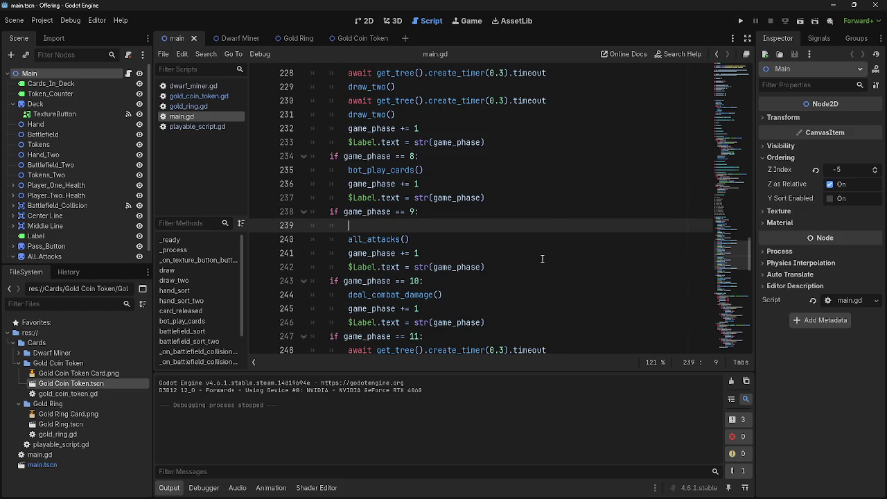
scroll(542, 258, up, 6)
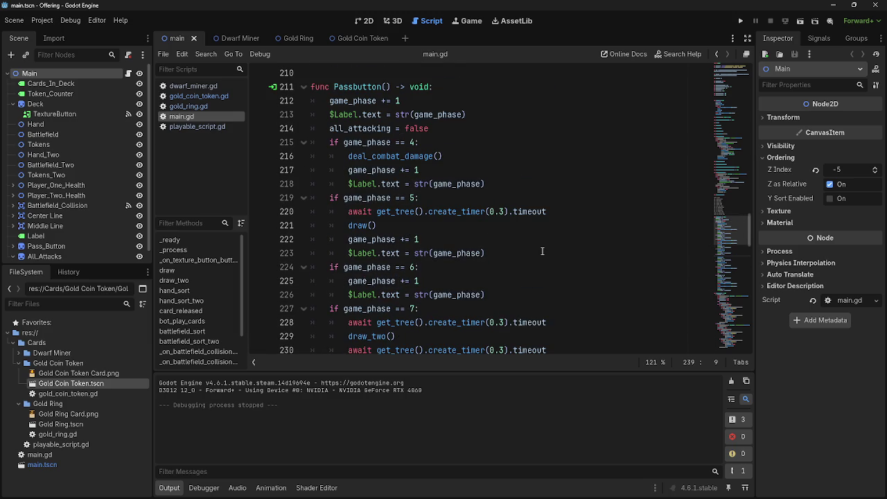
scroll(543, 251, down, 7)
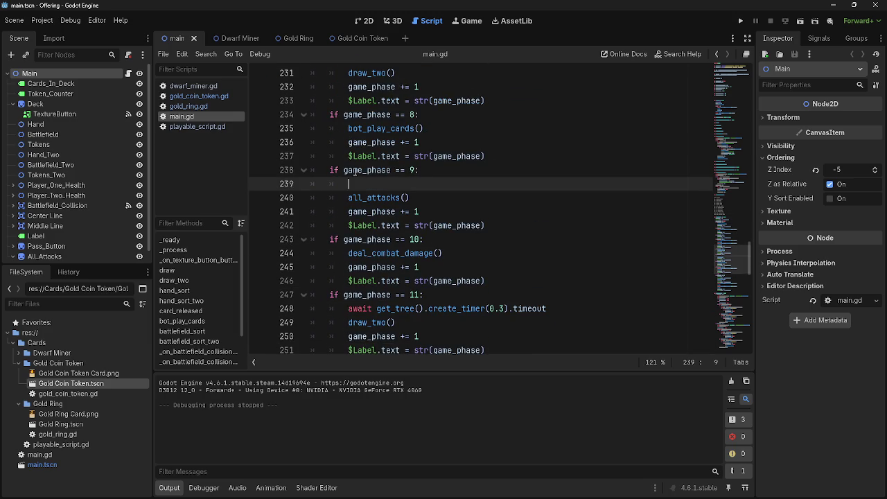
scroll(470, 184, up, 6)
scroll(443, 182, up, 2)
drag(440, 169, 330, 168)
key(ctrl+c)
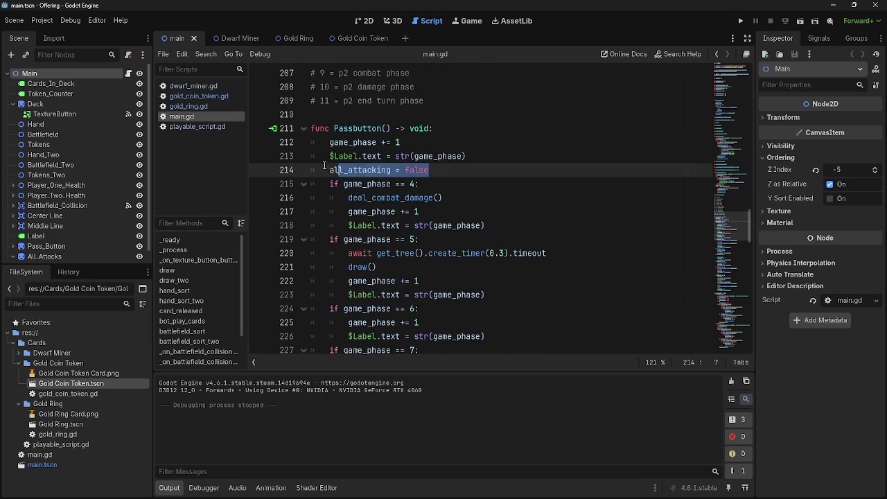
scroll(437, 244, down, 7)
click(415, 223)
key(ctrl+v)
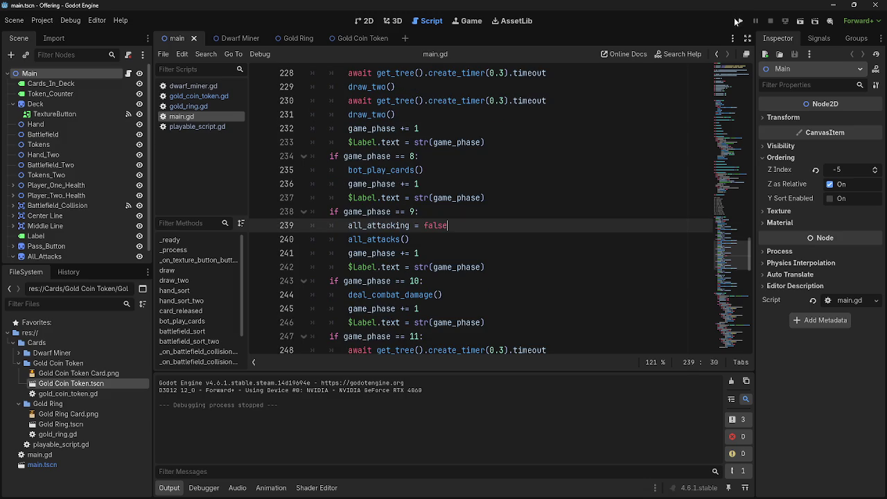
- Playtest the Offering project with F5 and stop it with F8
key(F5)
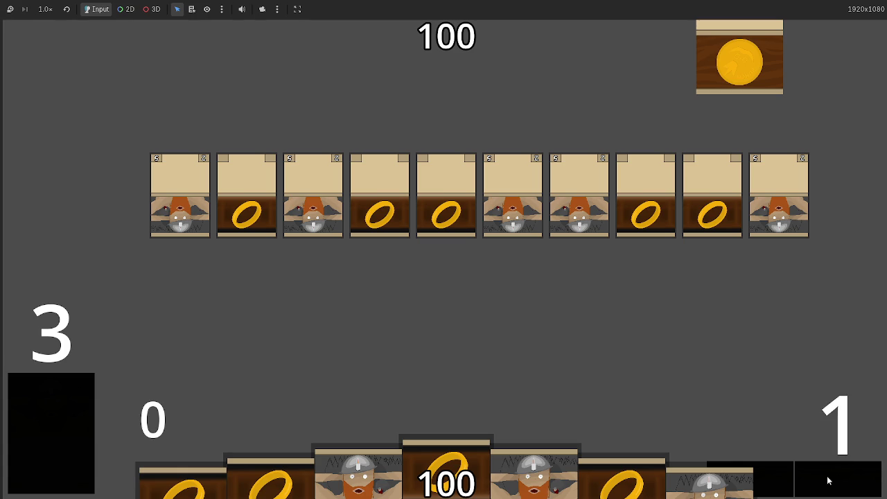
key(F8)
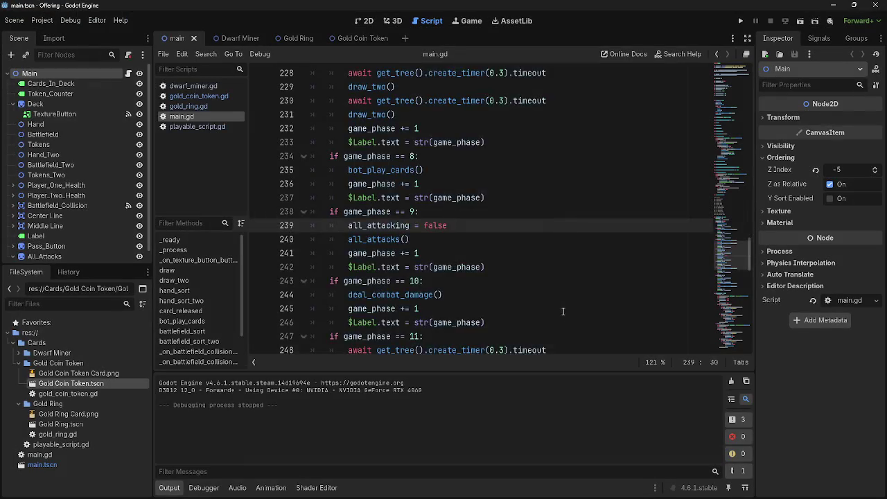
scroll(562, 312, up, 20)
scroll(563, 312, up, 1)
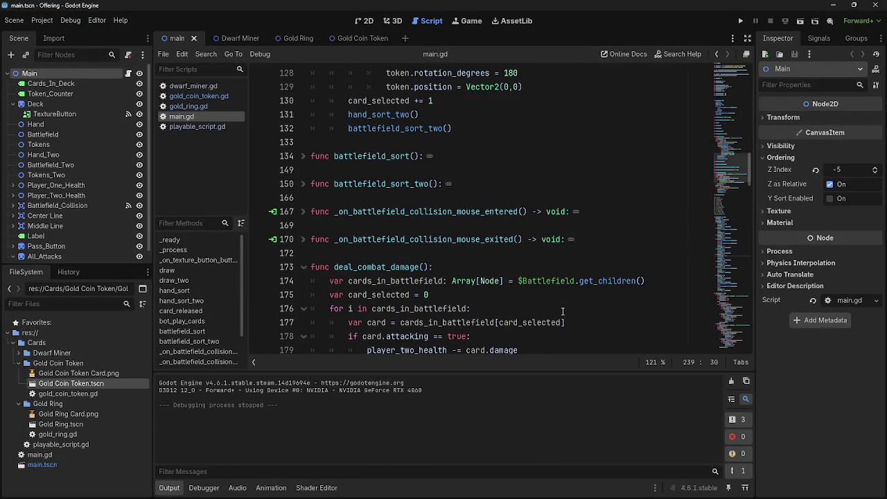
scroll(426, 307, down, 5)
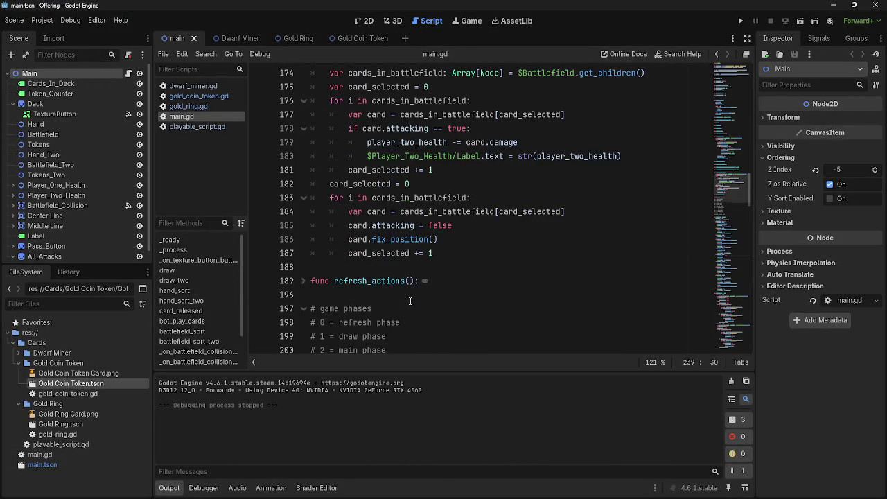
scroll(410, 302, up, 1)
mouse_move(319, 100)
mouse_down()
mouse_move(443, 104)
mouse_move(443, 281)
mouse_move(460, 291)
mouse_up()
click(460, 291)
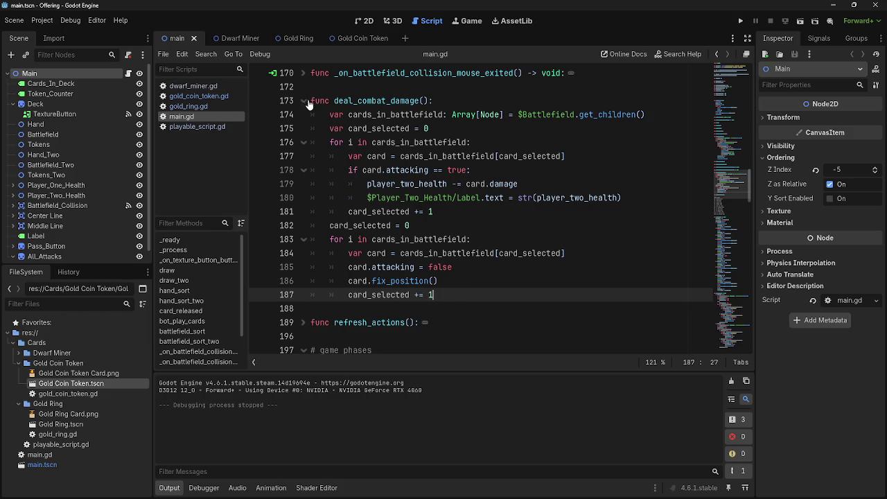
mouse_move(310, 101)
mouse_down()
mouse_move(360, 173)
mouse_move(539, 294)
mouse_up()
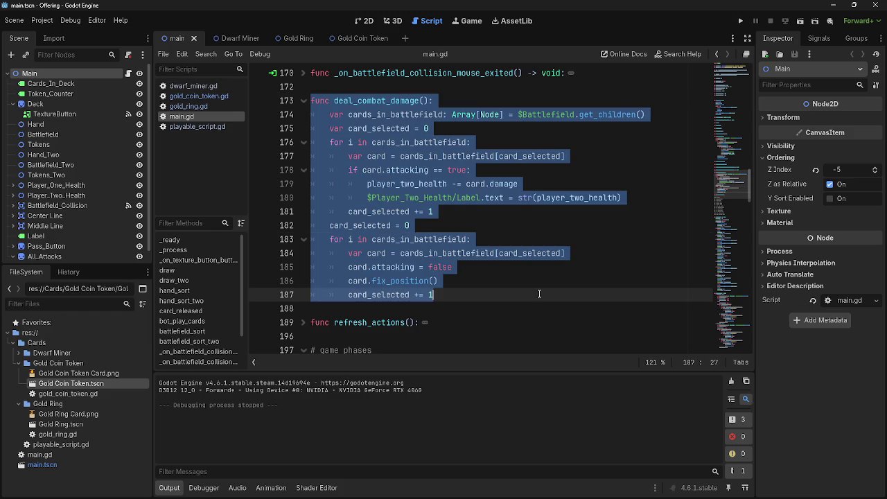
click(539, 294)
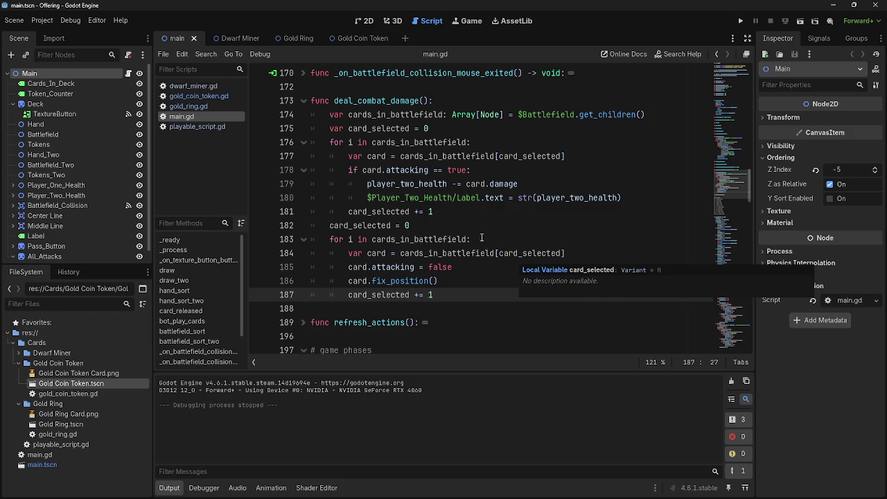
scroll(471, 222, down, 15)
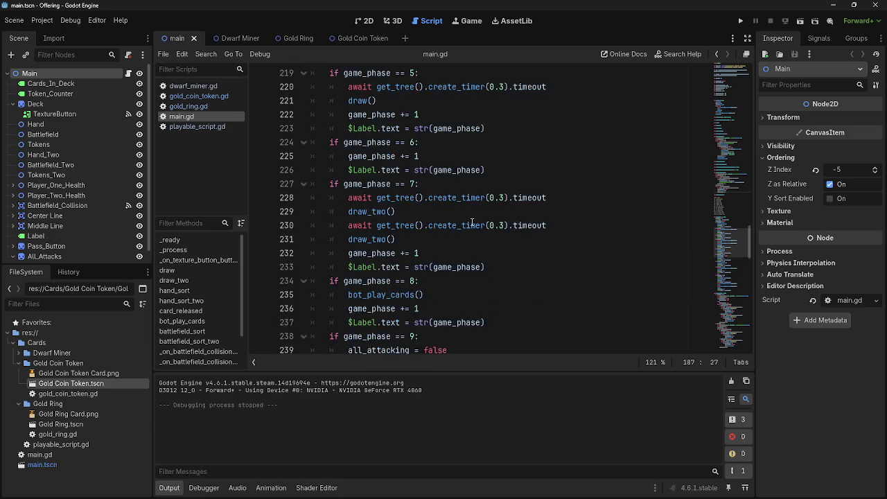
- Collapse Passbutton() and move to the ends of lines 292 and 293
scroll(471, 222, up, 7)
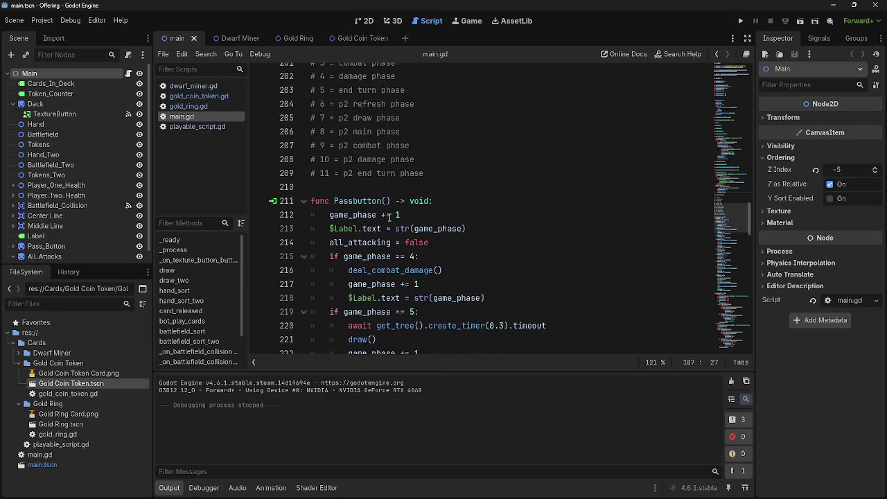
click(305, 219)
scroll(451, 207, down, 2)
scroll(451, 208, down, 8)
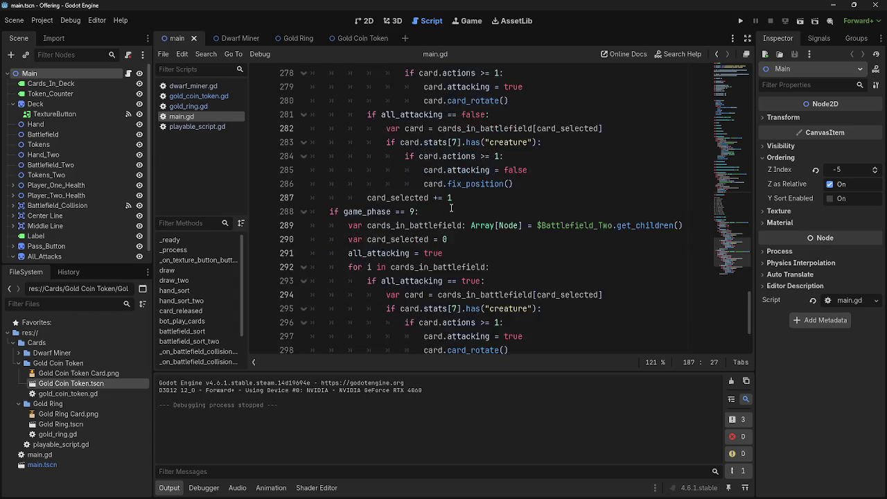
click(491, 184)
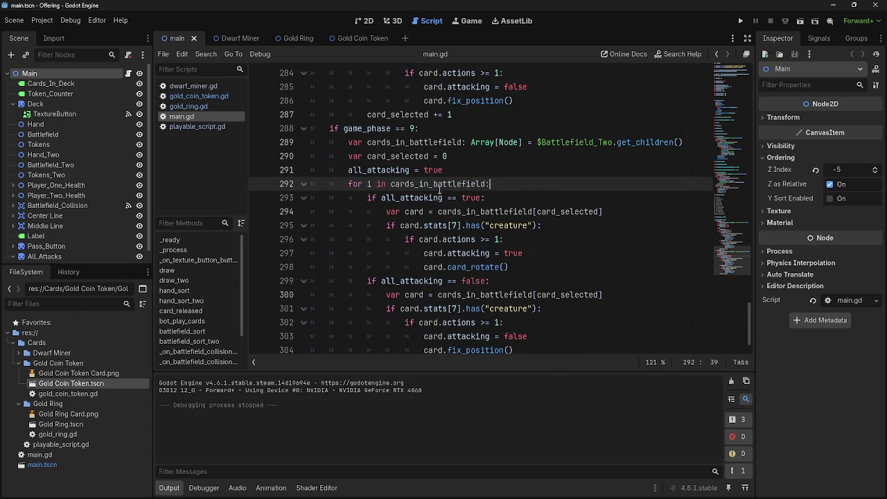
scroll(434, 225, down, 1)
click(538, 176)
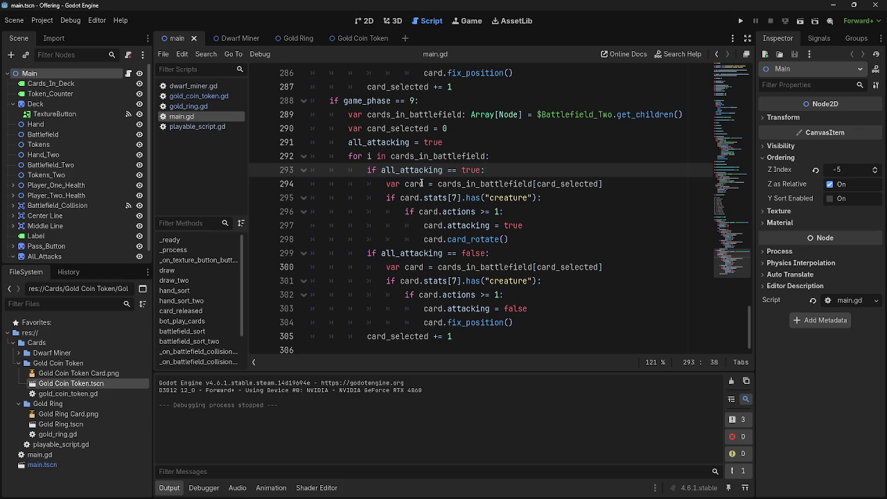
scroll(421, 182, up, 2)
scroll(455, 226, up, 7)
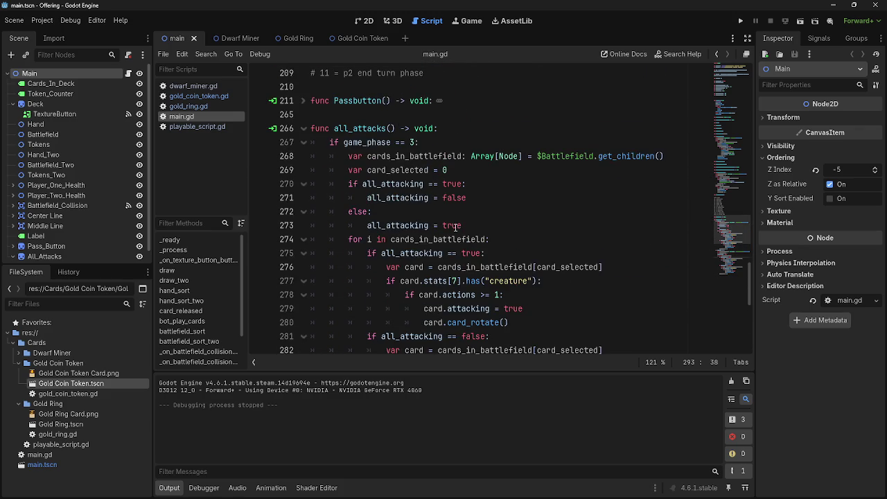
scroll(456, 227, down, 7)
- Delete the phase 9 'all_attacking = true' line, then restore it with undo
drag(455, 226, 306, 220)
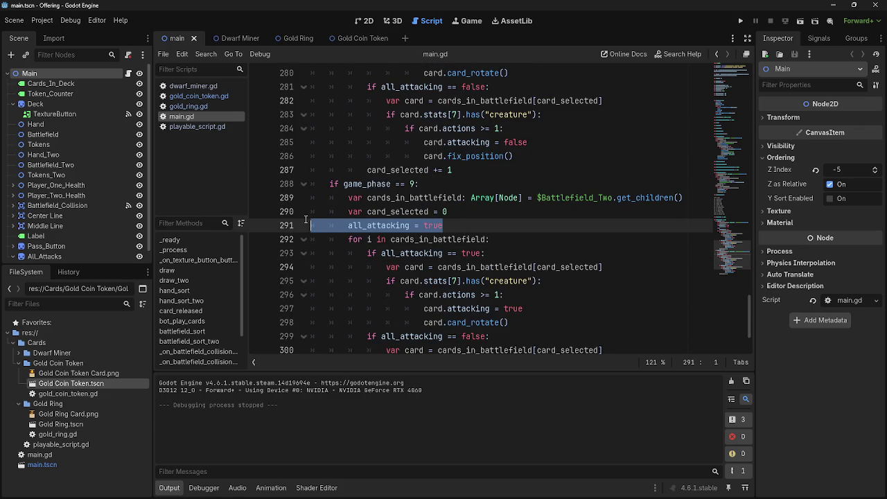
key(Delete)
key(Delete)
scroll(504, 225, up, 4)
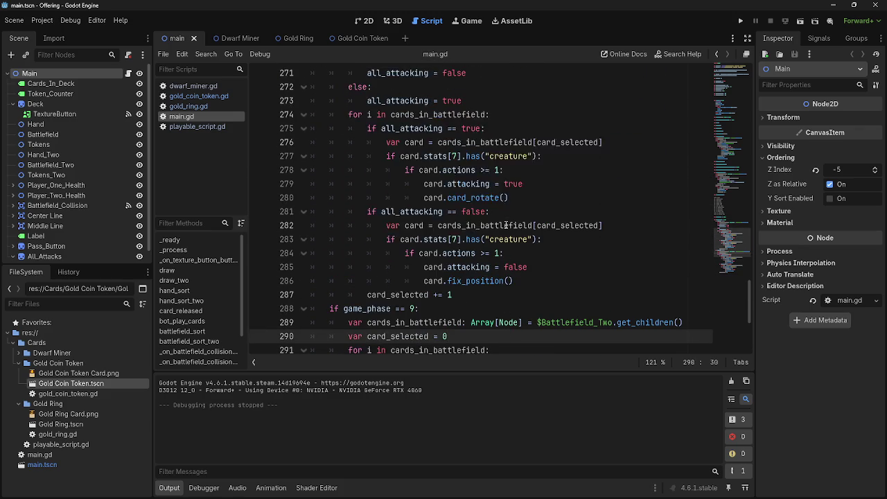
click(489, 170)
mouse_move(489, 170)
mouse_down()
mouse_move(306, 140)
mouse_move(307, 130)
mouse_up()
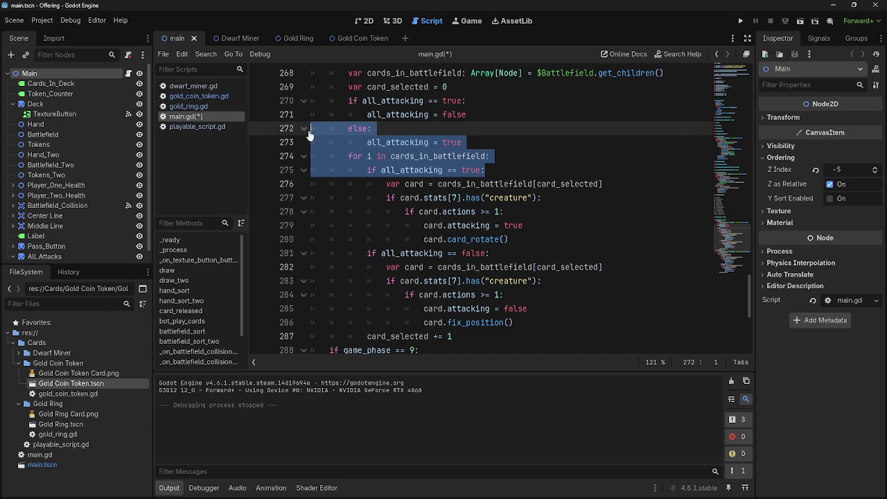
scroll(505, 223, down, 4)
key(ctrl+z)
key(ctrl+z)
key(ctrl+z)
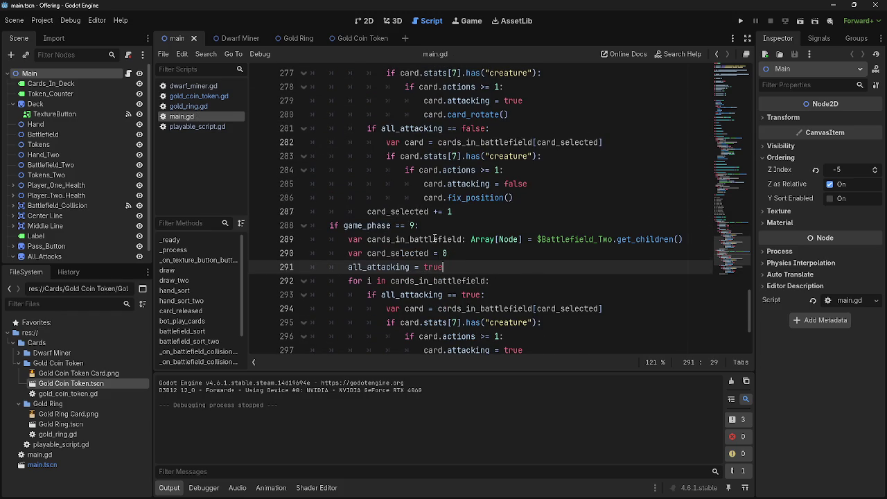
- Inspect all_attacking and cards_in_battlefield in the phase 9 loop
scroll(430, 237, down, 2)
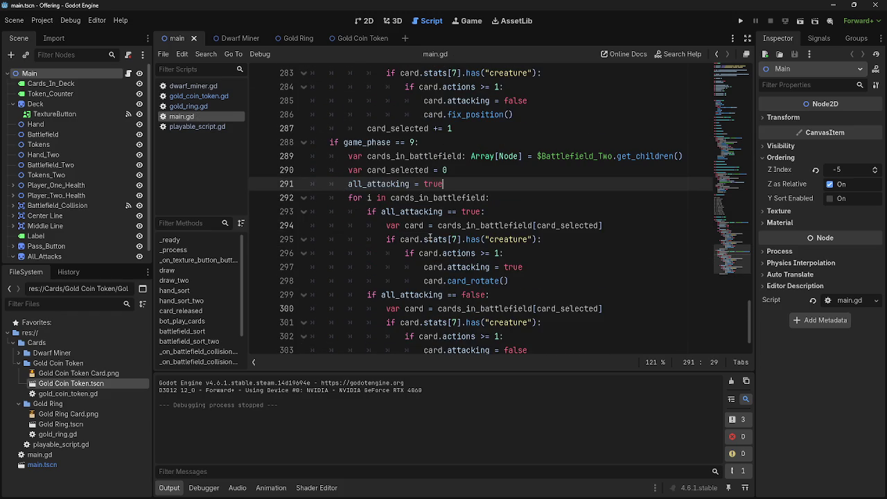
double_click(351, 199)
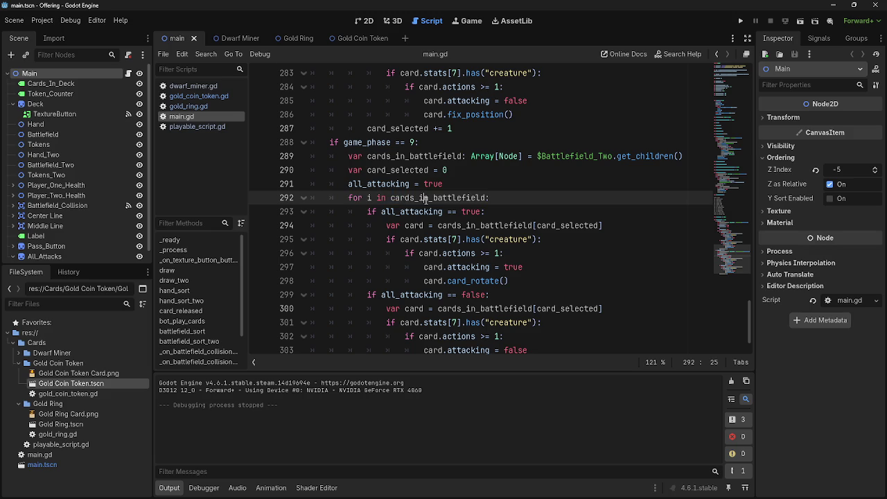
double_click(424, 198)
double_click(414, 211)
click(514, 201)
double_click(494, 225)
scroll(544, 225, down, 1)
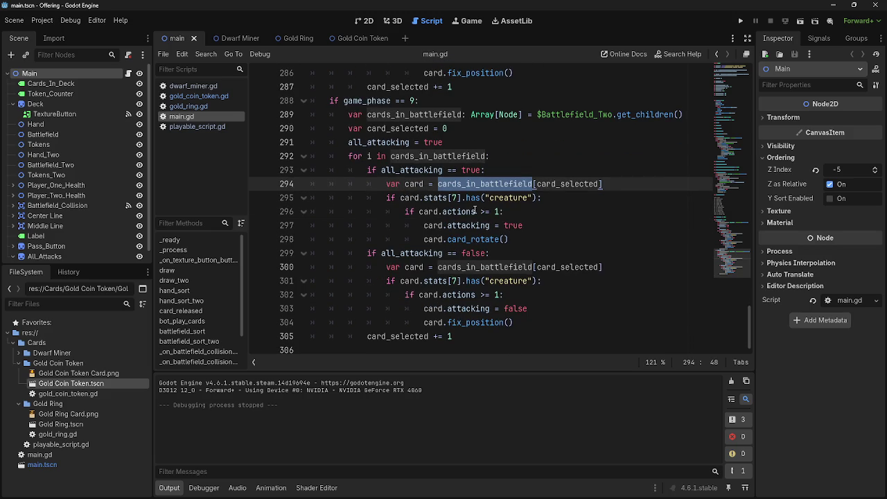
scroll(487, 248, up, 4)
scroll(488, 244, down, 3)
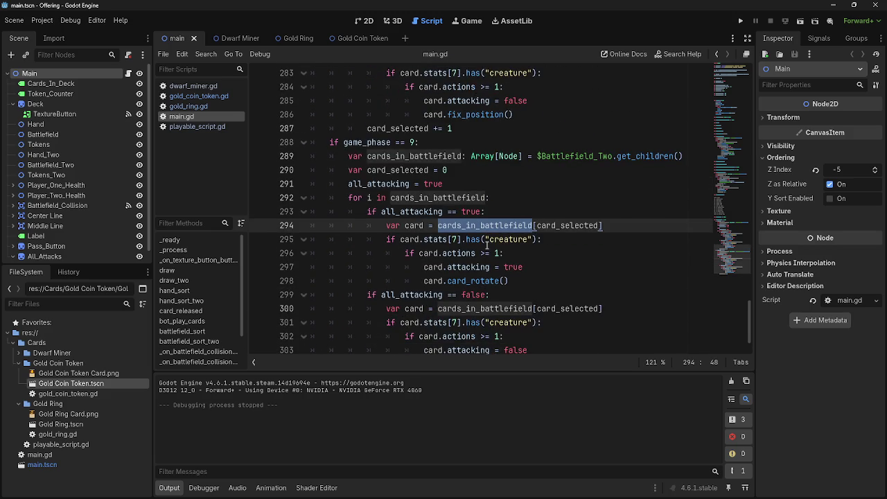
scroll(488, 246, down, 1)
- Check the creature condition and the true value on line 297 near card_rotate()
drag(534, 212, 398, 203)
click(406, 212)
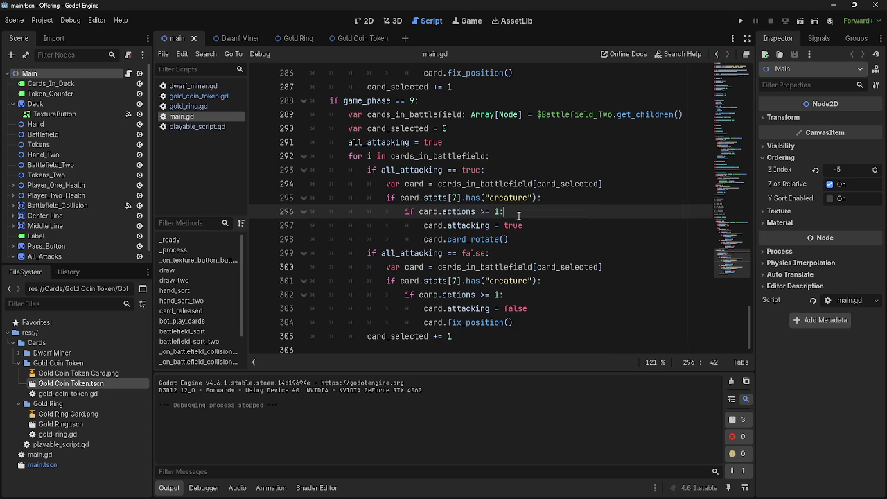
double_click(436, 225)
double_click(470, 225)
double_click(514, 225)
click(549, 227)
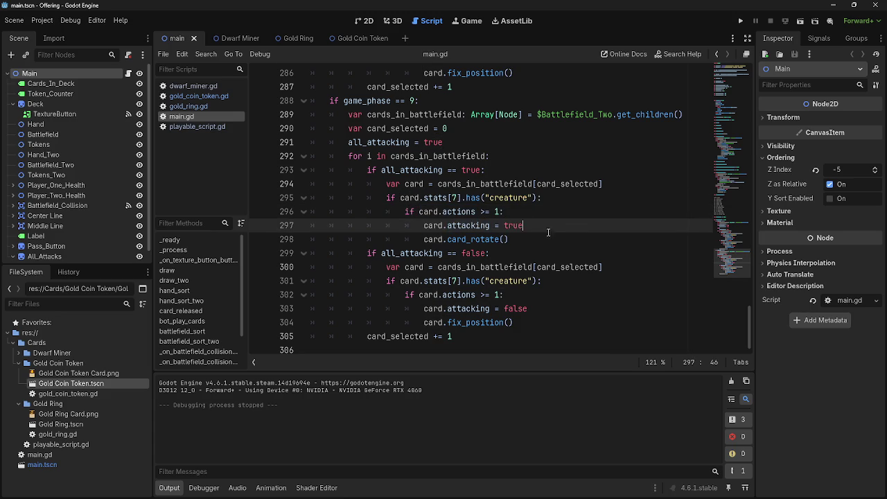
click(546, 239)
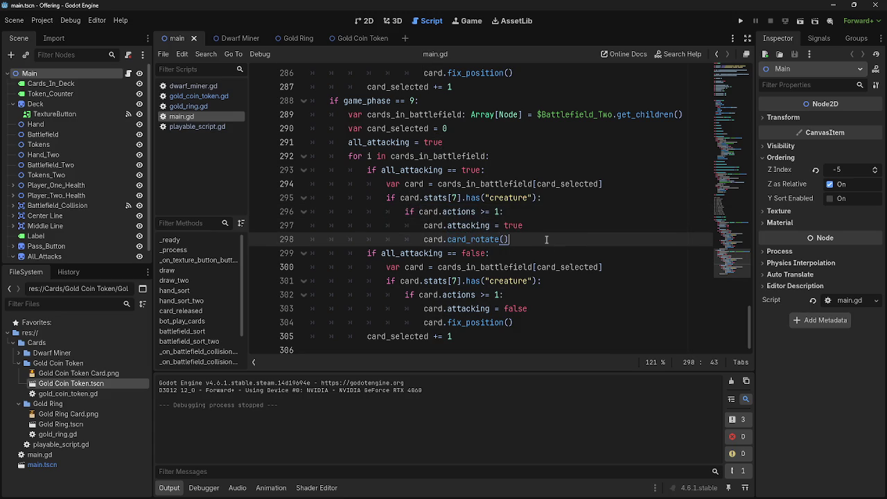
- Expand Passbutton() and select the 0.3-second await timer line to copy
scroll(546, 239, up, 20)
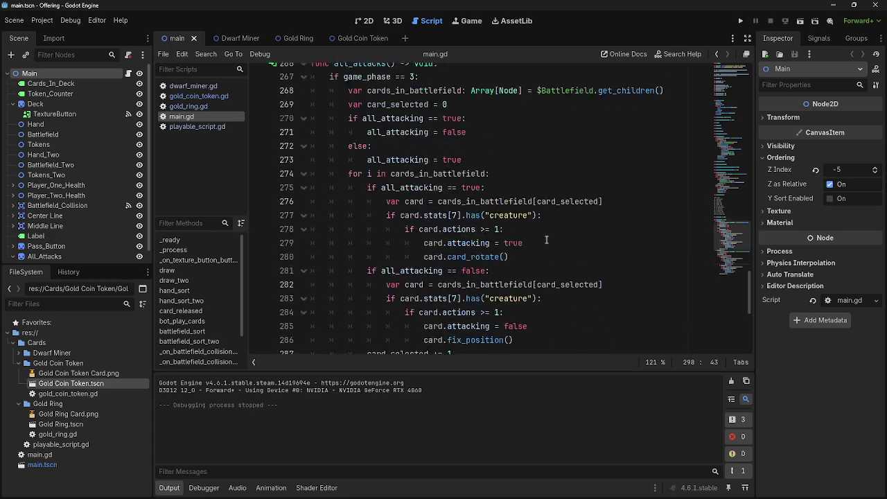
scroll(536, 239, up, 2)
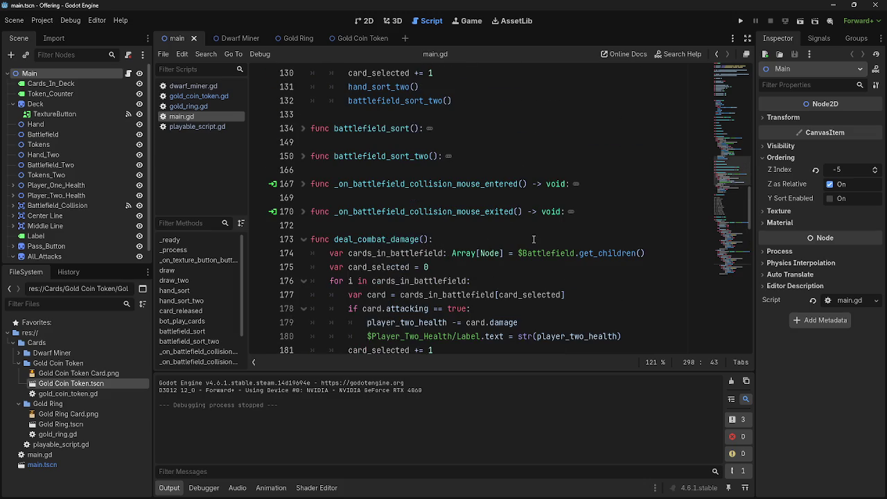
scroll(326, 222, down, 15)
scroll(326, 222, down, 2)
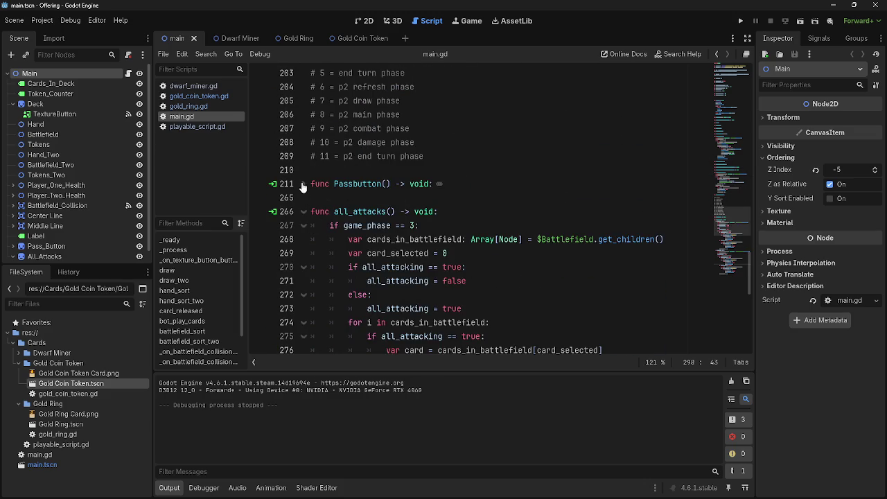
click(303, 182)
scroll(420, 194, down, 6)
mouse_move(554, 226)
mouse_down()
mouse_move(336, 224)
mouse_move(348, 224)
mouse_up()
scroll(485, 233, down, 5)
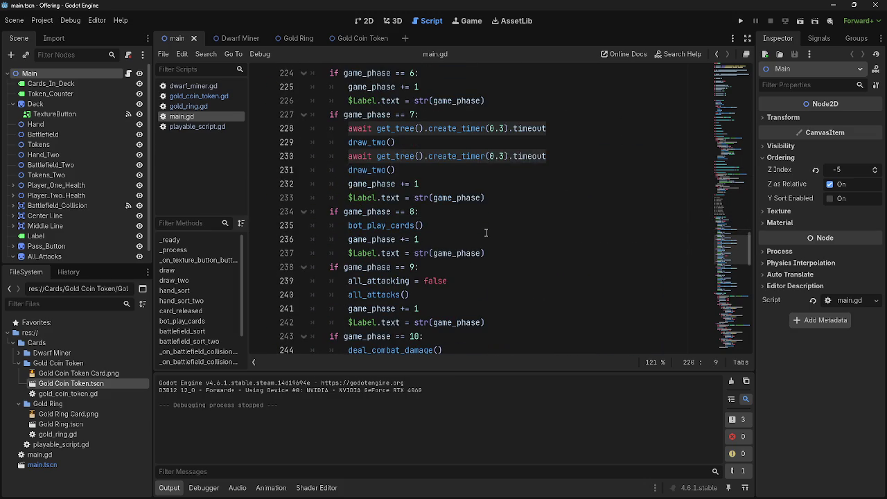
- Paste the await timer after all_attacks(), change its duration to 1110.3, and run the game
click(489, 239)
key(Return)
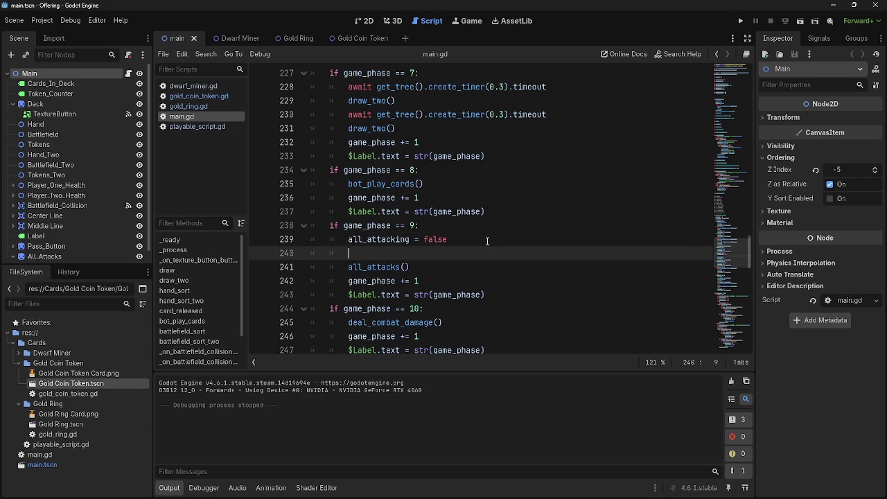
key(ctrl+shift+k)
key(End)
key(Return)
key(ctrl+v)
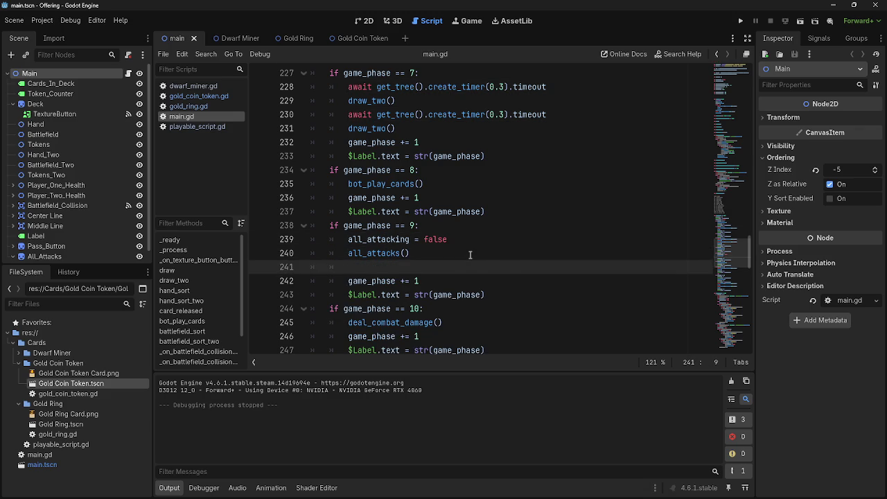
click(489, 267)
text(1110.3).timeout)
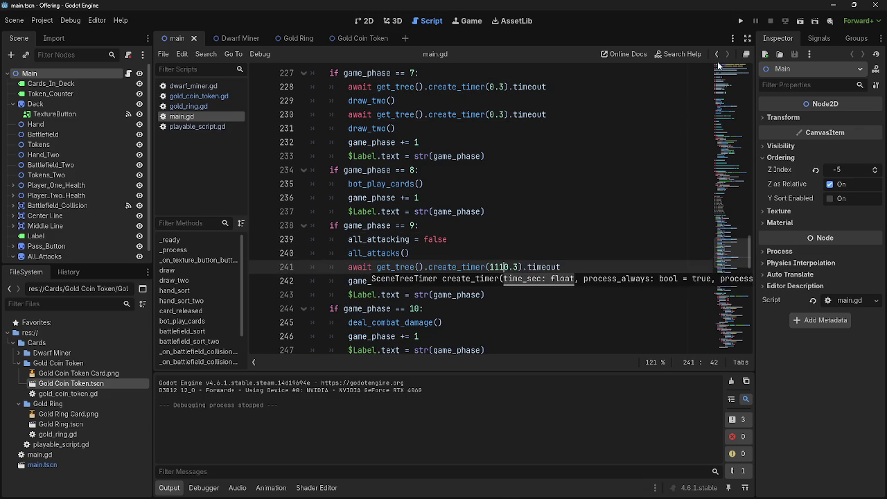
click(741, 22)
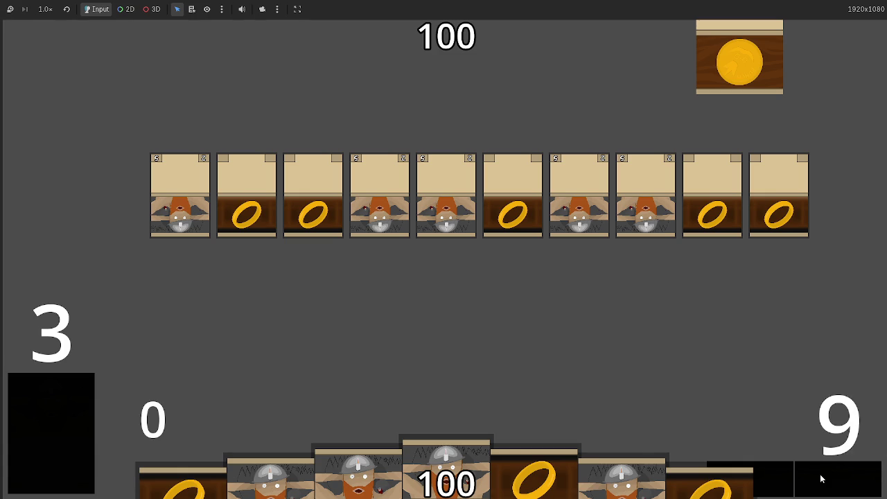
- Stop the game and delete the phase 9 await timer line
key(F8)
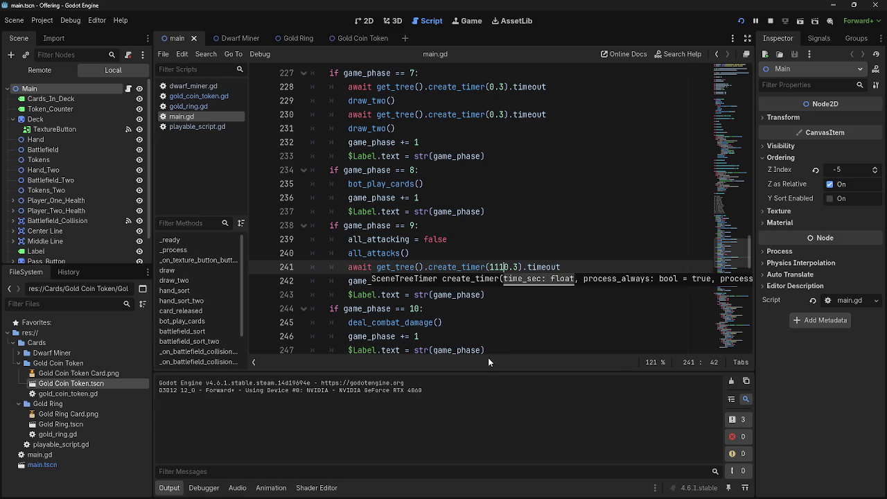
click(524, 257)
click(567, 225)
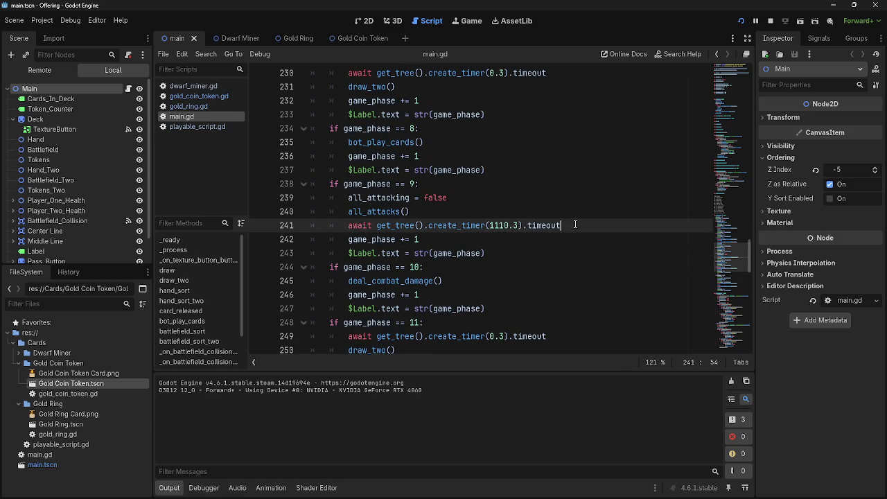
key(shift+Home)
key(shift+Home)
key(BackSpace)
key(BackSpace)
- Add print("egg") under the actions >= 1 check and run the game
scroll(514, 312, down, 9)
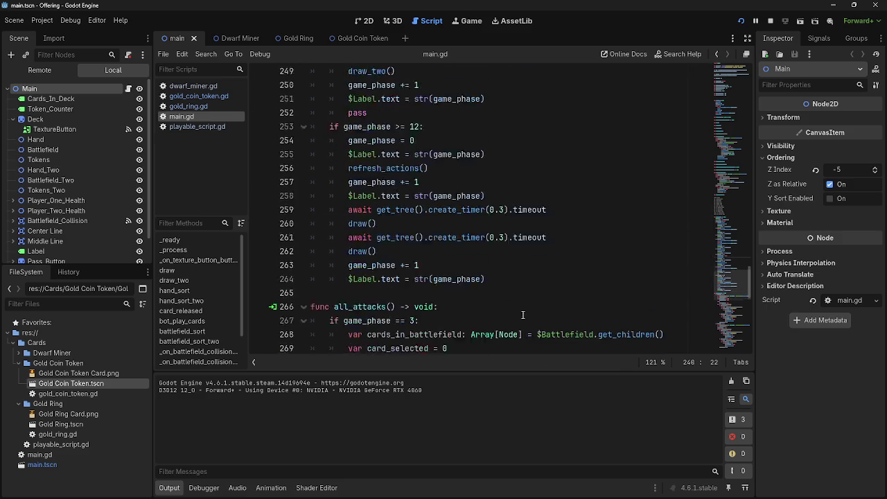
scroll(537, 226, down, 2)
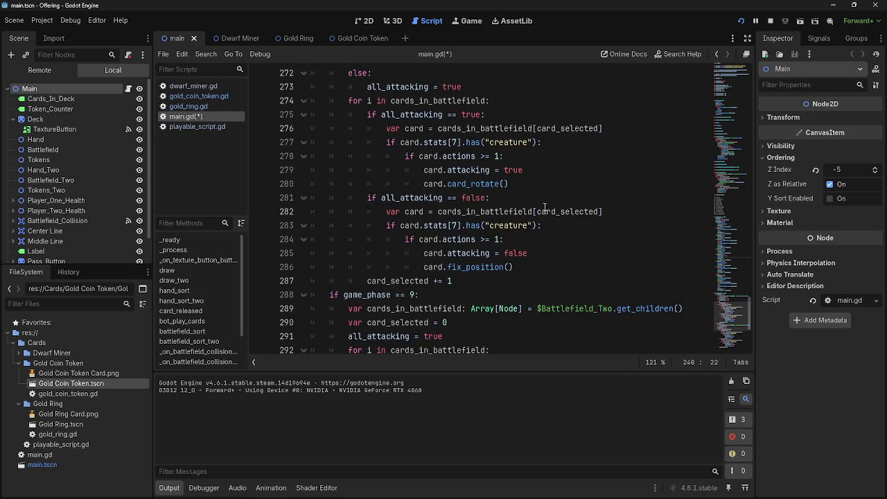
click(563, 169)
click(558, 155)
key(Return)
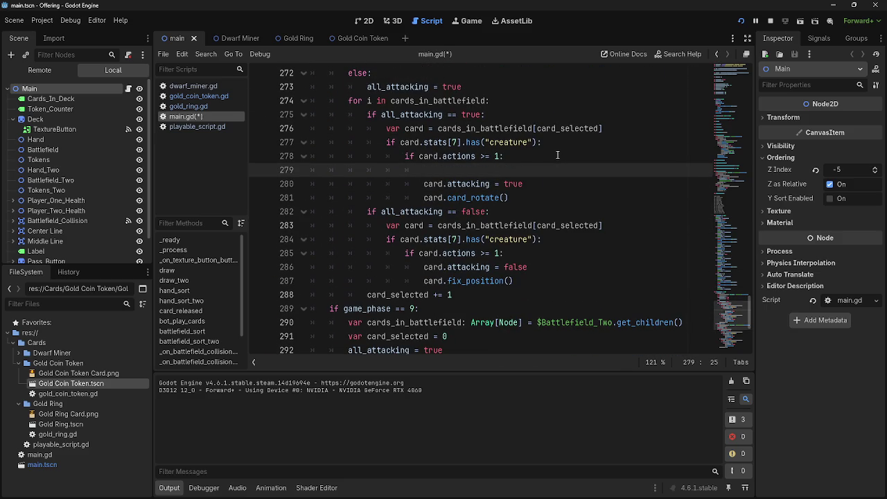
text(print()
text(()
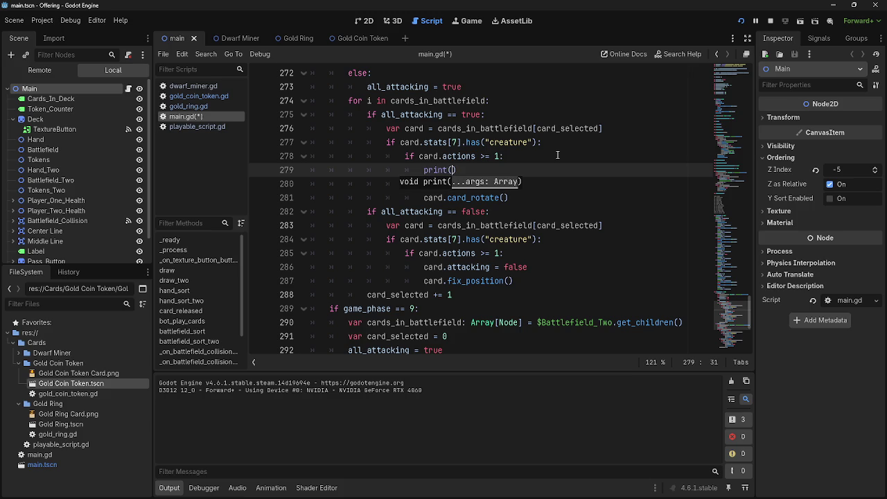
text(egg)
click(740, 20)
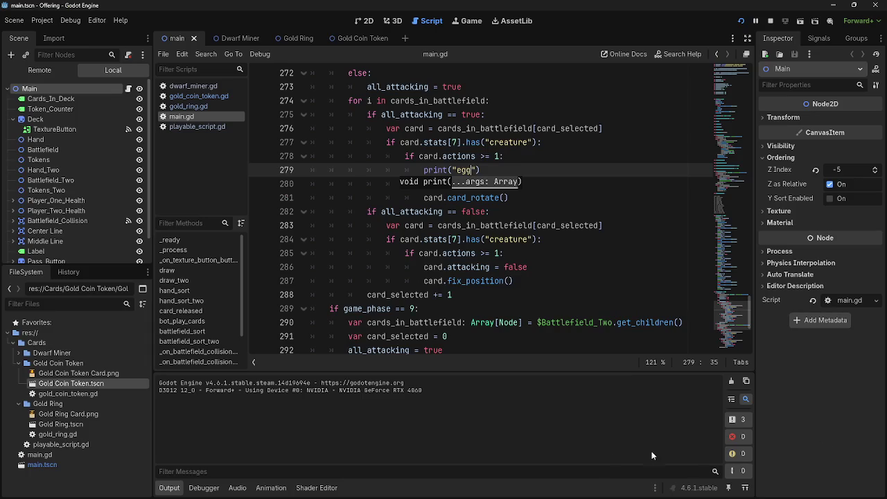
- Copy print("egg") under the creature check as well, then stop the game
scroll(483, 271, up, 1)
click(576, 185)
key(Return)
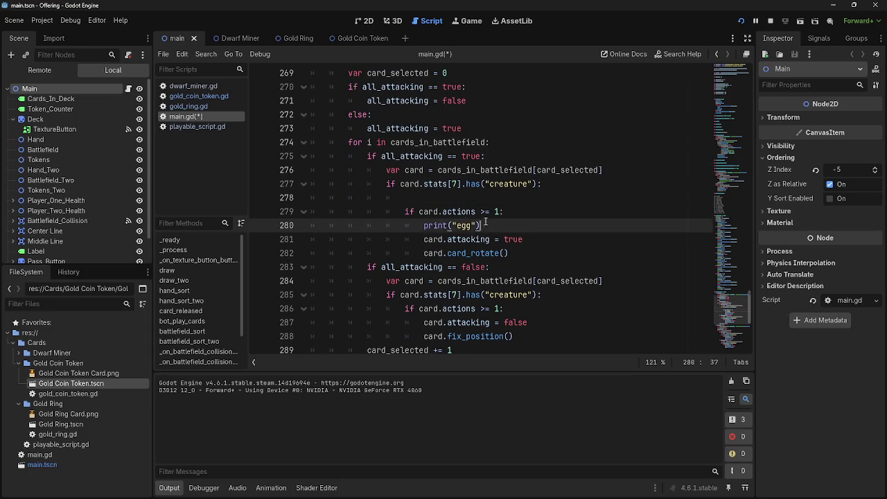
drag(423, 225, 479, 225)
key(ctrl+c)
click(442, 199)
key(ctrl+v)
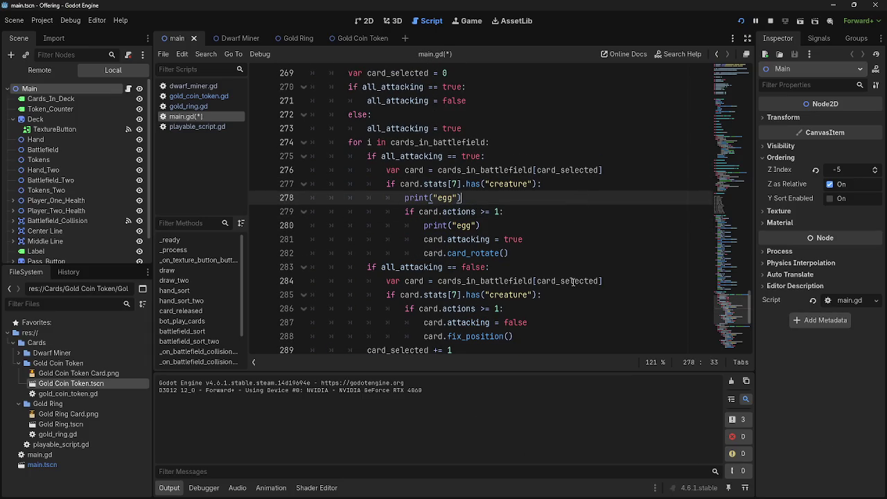
click(769, 21)
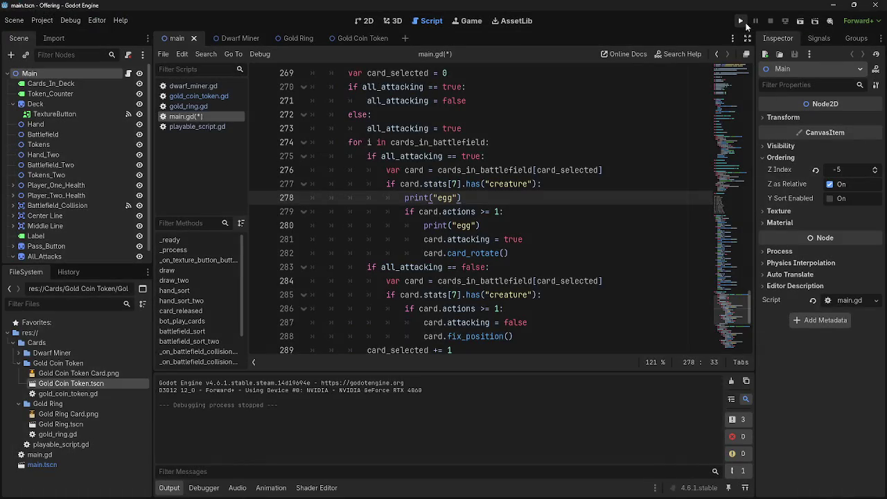
- Delete the phase 9 'all_attacking false' if-block
scroll(549, 317, down, 1)
mouse_move(541, 299)
mouse_down()
mouse_move(312, 254)
mouse_move(303, 227)
mouse_move(302, 237)
mouse_up()
mouse_move(555, 290)
mouse_down()
mouse_move(312, 280)
mouse_move(313, 240)
mouse_move(302, 230)
mouse_up()
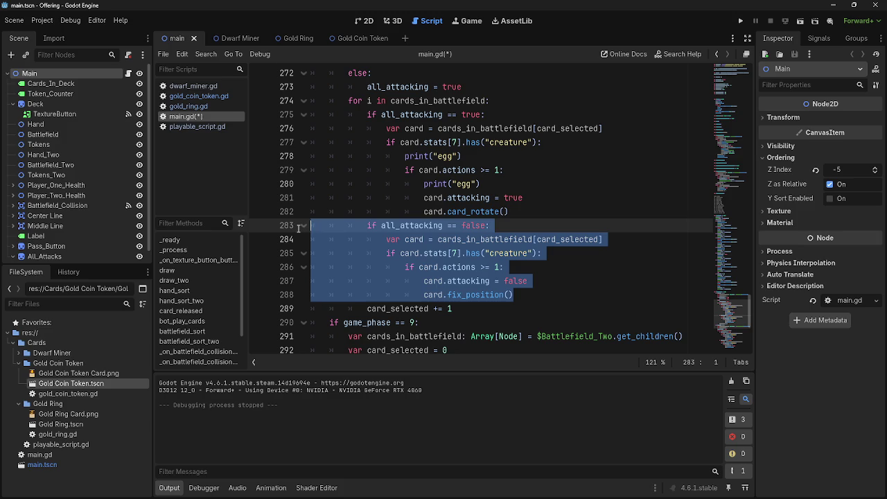
click(549, 290)
scroll(549, 290, down, 5)
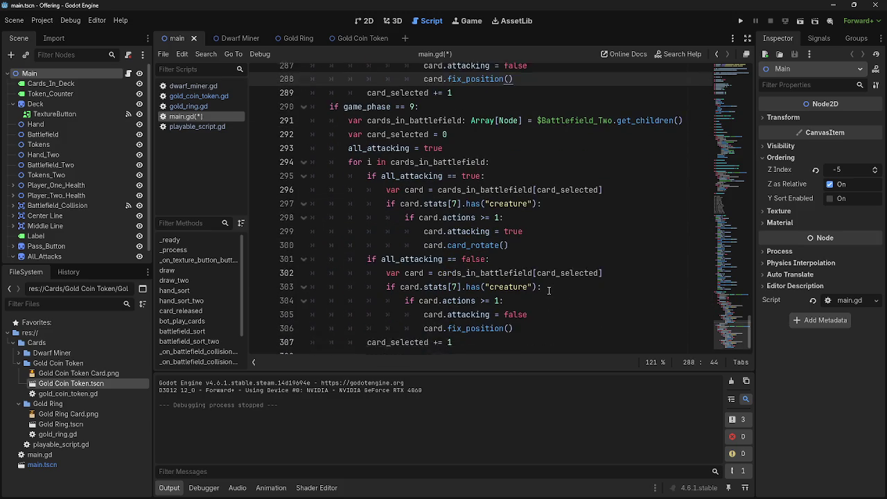
click(535, 325)
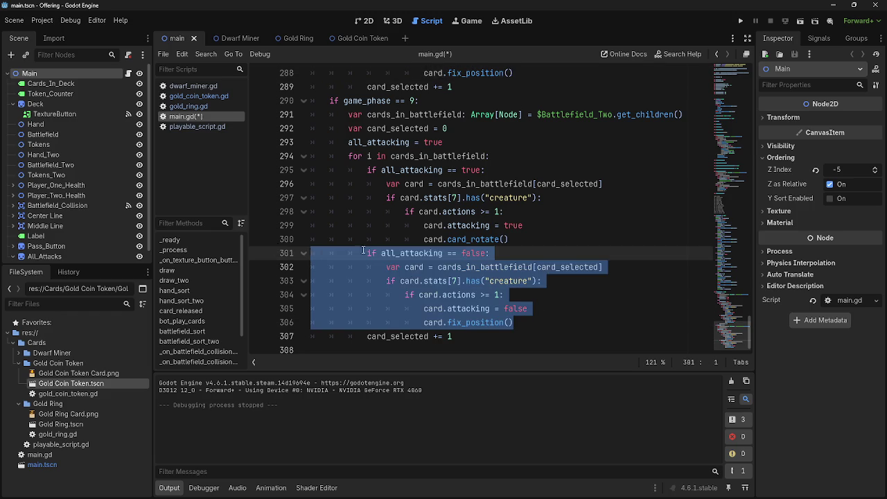
key(BackSpace)
key(BackSpace)
- Remove the all_attacking true condition and the 'all_attacking = true' line
mouse_move(495, 164)
mouse_down()
mouse_move(349, 150)
mouse_move(309, 164)
mouse_up()
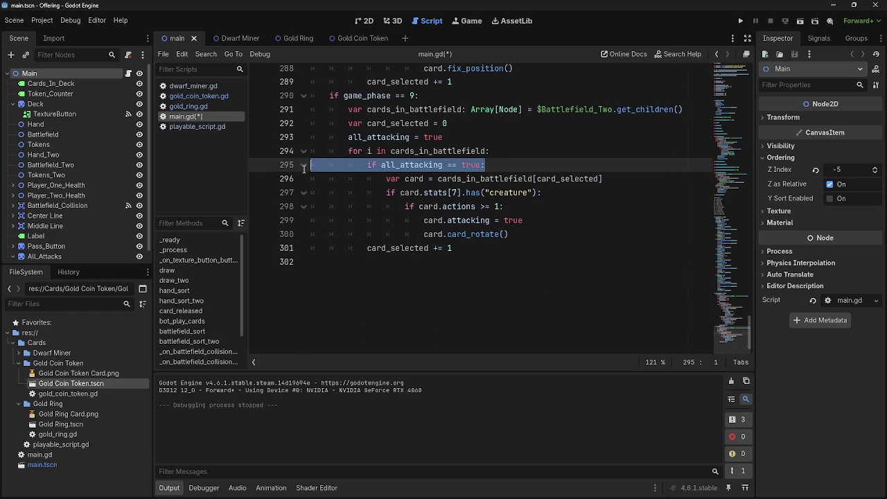
key(BackSpace)
key(BackSpace)
triple_click(457, 137)
key(BackSpace)
key(BackSpace)
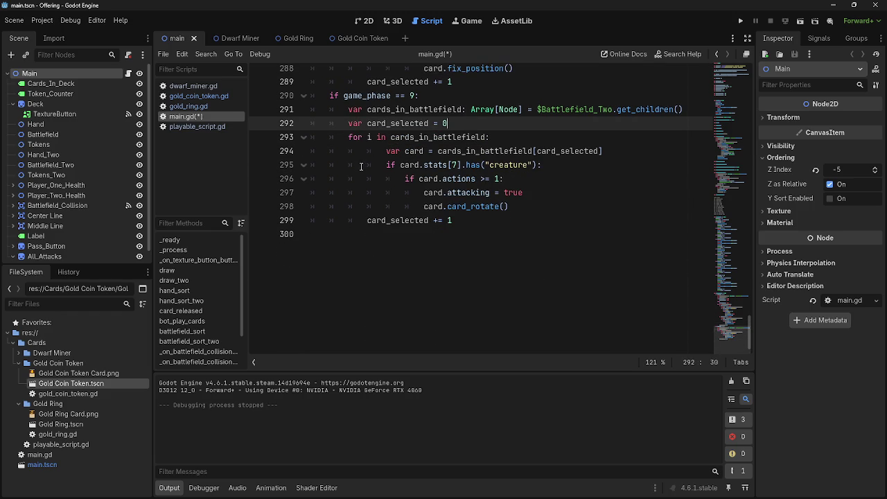
- Dedent the card lookup, creature check, actions check, attacking assignment and card_rotate lines one level
click(367, 151)
key(BackSpace)
click(367, 165)
key(BackSpace)
click(361, 179)
key(BackSpace)
click(388, 193)
key(BackSpace)
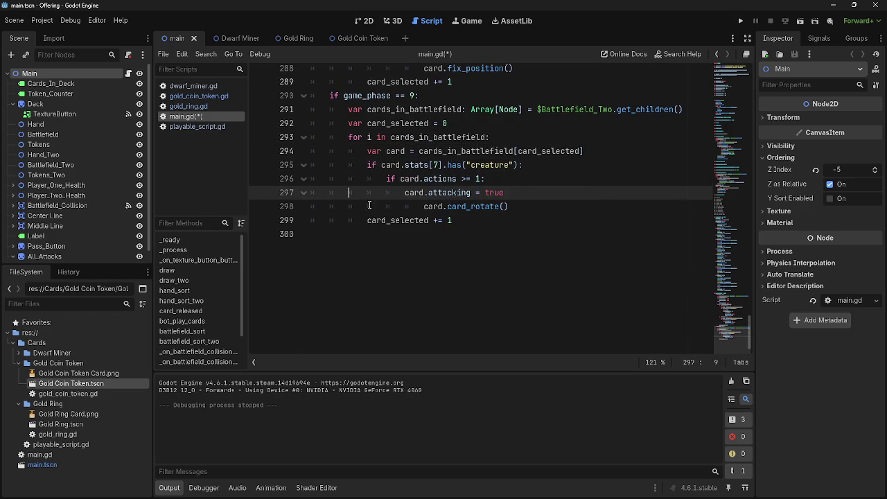
click(415, 207)
key(BackSpace)
- Review the card_selected reset and increment lines and the phase 9 condition
scroll(518, 227, up, 3)
scroll(501, 238, down, 1)
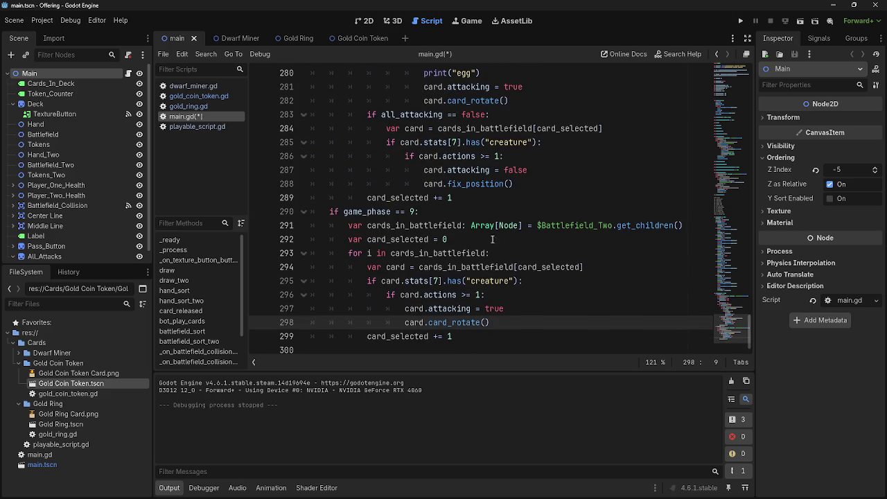
drag(342, 253, 490, 254)
click(503, 254)
click(367, 336)
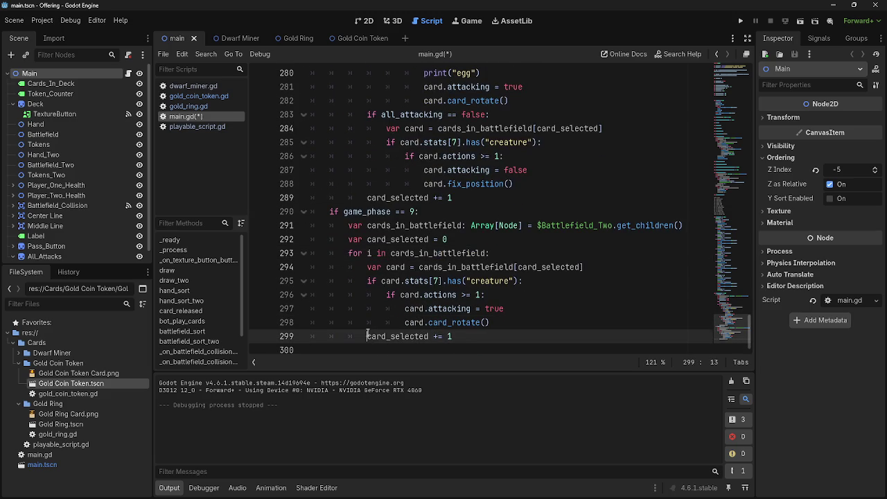
click(507, 243)
scroll(518, 280, up, 4)
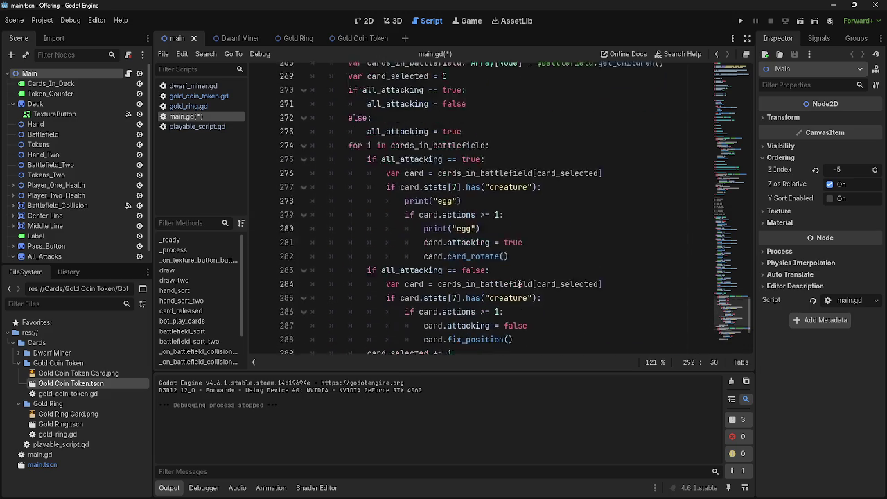
scroll(519, 283, down, 4)
double_click(368, 211)
click(418, 212)
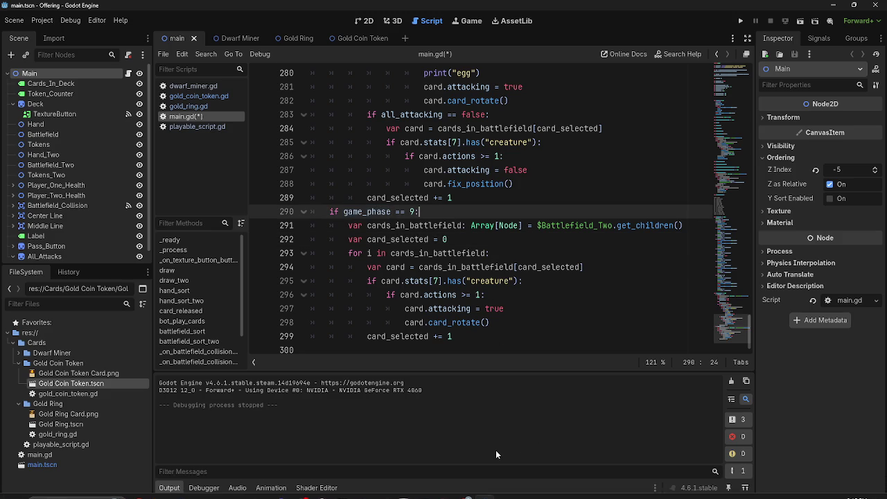
- Run the game, pass to advance the phase, and return to the editor
click(739, 21)
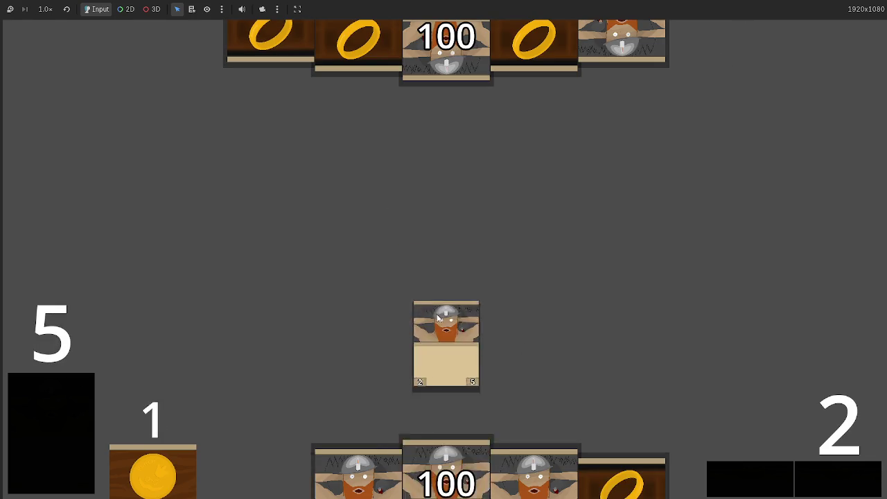
click(846, 484)
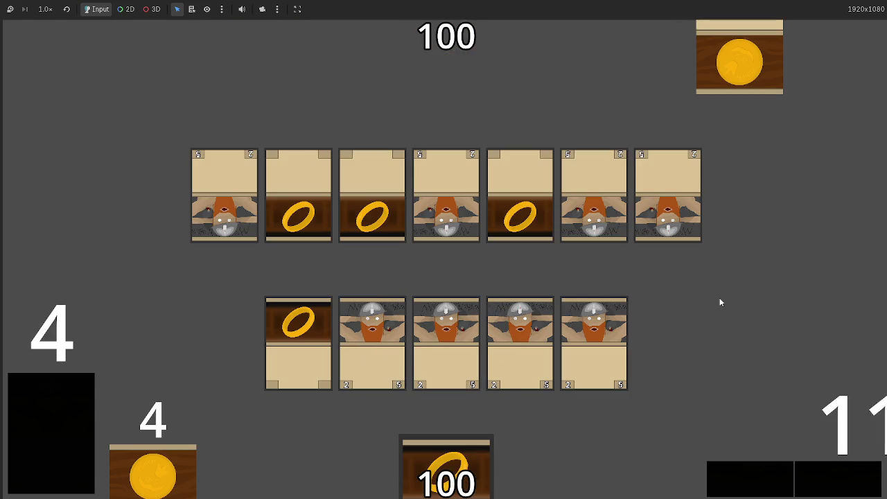
key(alt+Tab)
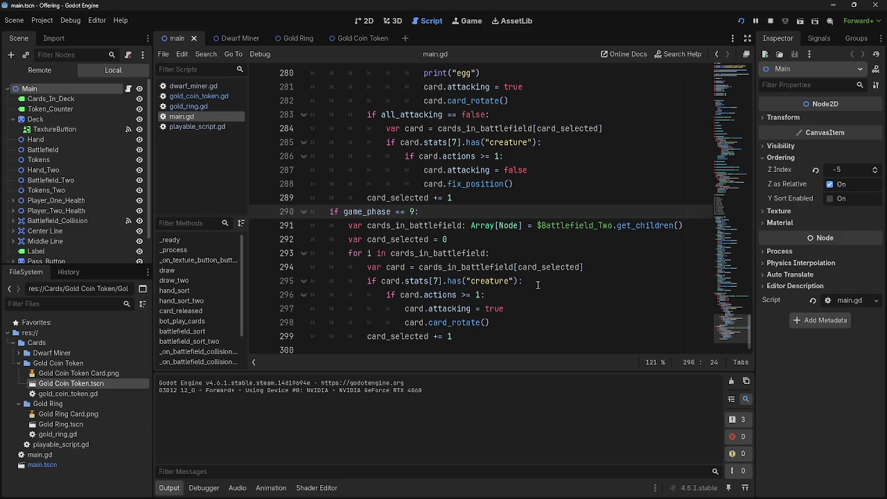
- Add a print("egg") line under the card lookup and rerun the game to check it
click(600, 273)
key(Return)
key(ctrl+v)
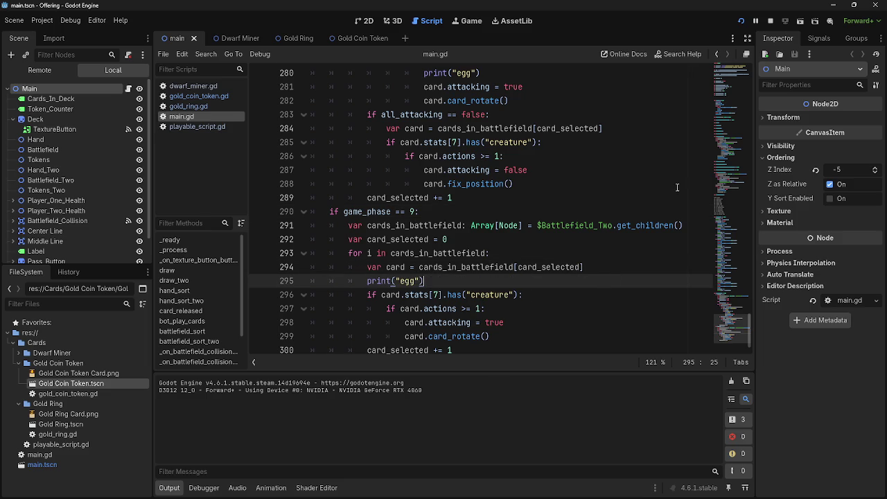
click(741, 20)
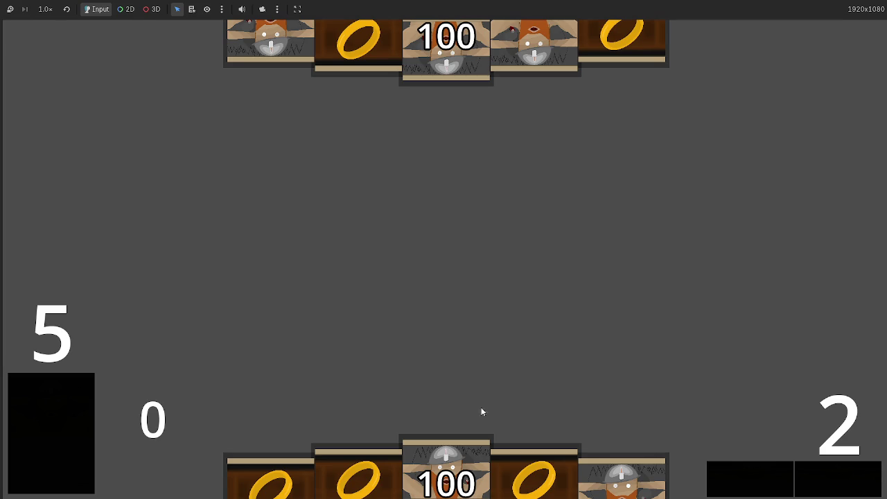
key(alt+Tab)
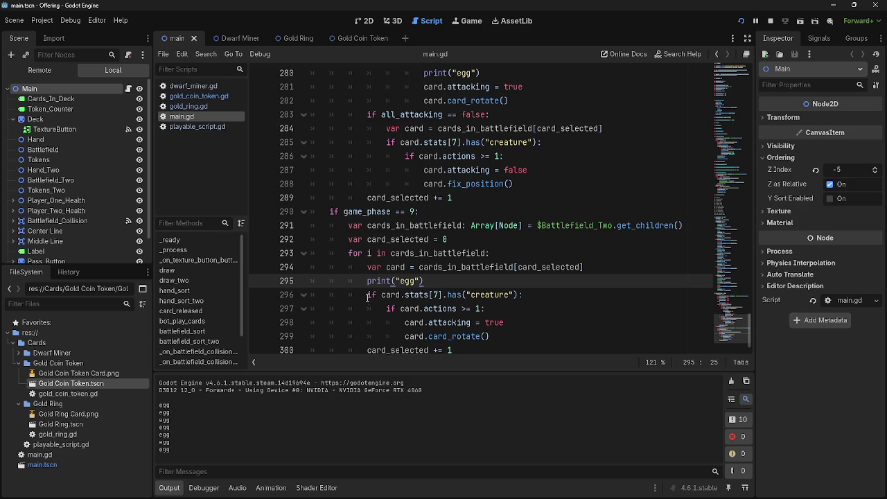
- Add a second print("egg") inside the creature check and rerun the game
click(553, 295)
drag(368, 295, 545, 295)
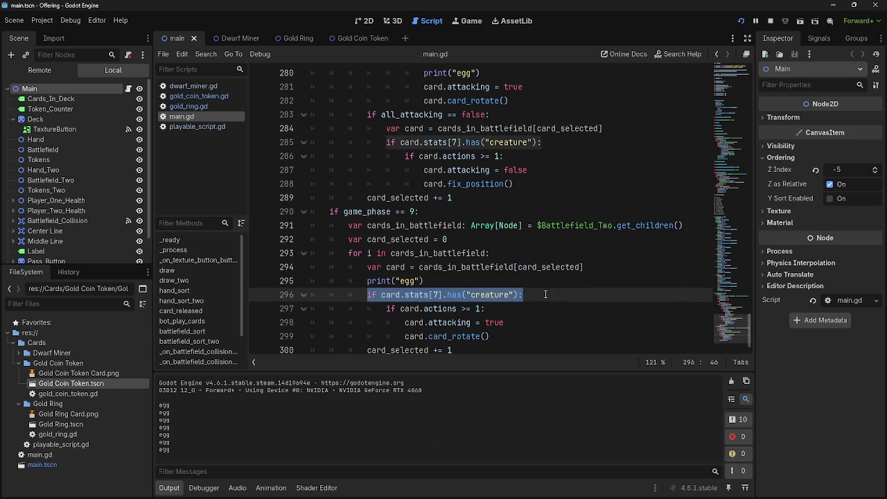
click(545, 295)
key(Return)
key(ctrl+v)
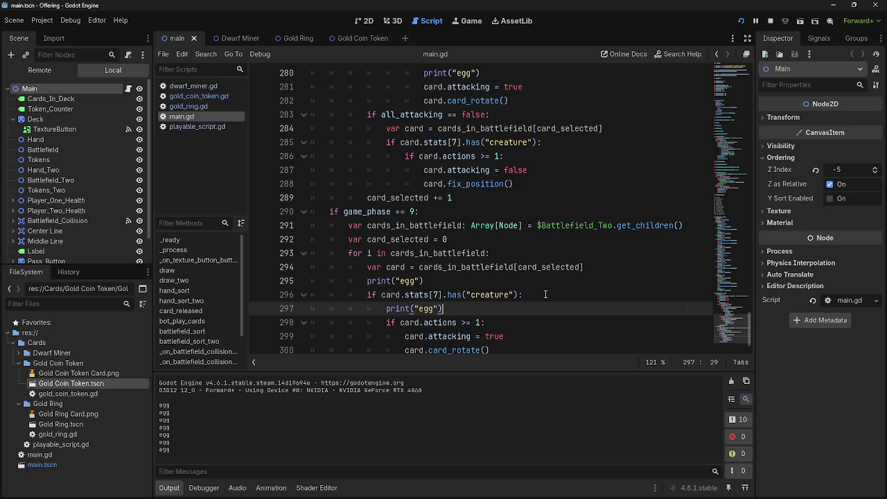
click(739, 22)
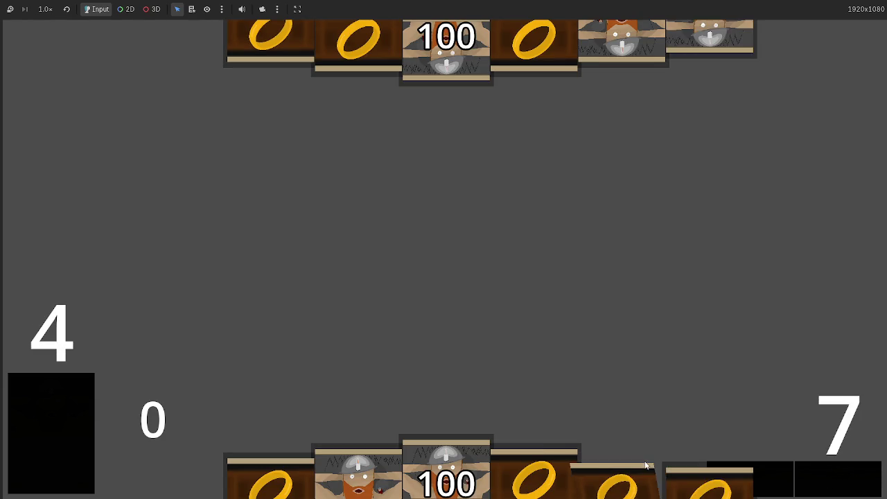
key(alt+Tab)
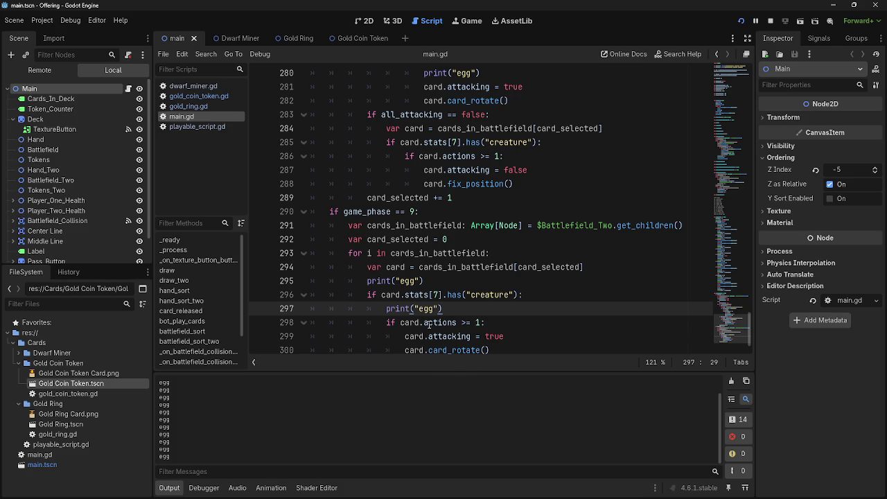
- Delete both print("egg") debug lines
click(269, 308)
key(BackSpace)
key(BackSpace)
click(269, 281)
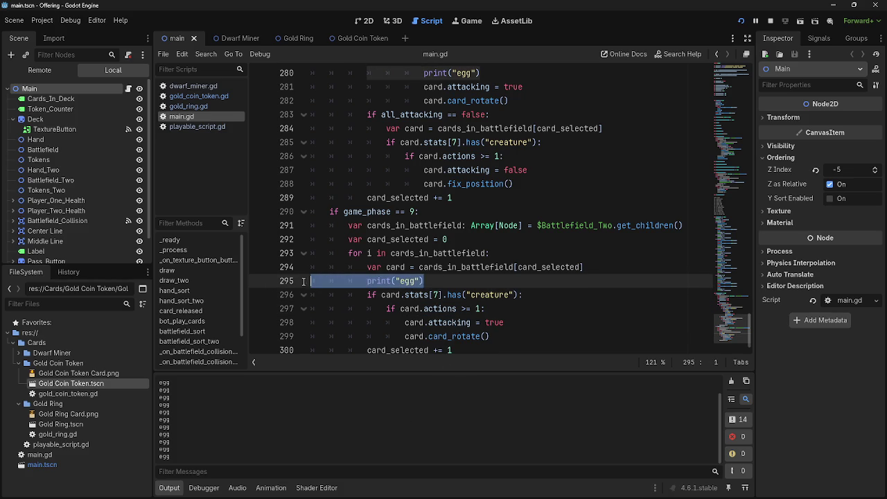
key(BackSpace)
key(BackSpace)
- Put print("egg") inside the actions check, rerun the game, then select that print line
click(546, 297)
key(Return)
text(print("egg"))
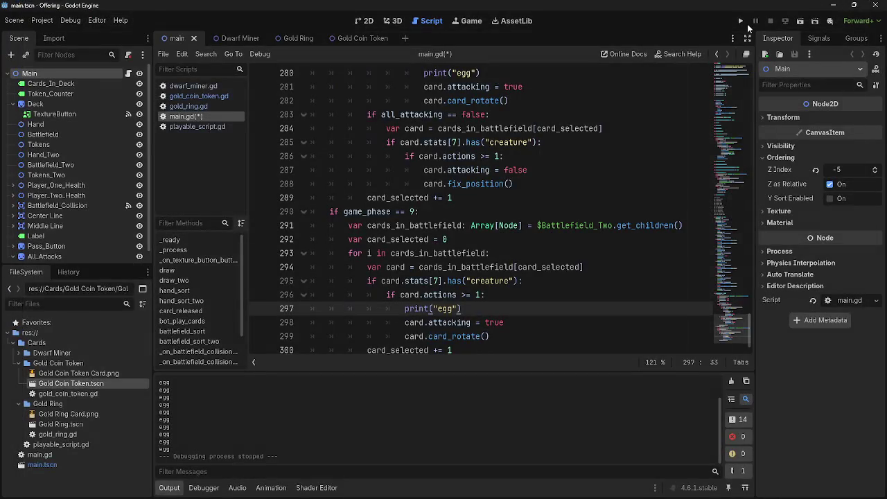
click(741, 21)
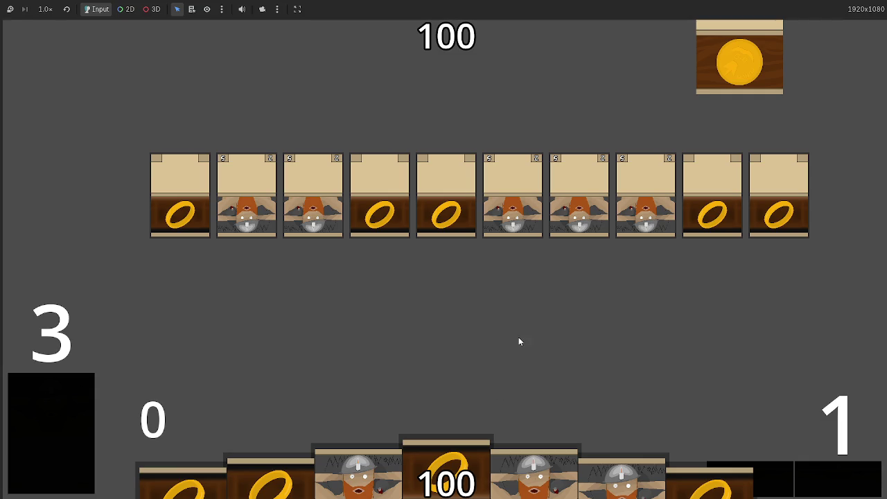
key(shift+Home)
key(shift+Home)
- Remove the remaining print("egg") line from the actions check
key(BackSpace)
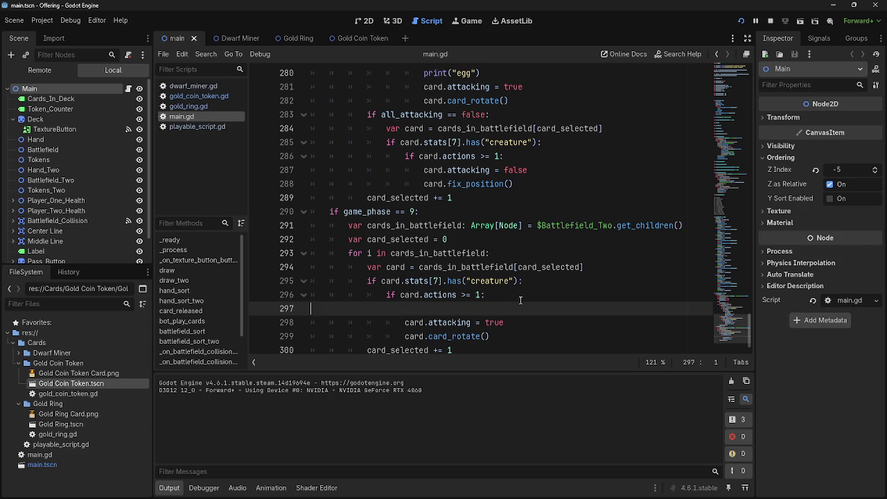
key(BackSpace)
scroll(546, 300, up, 6)
scroll(546, 300, up, 6)
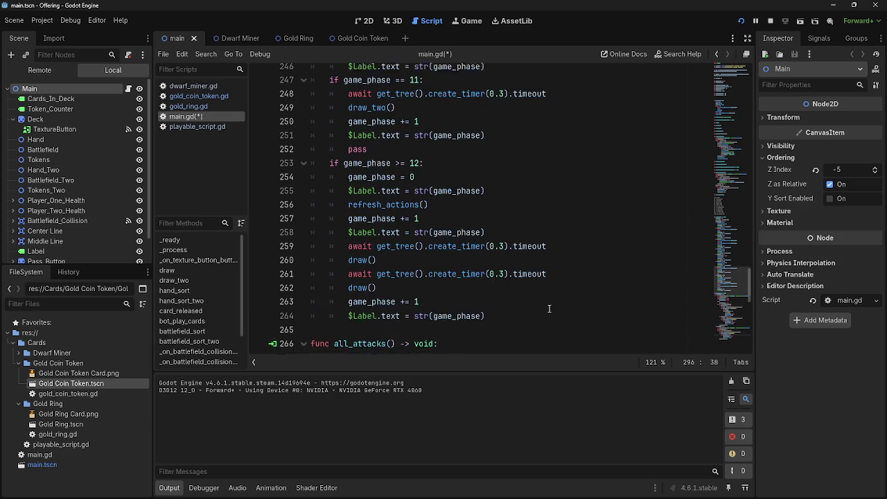
scroll(494, 305, down, 1)
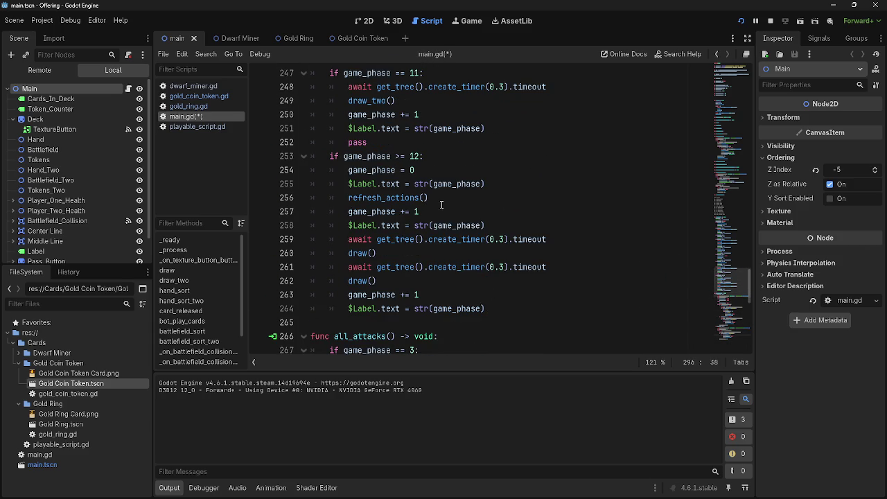
- Go to refresh_actions, unfold its body and tidy the blank lines after its loop
ctrl+click(383, 197)
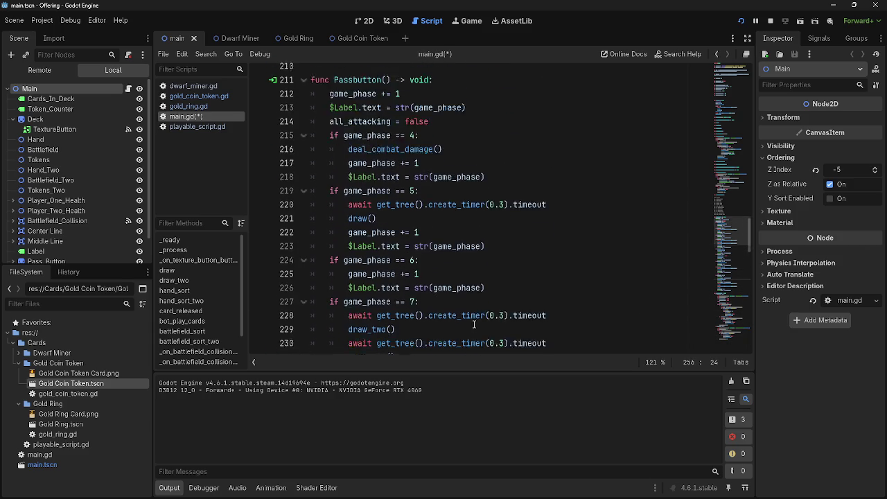
scroll(474, 324, up, 5)
click(303, 303)
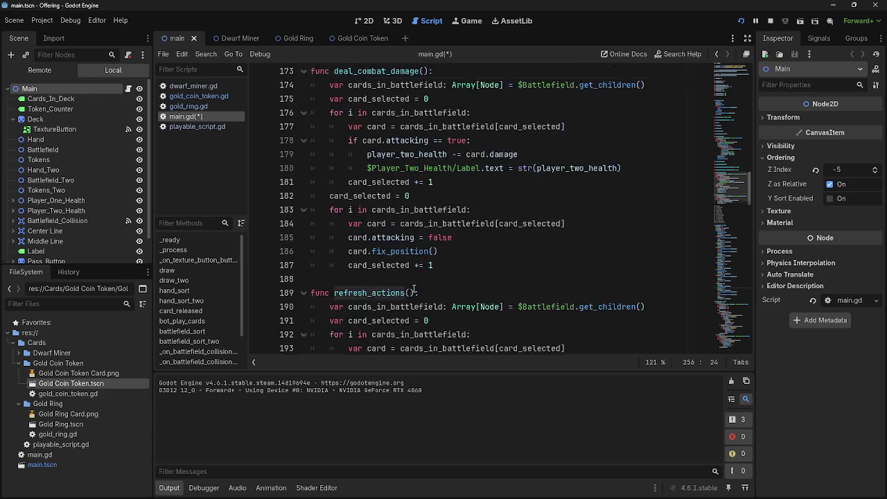
scroll(442, 282, down, 3)
click(476, 272)
key(Return)
key(BackSpace)
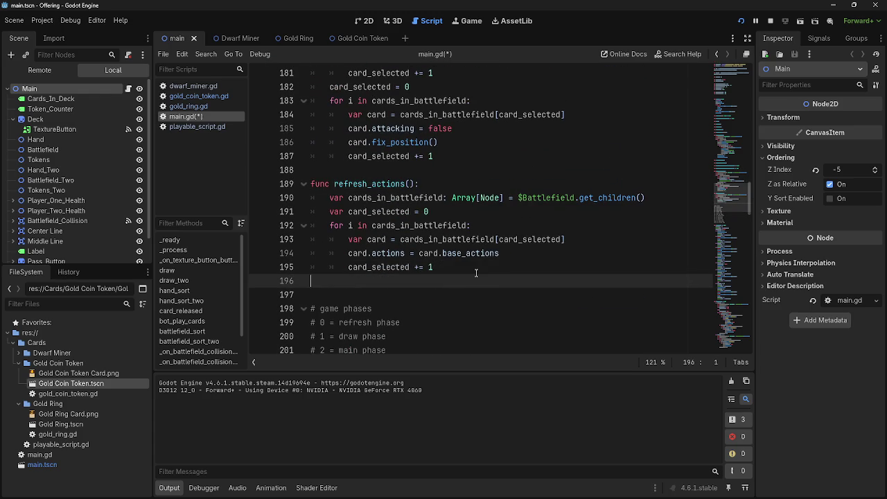
key(Return)
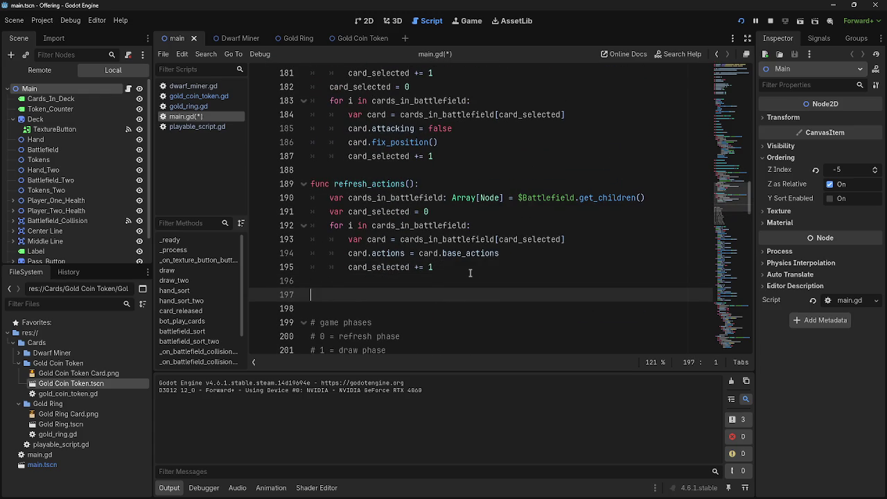
key(BackSpace)
key(BackSpace)
- Insert 'if game_phase == 0:' at the top of refresh_actions
click(451, 182)
key(Return)
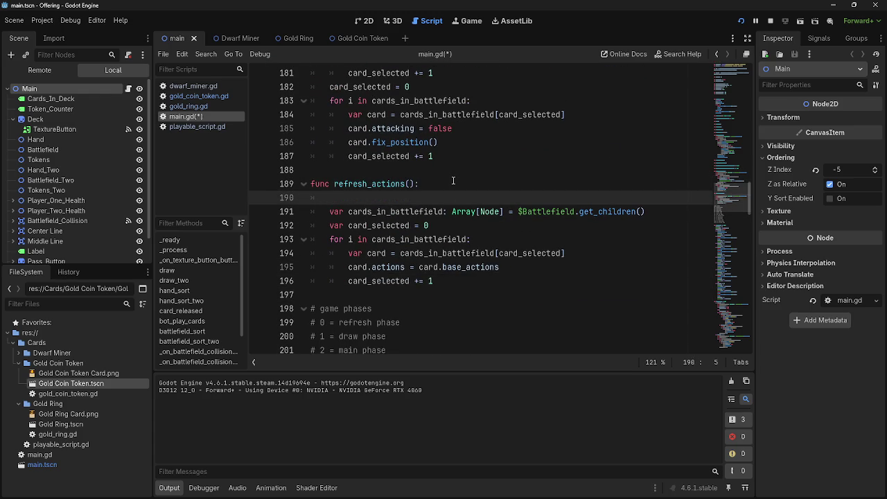
text(if gam)
key(Return)
text(0:)
key(Return)
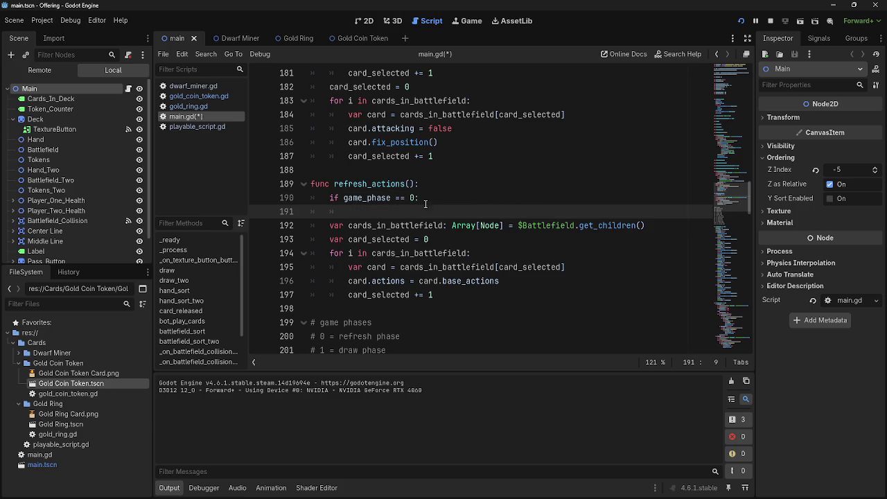
- Indent the refresh_actions body under the phase 0 check and delete the empty line below it
click(316, 226)
key(Tab)
click(327, 239)
key(Tab)
click(327, 253)
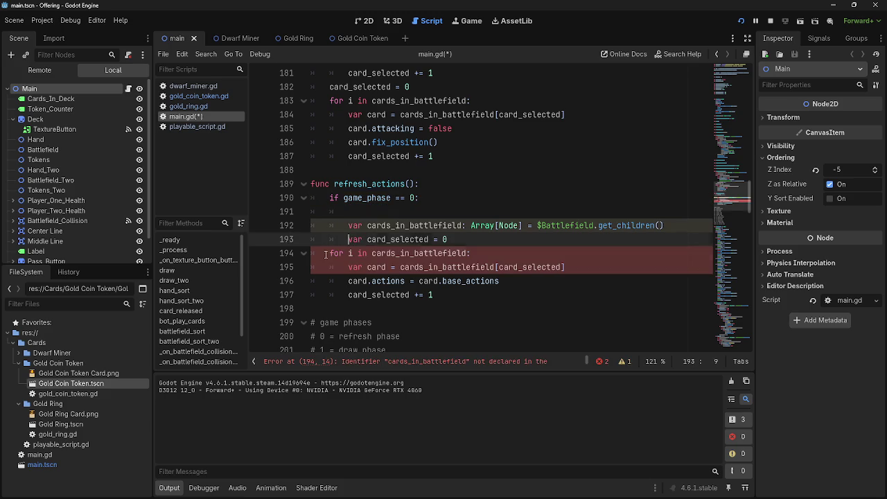
key(Tab)
click(344, 267)
key(Tab)
click(348, 281)
key(Tab)
click(348, 295)
key(Tab)
click(362, 211)
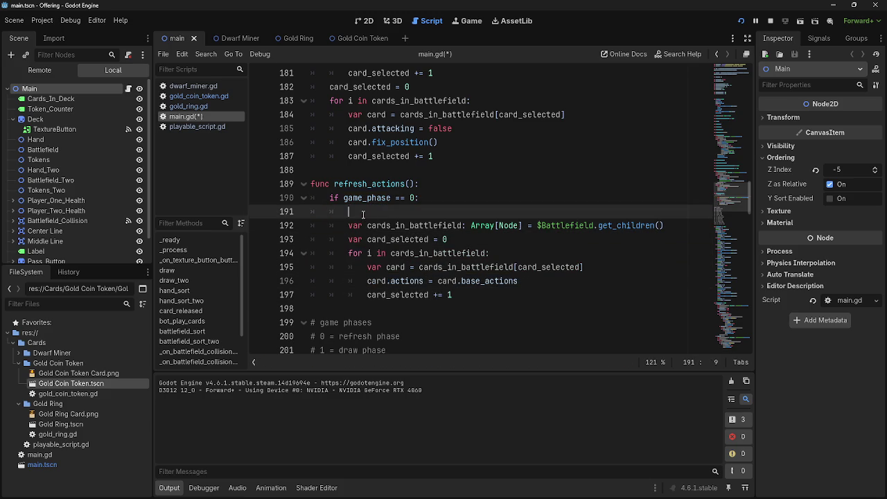
key(Delete)
- Copy the 'if game_phase == 0:' line and paste it onto new line 197
click(520, 280)
key(Return)
key(BackSpace)
key(BackSpace)
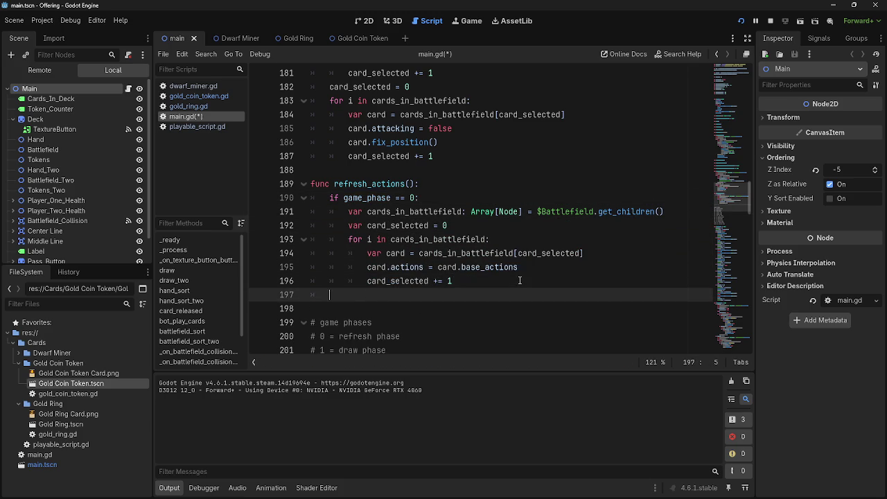
scroll(483, 277, down, 4)
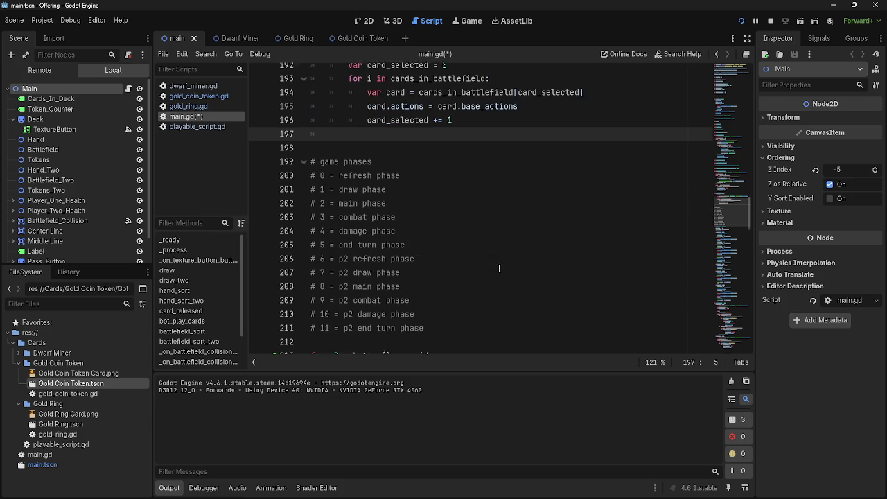
scroll(464, 259, up, 3)
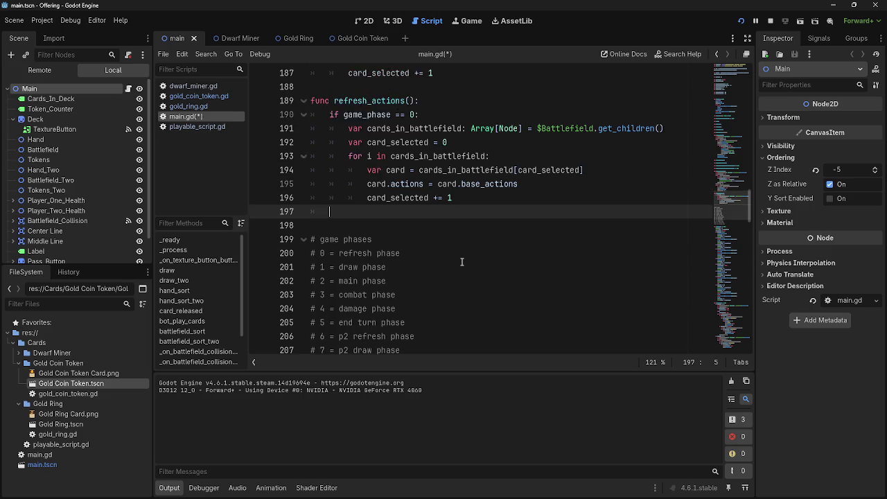
drag(424, 156, 400, 156)
triple_click(349, 158)
key(ctrl+c)
click(407, 254)
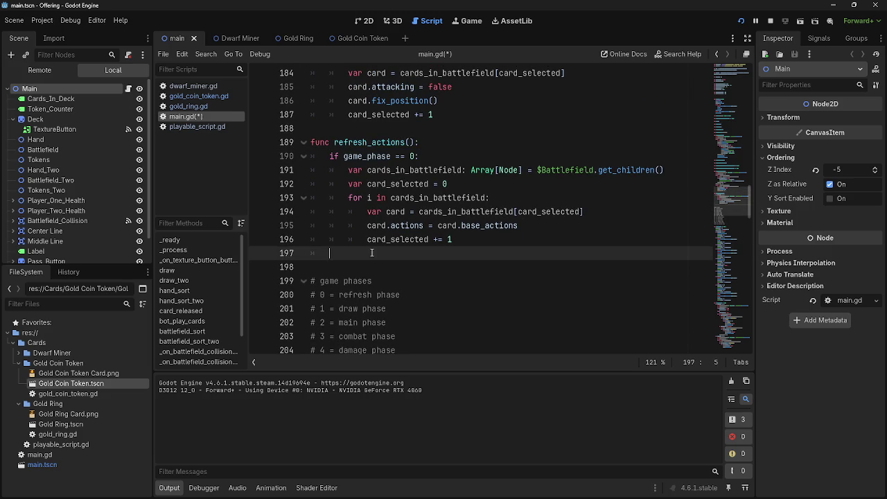
key(ctrl+v)
- Change the pasted check to game_phase == 6 and paste the card loop indented beneath it
text(6)
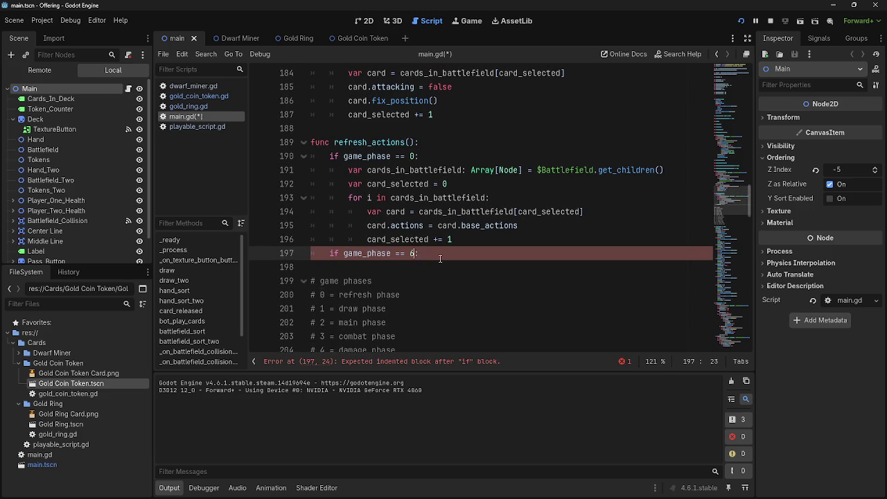
key(Return)
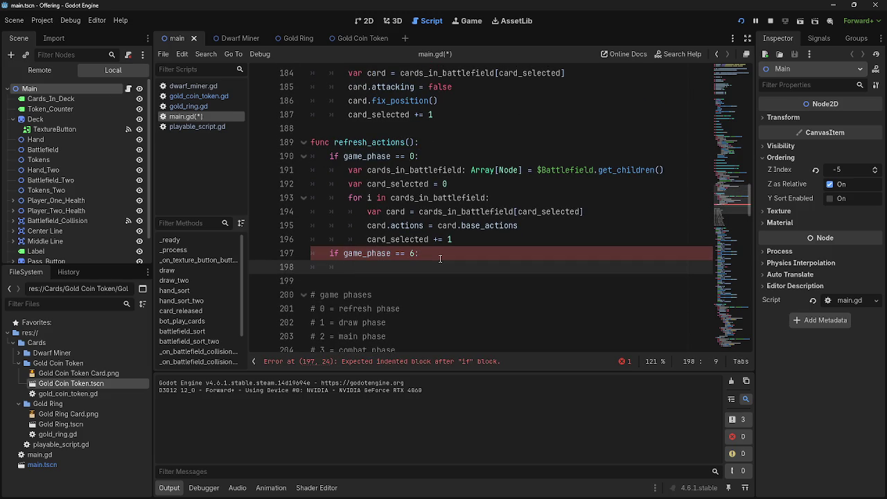
mouse_move(350, 167)
mouse_down()
mouse_move(416, 182)
mouse_move(474, 237)
mouse_up()
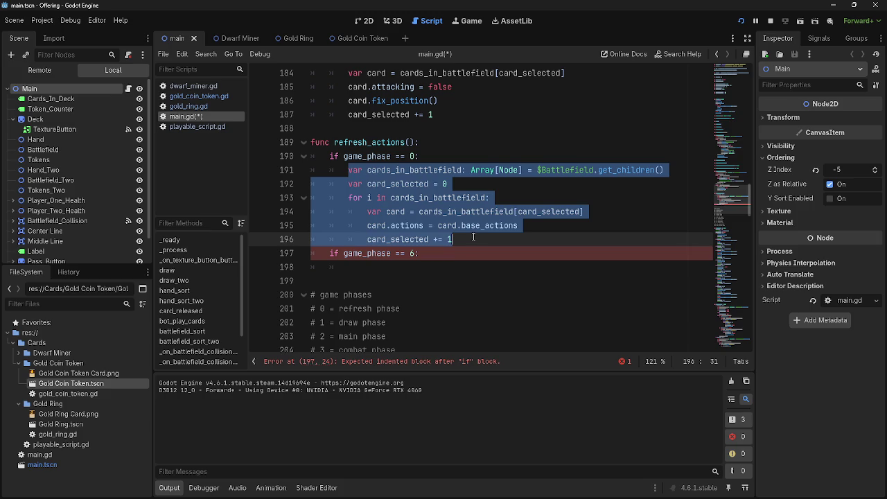
key(ctrl+c)
click(427, 282)
key(ctrl+v)
key(ctrl+z)
click(340, 259)
key(ctrl+v)
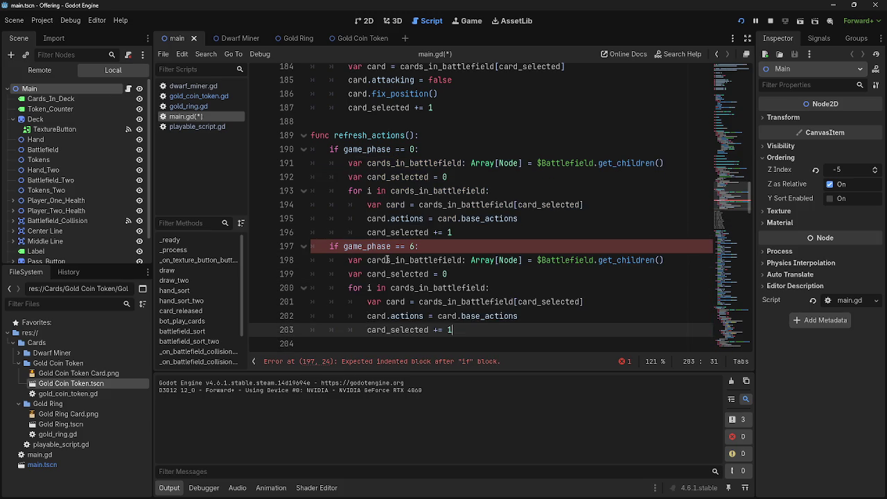
- Point the copied loop at $Battlefield_Two and review its lines
click(595, 269)
text(_T)
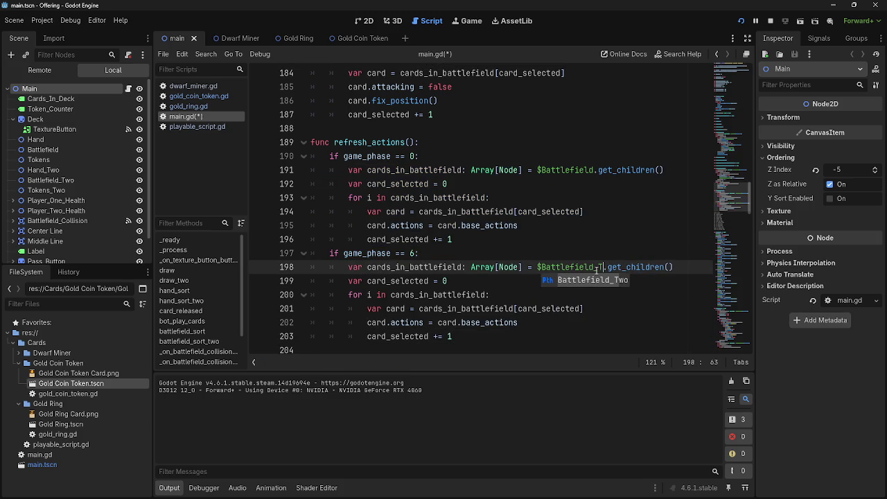
key(Return)
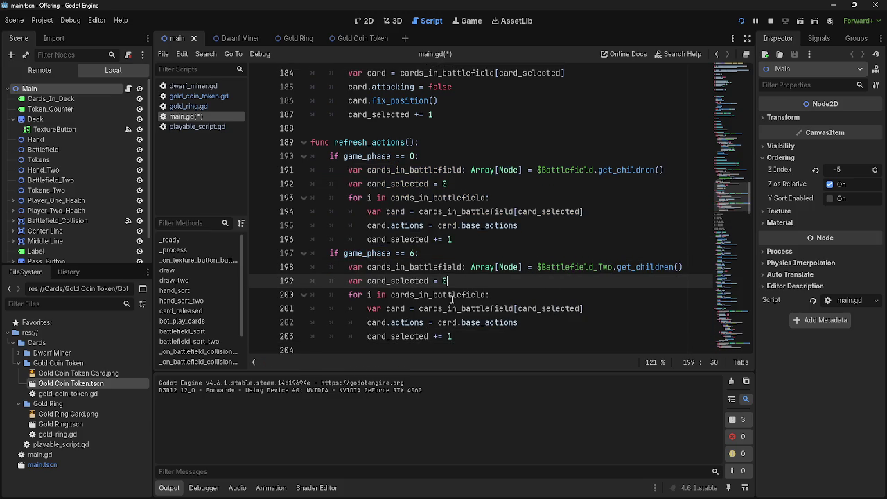
double_click(442, 295)
click(544, 309)
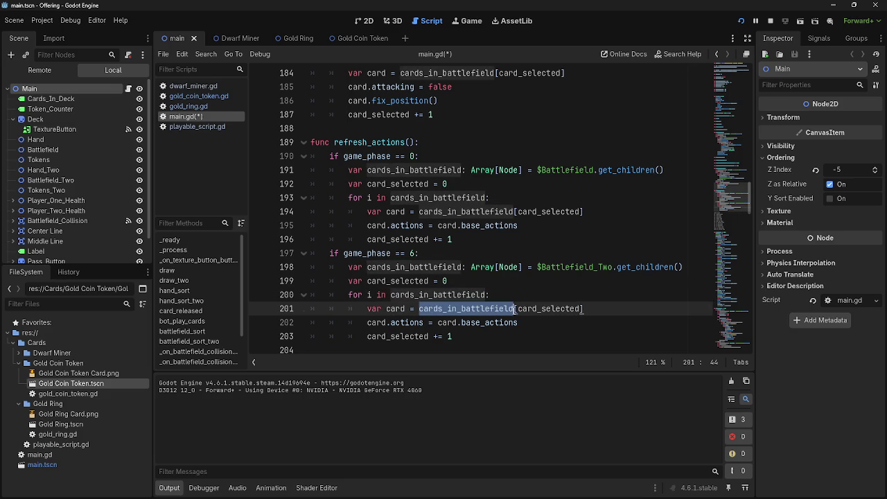
click(490, 323)
click(513, 334)
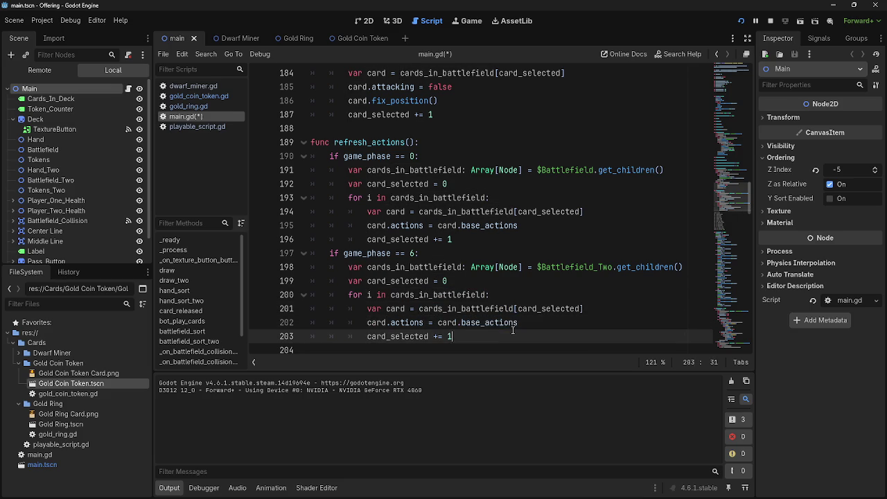
click(543, 325)
- Add a refresh_actions() call to the phase 6 branch and run the game to playtest
scroll(543, 325, down, 2)
scroll(544, 327, down, 3)
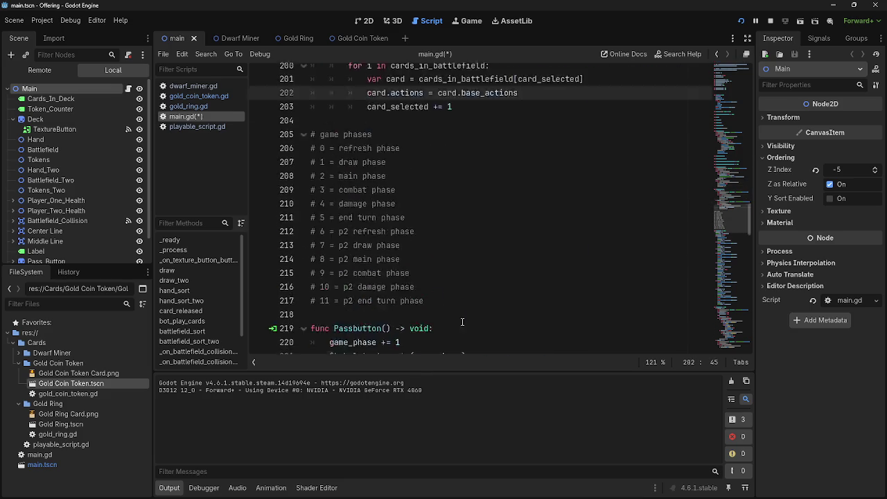
scroll(543, 327, up, 5)
scroll(421, 294, down, 8)
scroll(454, 208, down, 14)
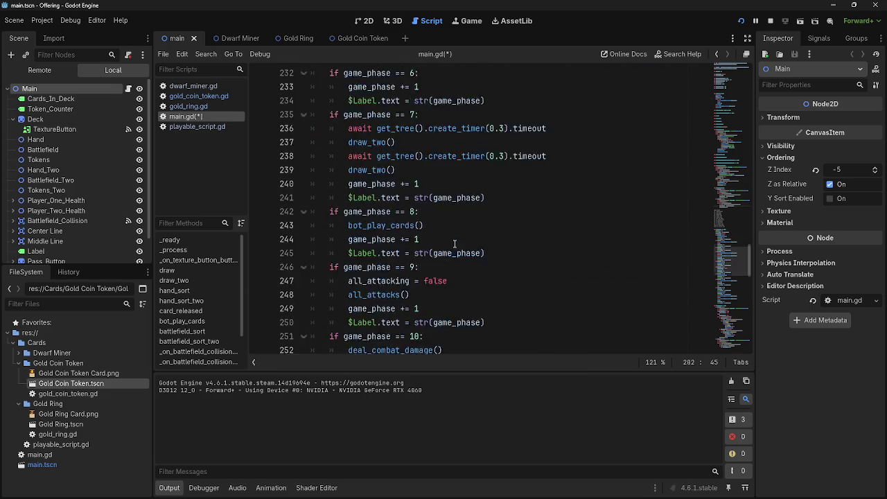
scroll(455, 243, down, 2)
scroll(455, 235, up, 1)
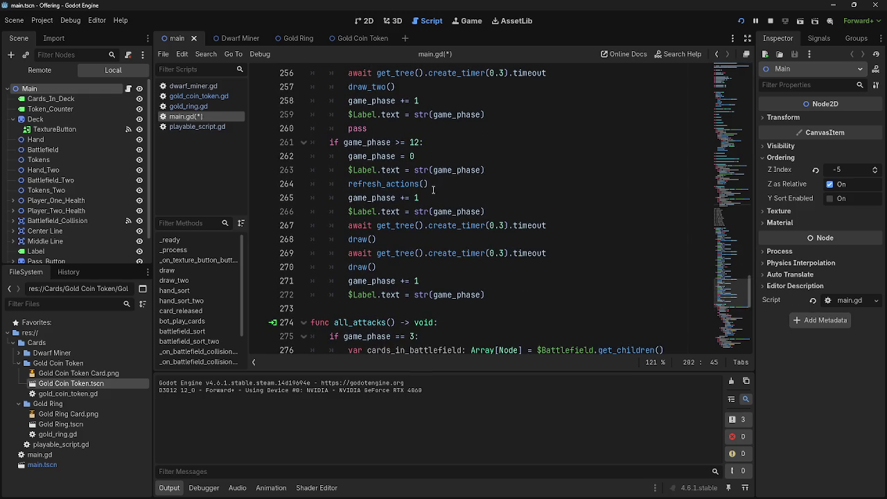
drag(429, 184, 347, 184)
scroll(521, 242, up, 3)
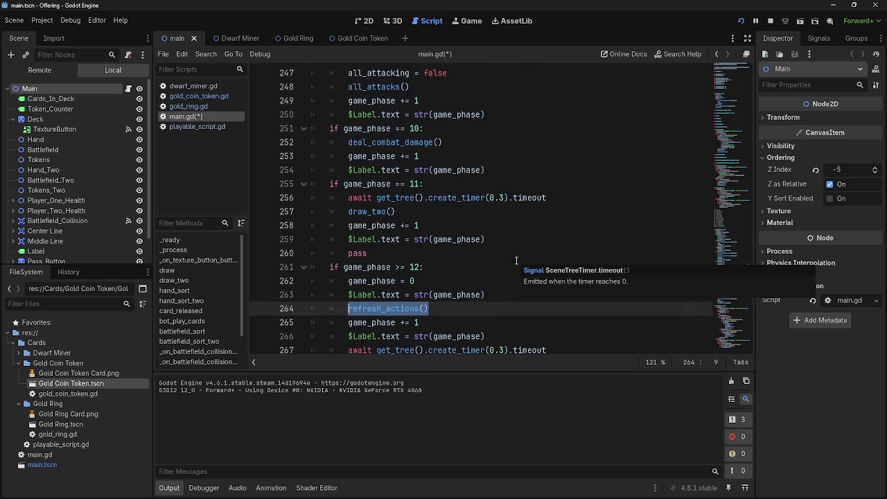
scroll(516, 260, up, 6)
scroll(516, 260, up, 1)
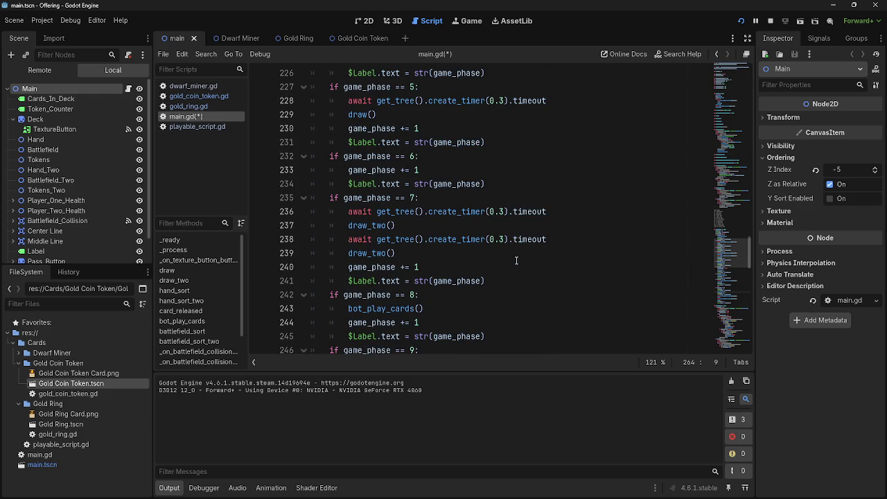
click(489, 160)
key(Return)
key(ctrl+v)
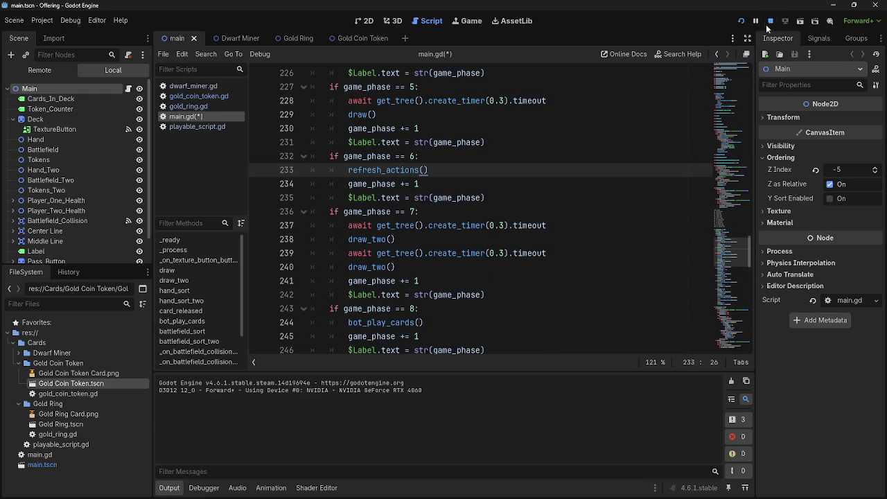
click(741, 22)
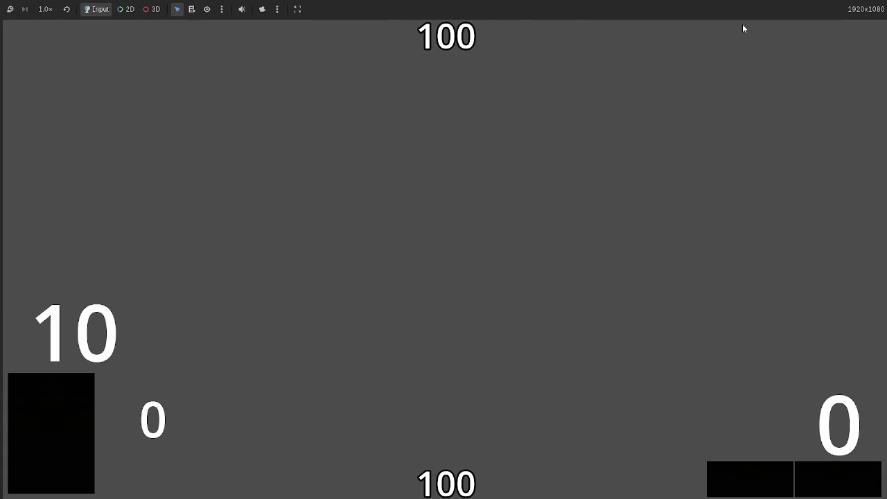
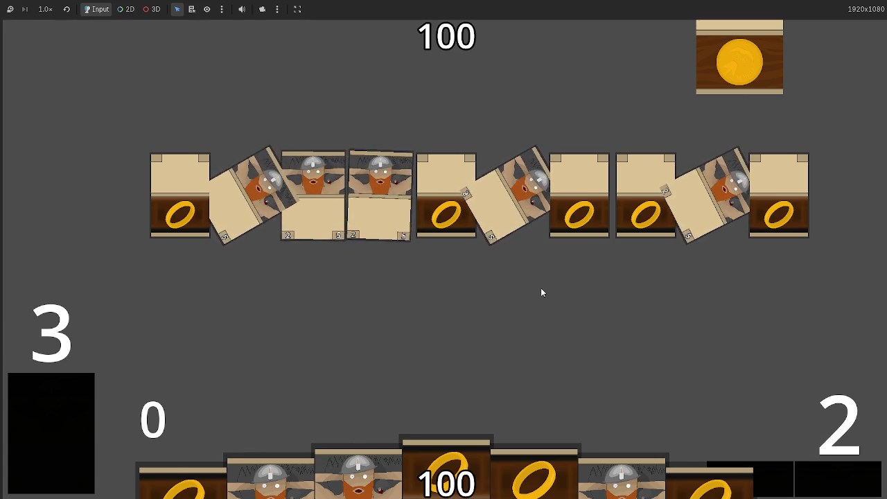
- Play a dwarf card from the hand onto the board, then stop the test run
click(622, 472)
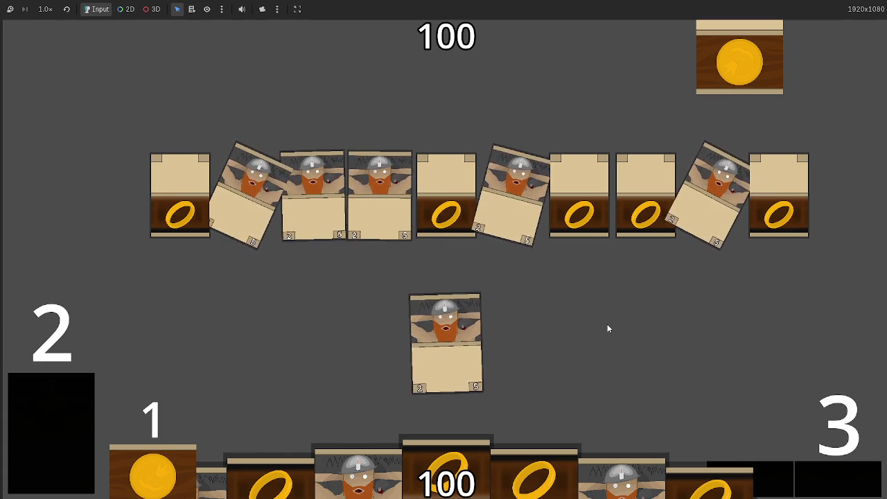
key(F8)
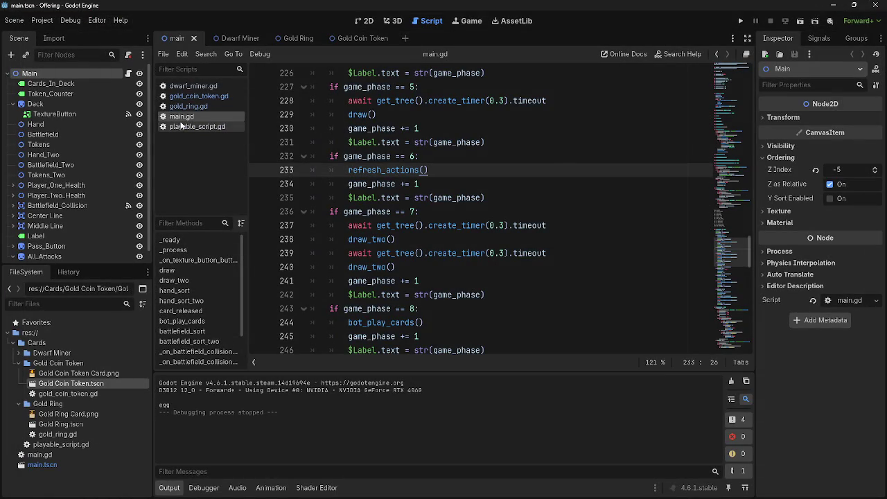
- Open playable_script.gd and unfold the card_rotate() function at line 94
click(182, 126)
scroll(513, 263, down, 12)
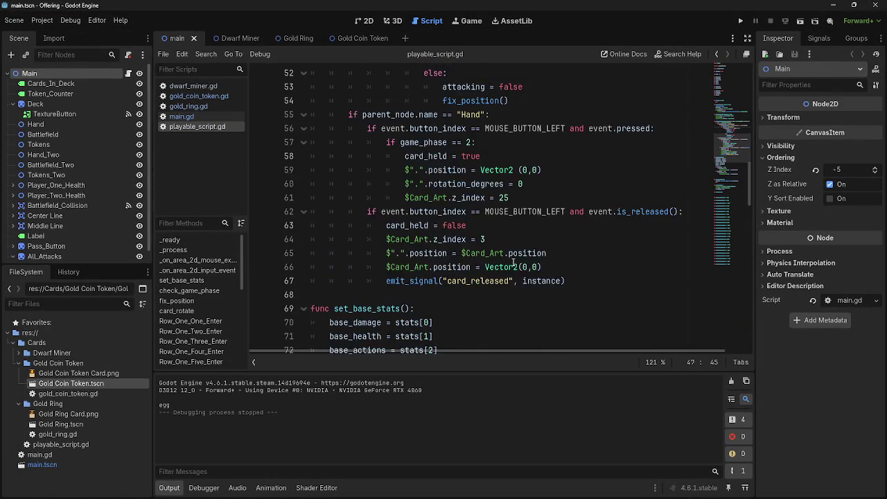
scroll(513, 262, down, 6)
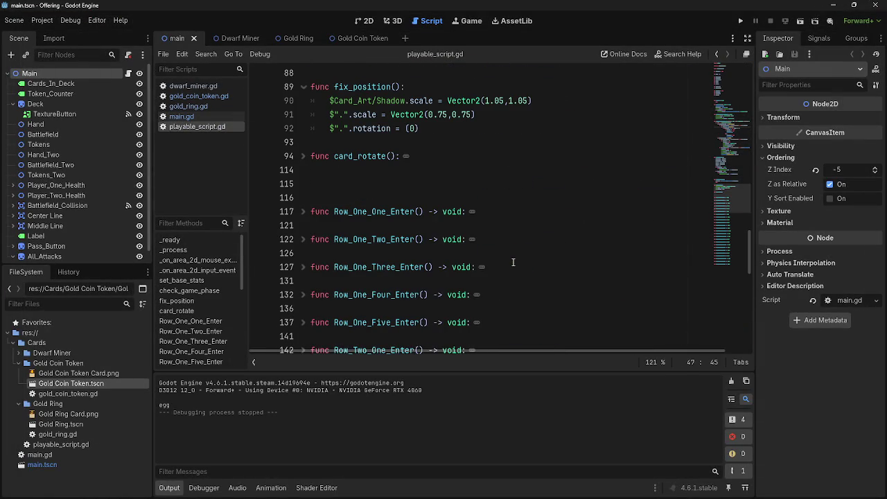
click(302, 156)
scroll(481, 193, down, 3)
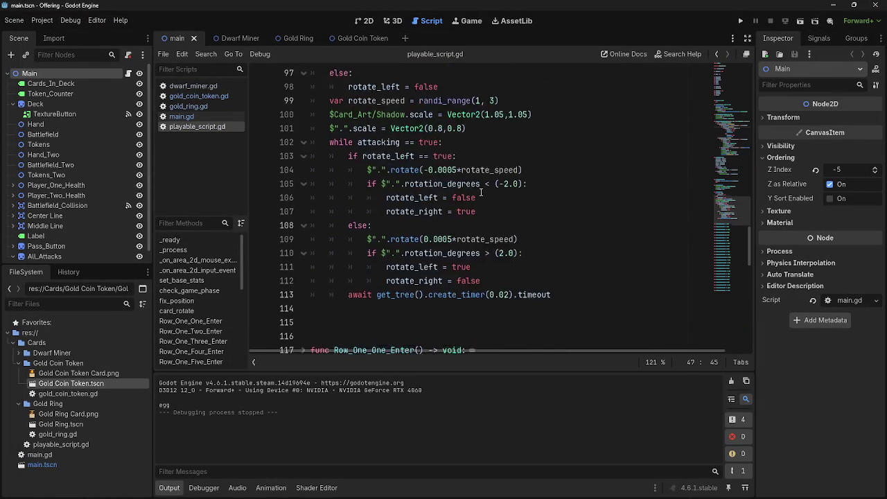
scroll(481, 194, up, 1)
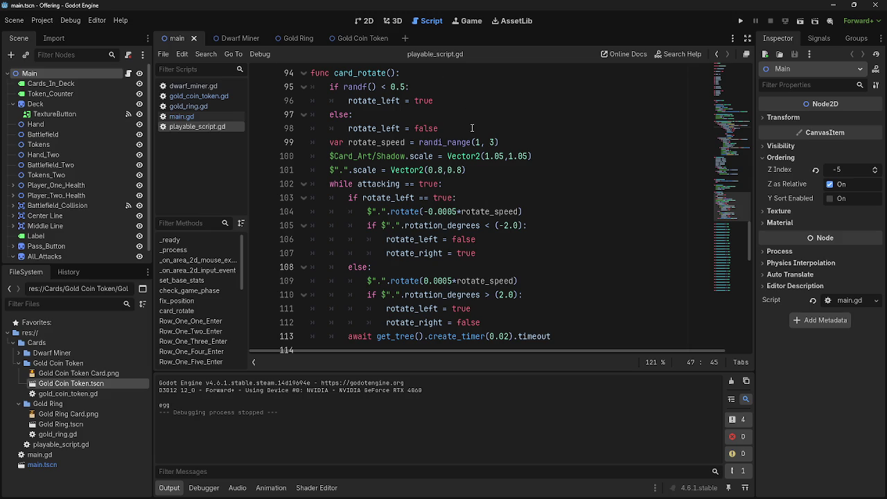
- Remove the blank line after line 99 so the shadow scaling follows rotate_speed directly
click(545, 147)
key(Down)
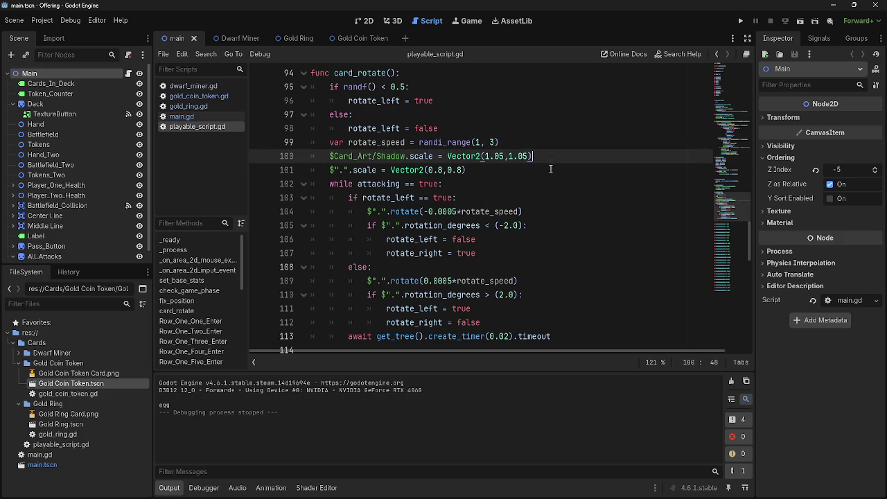
key(Up)
key(Return)
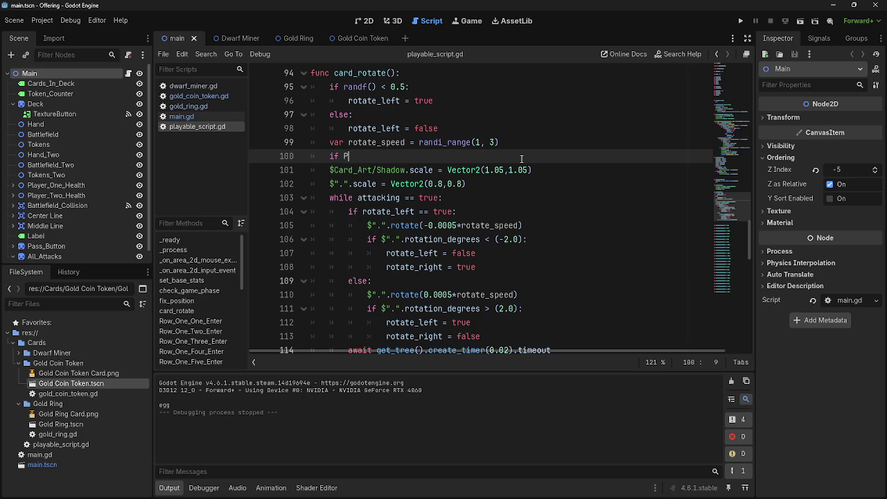
key(BackSpace)
key(BackSpace)
key(BackSpace)
key(BackSpace)
scroll(474, 270, up, 8)
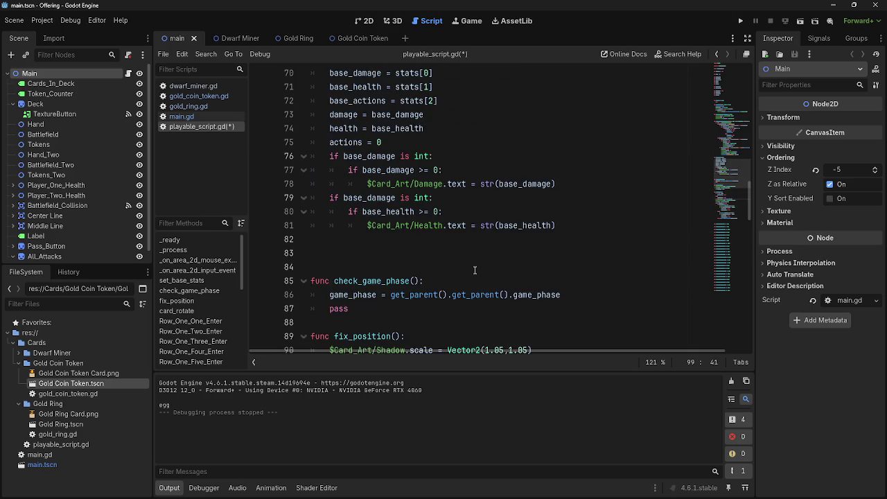
scroll(471, 269, up, 12)
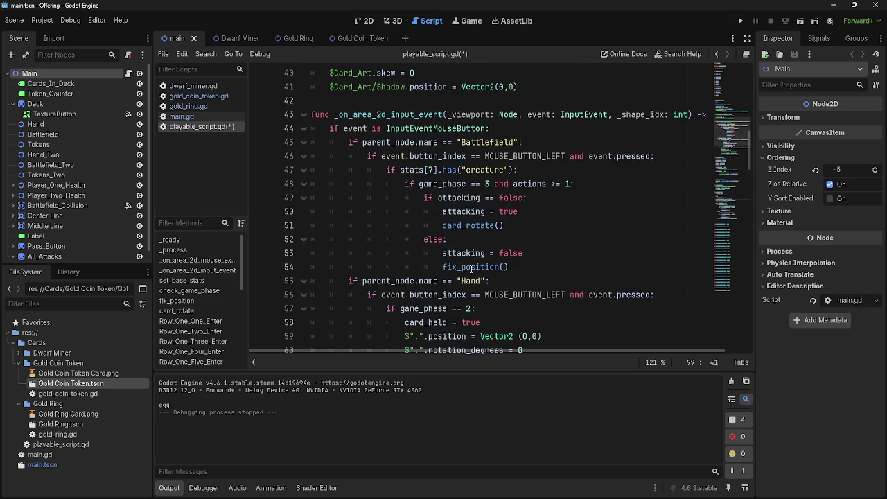
drag(524, 225, 348, 225)
key(ctrl+c)
scroll(477, 278, down, 8)
scroll(476, 278, down, 14)
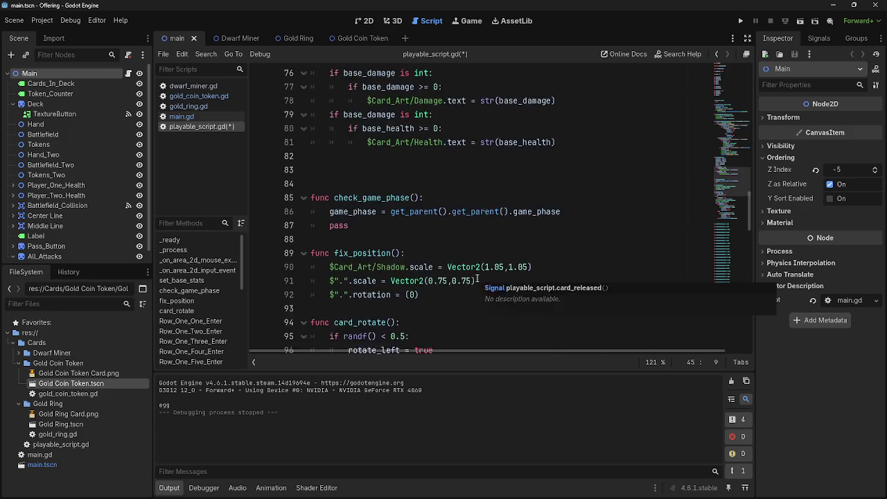
scroll(477, 278, up, 5)
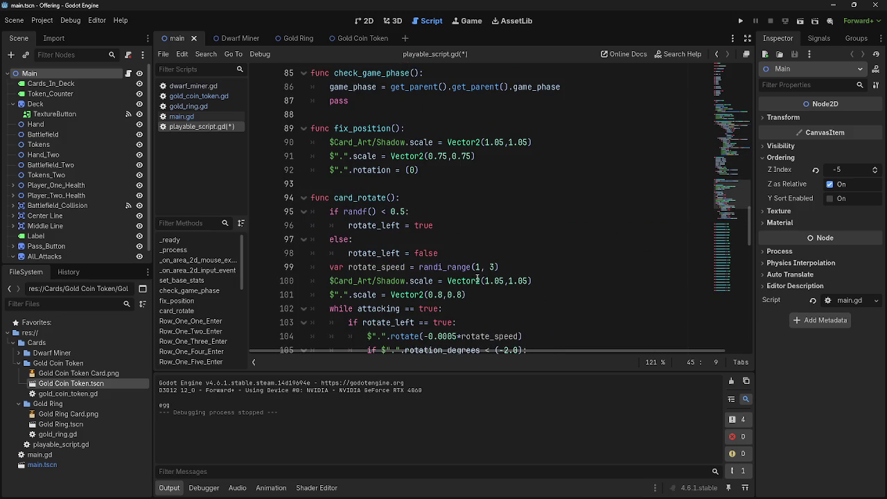
- Insert 'if parent_node.name == "Battlefield":' after line 99 and indent the rotation code beneath it
click(521, 266)
key(Return)
text(if parent_node.name == "Battlefield":)
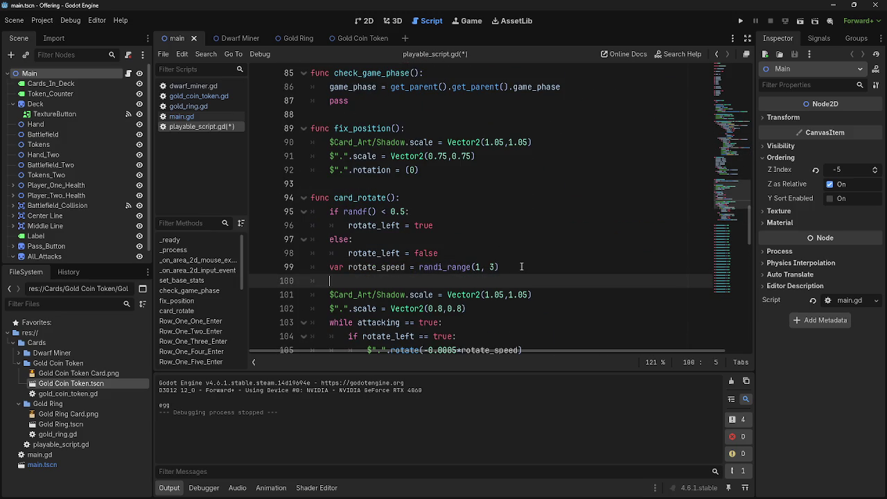
scroll(342, 299, down, 2)
mouse_move(330, 211)
mouse_down()
mouse_move(415, 221)
mouse_move(485, 256)
mouse_move(424, 266)
mouse_move(590, 266)
mouse_up()
key(Tab)
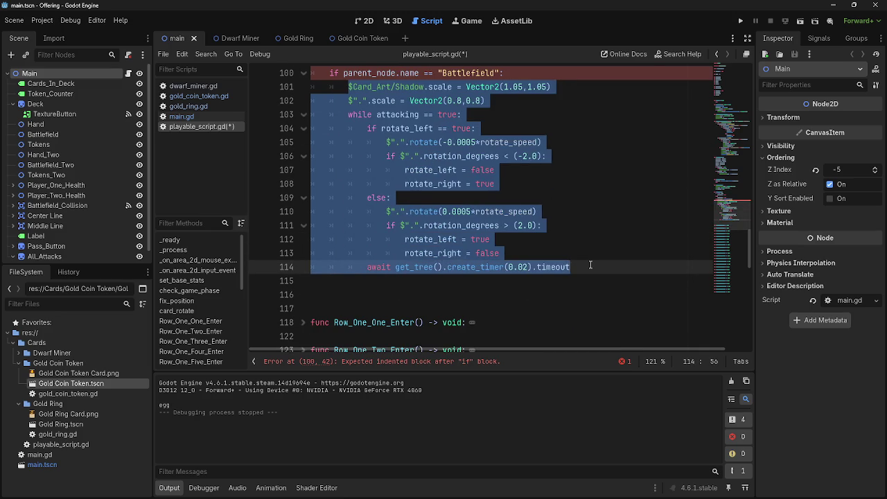
- Add a second Battlefield check after the wobble loop containing print("egg") and pass
click(590, 266)
key(Return)
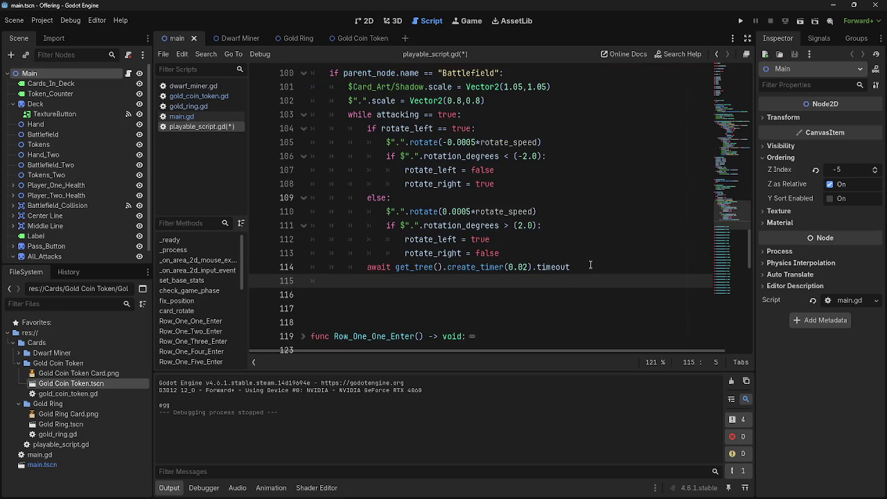
key(ctrl+v)
key(Return)
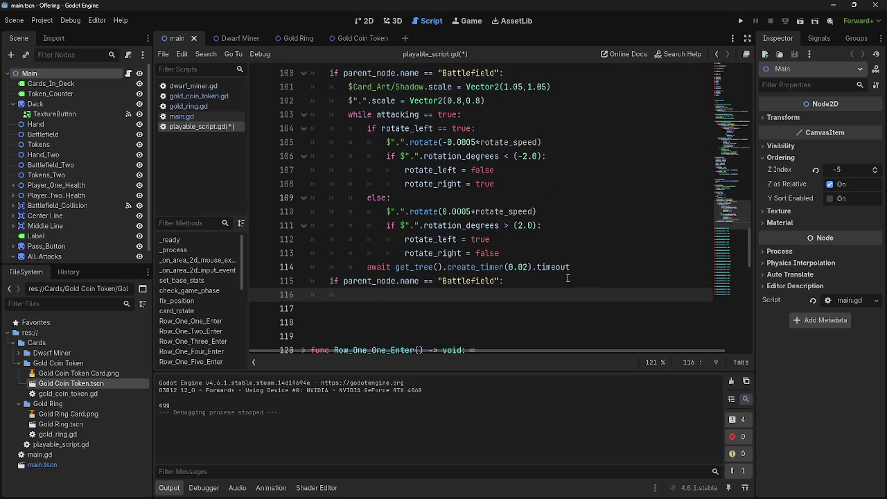
text(pass)
scroll(544, 286, up, 1)
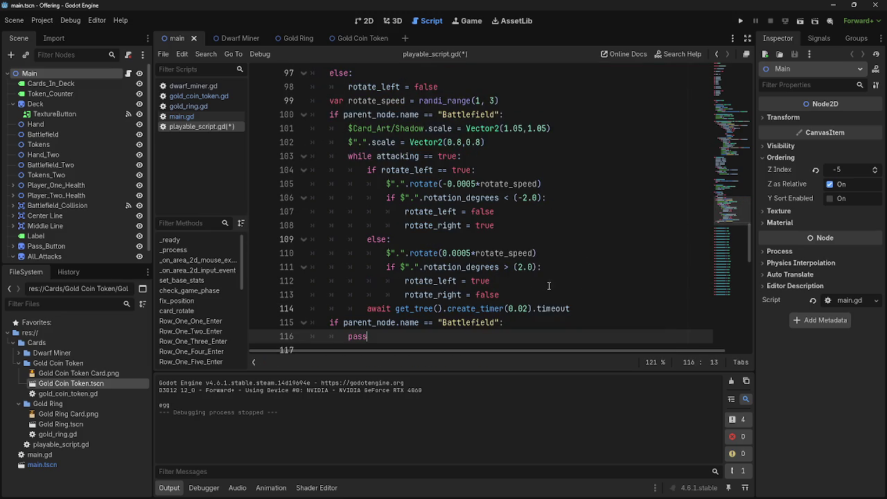
mouse_move(597, 309)
mouse_down()
mouse_move(388, 197)
mouse_move(332, 127)
mouse_up()
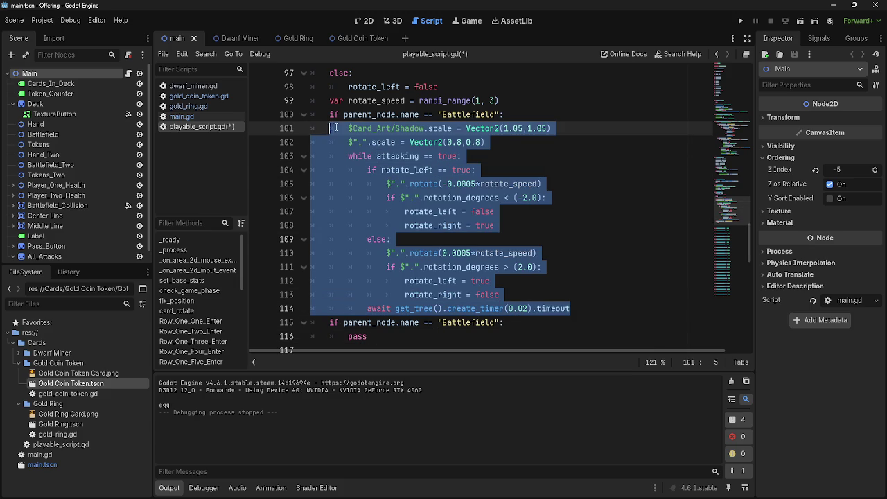
scroll(506, 226, down, 1)
click(510, 291)
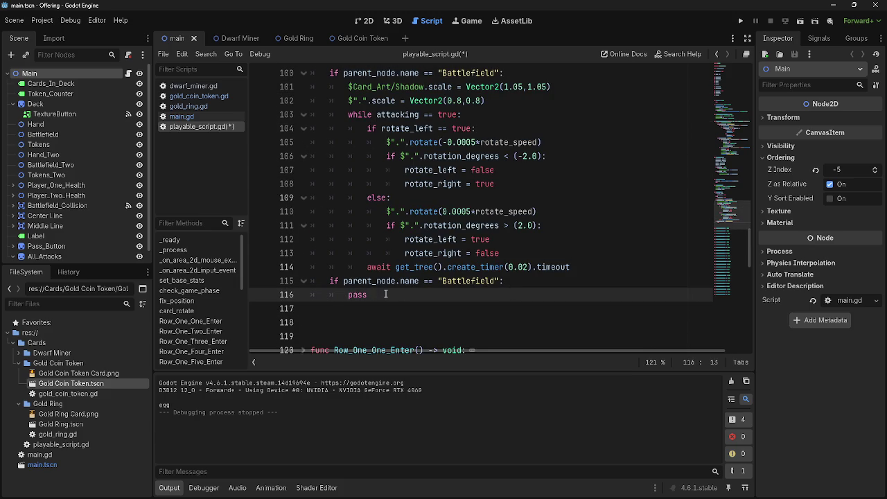
key(ctrl+shift+Return)
text(pri)
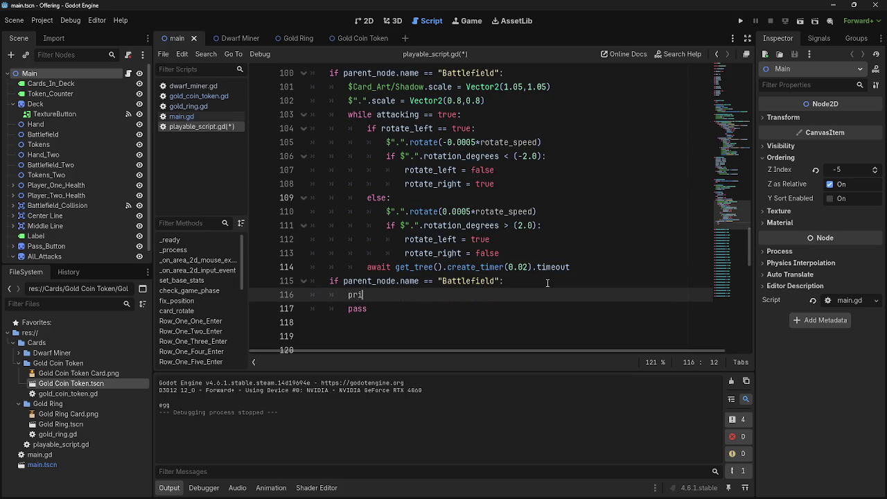
text(nt(")
text(egg)
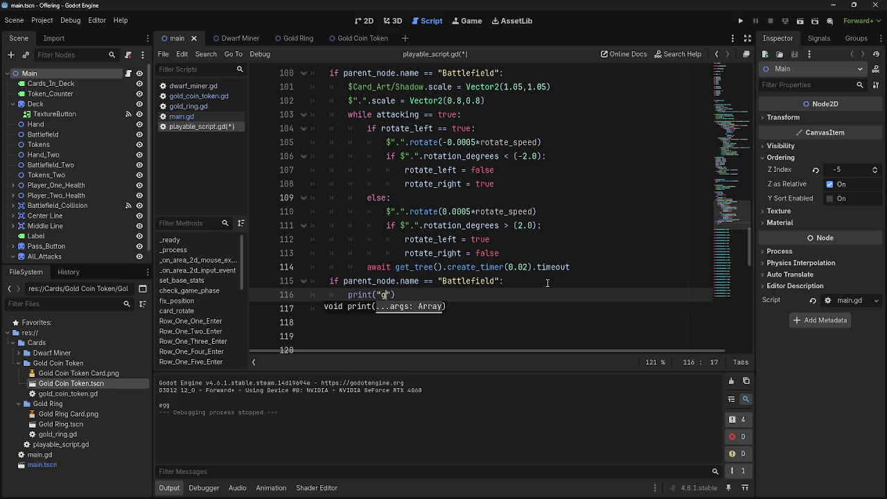
click(555, 279)
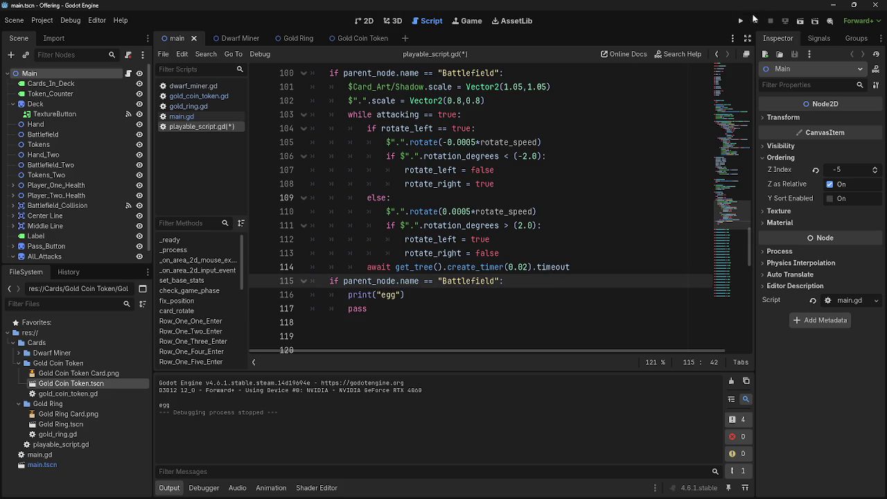
- Run the card game and switch between it and the script to watch the Output panel
click(740, 21)
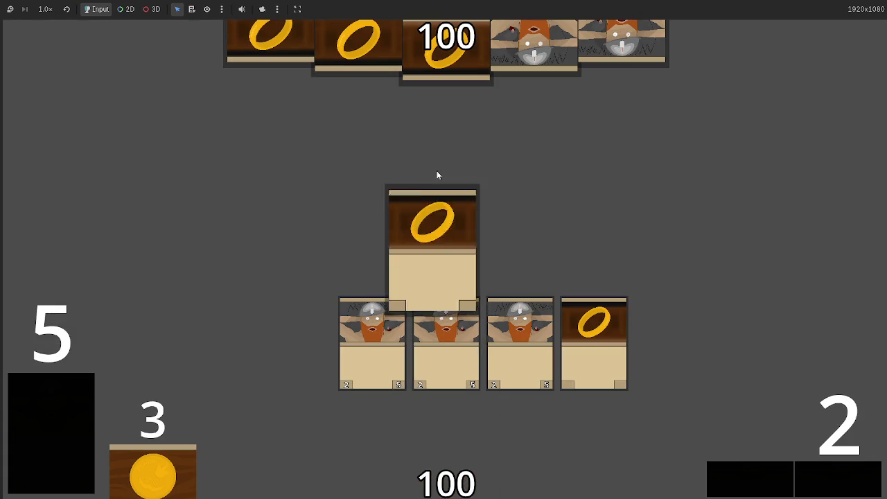
key(alt+Tab)
key(alt+Tab)
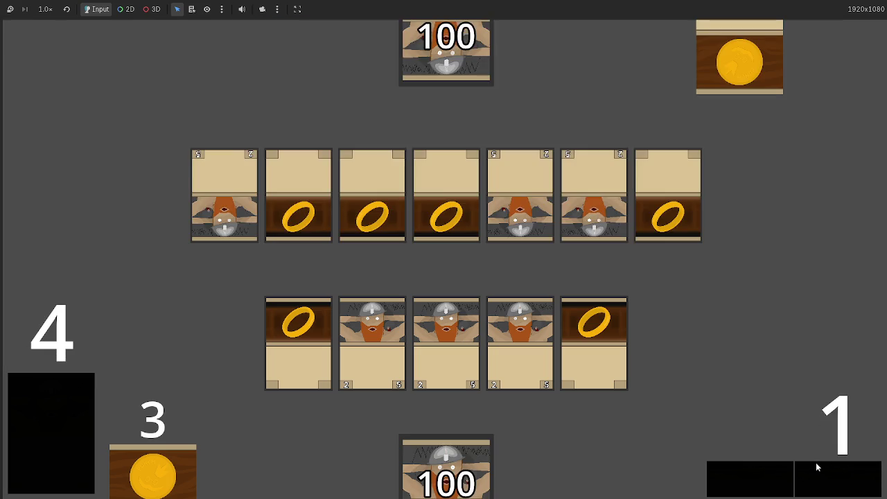
key(alt+Tab)
key(alt+Tab)
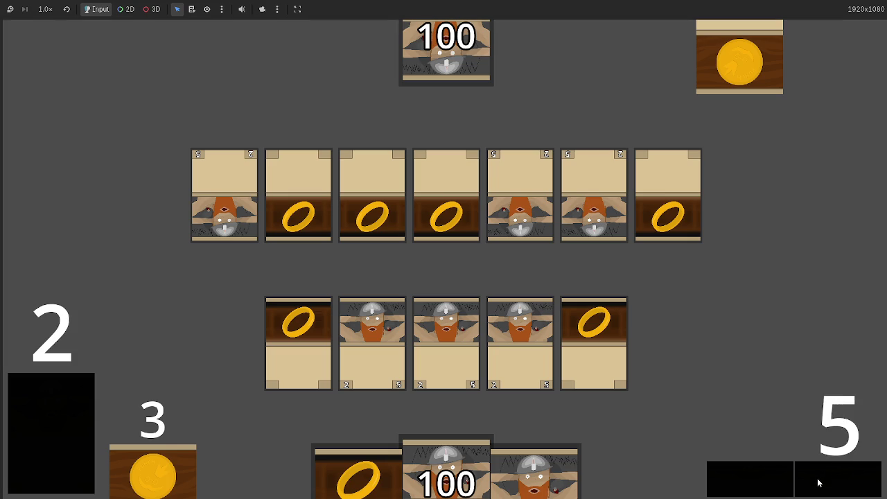
key(alt+Tab)
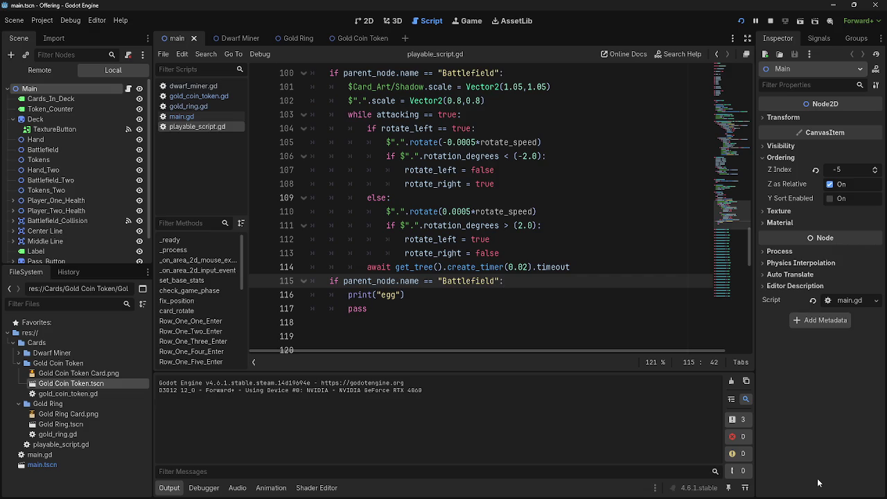
key(alt+Tab)
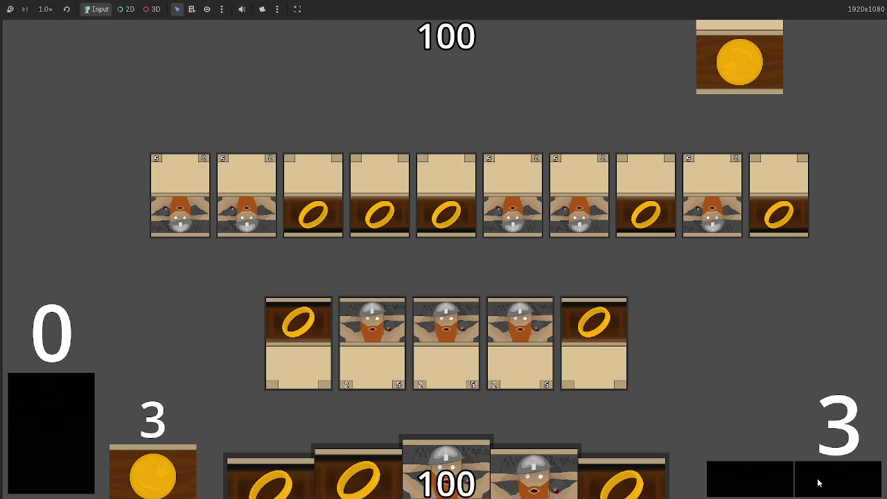
key(alt+Tab)
- Change the second check to "Battlefield_Two" and rerun the game to confirm egg prints
scroll(381, 323, up, 2)
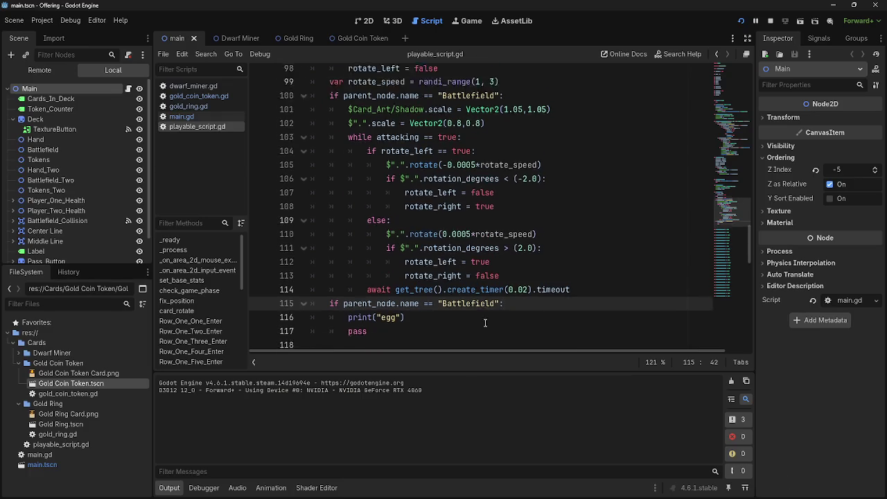
scroll(492, 241, down, 3)
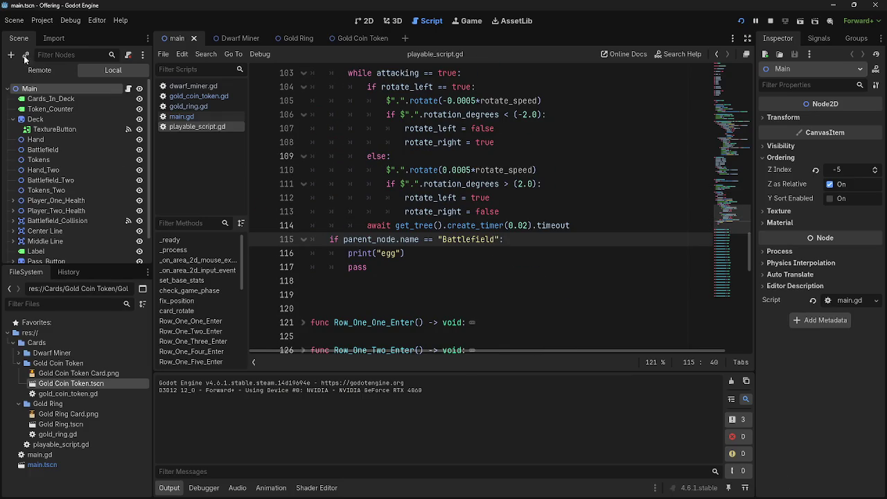
text(_Two)
click(740, 20)
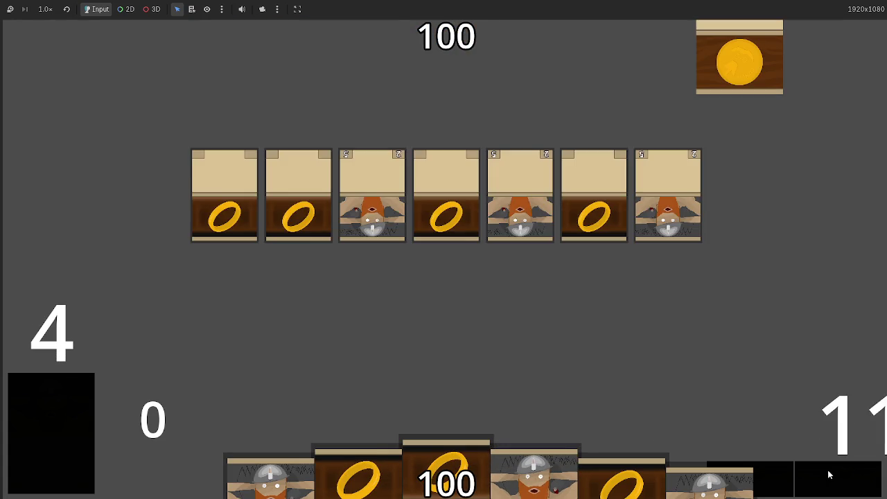
key(alt+Tab)
key(alt+Tab)
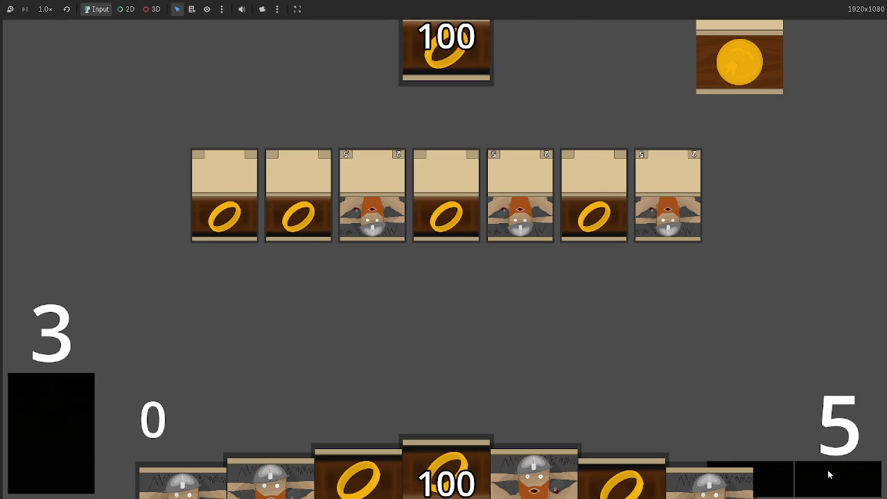
key(alt+Tab)
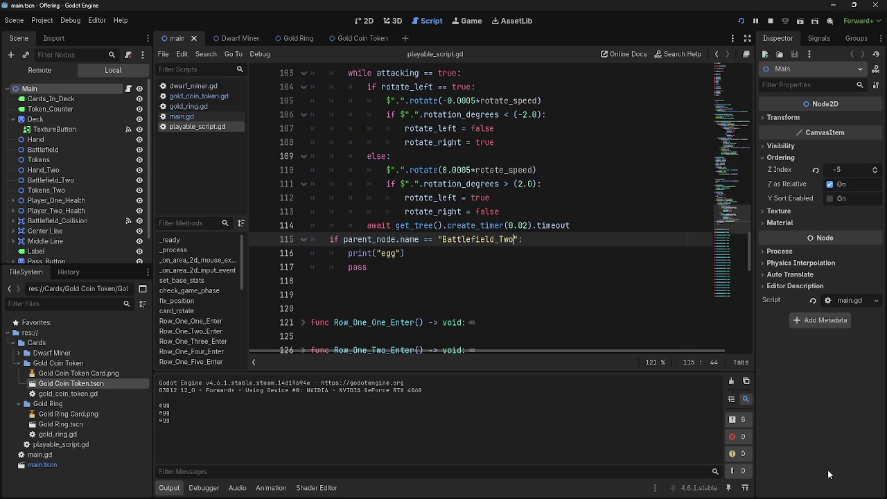
key(alt+Tab)
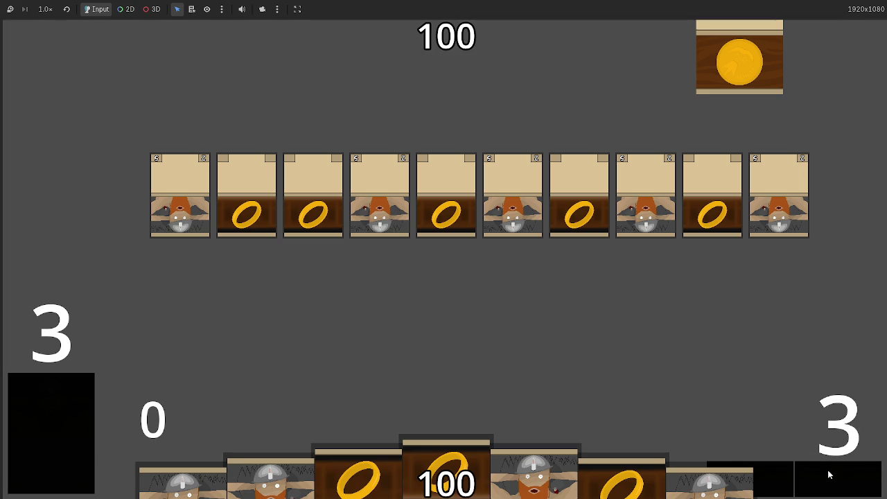
key(alt+Tab)
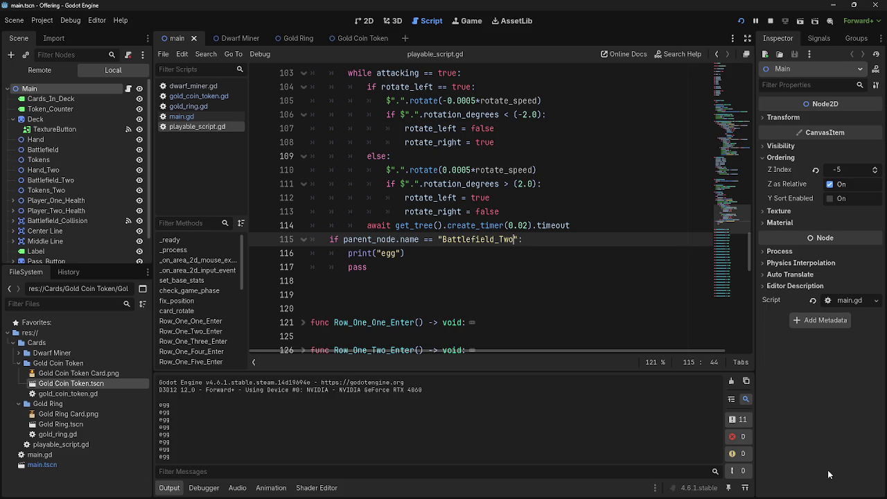
key(alt+Tab)
key(alt+Tab)
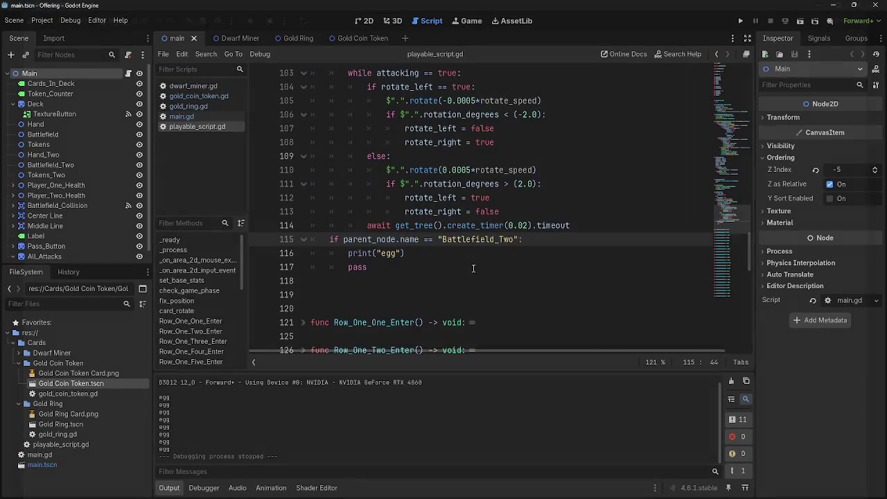
- Copy the wobble code on lines 101–114 over the print/pass lines under Battlefield_Two
scroll(443, 208, up, 1)
mouse_move(570, 266)
mouse_down()
mouse_move(409, 142)
mouse_move(329, 182)
mouse_up()
key(ctrl+c)
scroll(417, 315, down, 2)
click(418, 315)
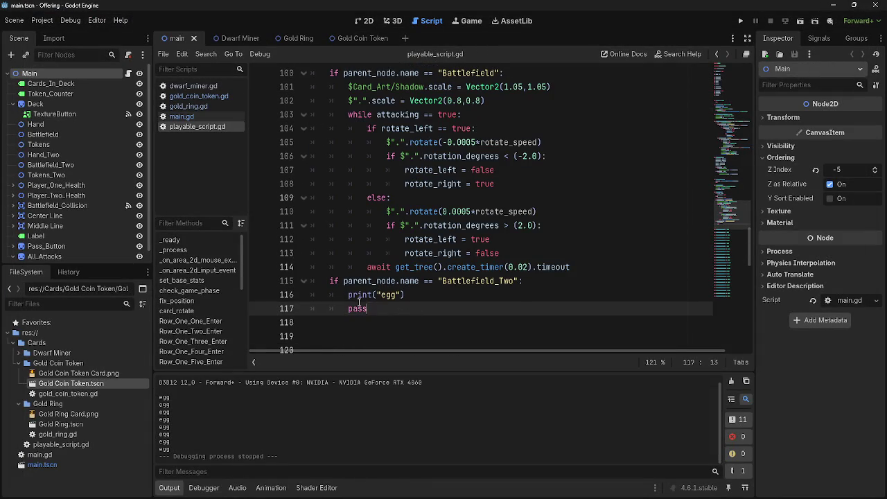
drag(418, 315, 330, 294)
key(ctrl+v)
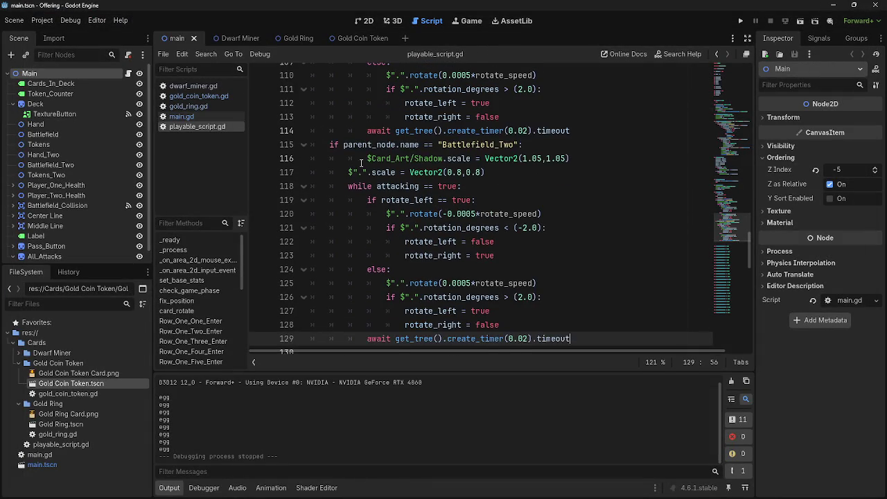
- Fix the indentation of the pasted shadow and scaling lines in the Battlefield_Two branch
scroll(360, 162, up, 1)
click(361, 166)
key(BackSpace)
click(361, 158)
key(BackSpace)
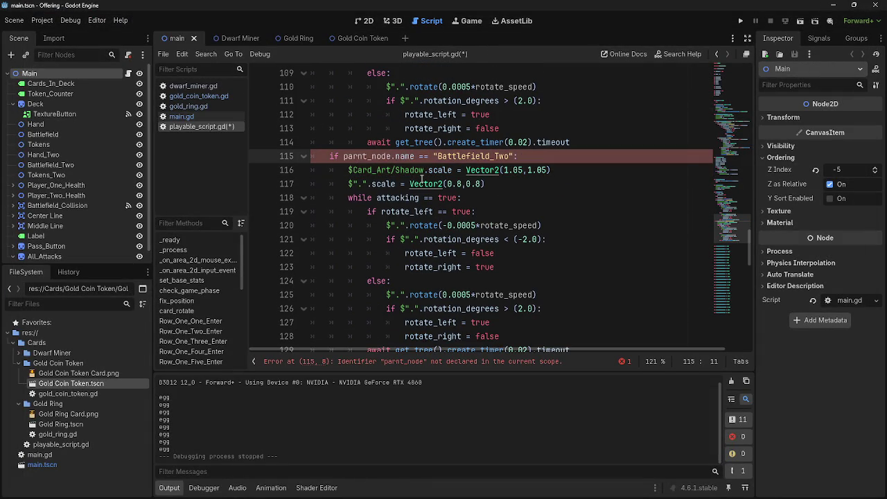
text(e)
click(608, 157)
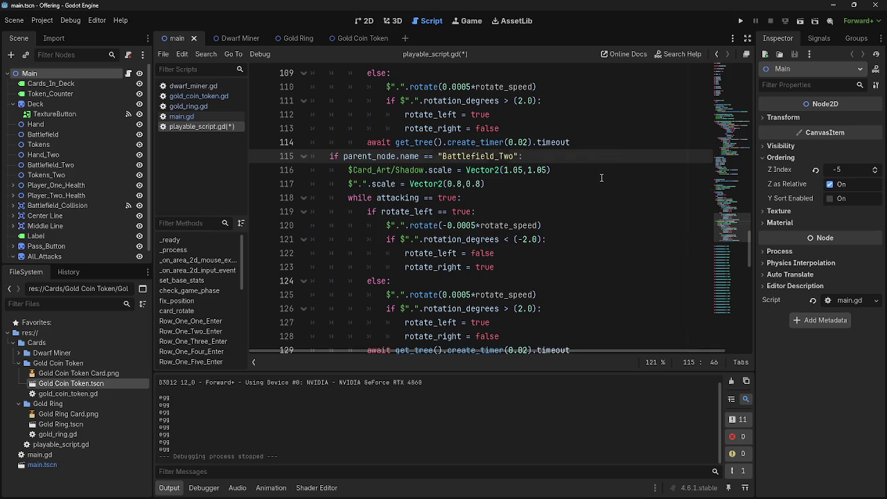
key(ctrl+z)
key(ctrl+z)
key(ctrl+z)
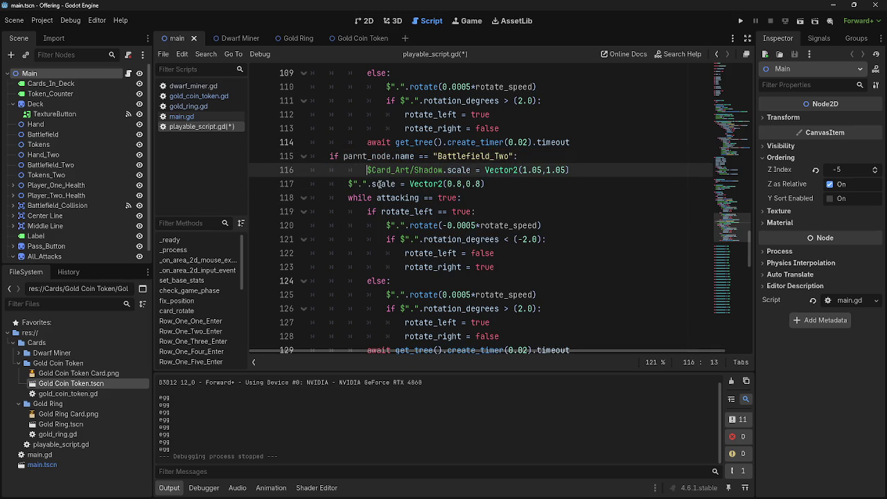
key(ctrl+y)
key(ctrl+y)
key(ctrl+y)
click(535, 180)
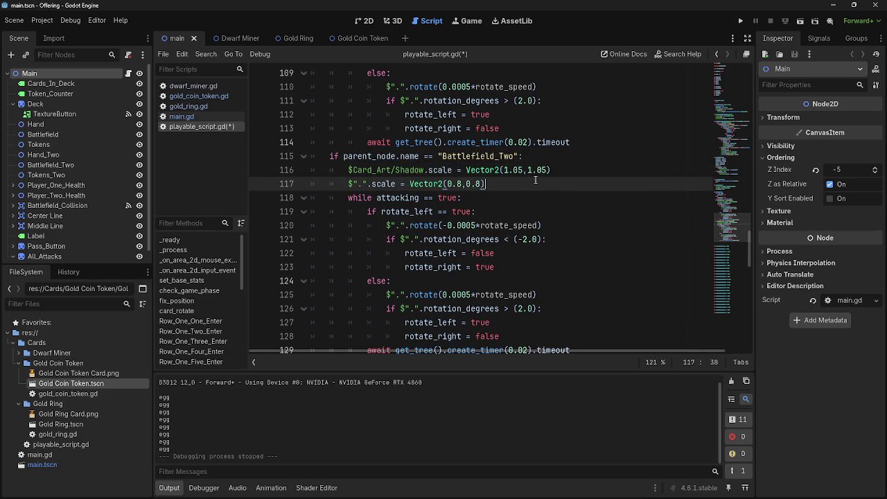
scroll(535, 180, up, 6)
scroll(570, 260, down, 4)
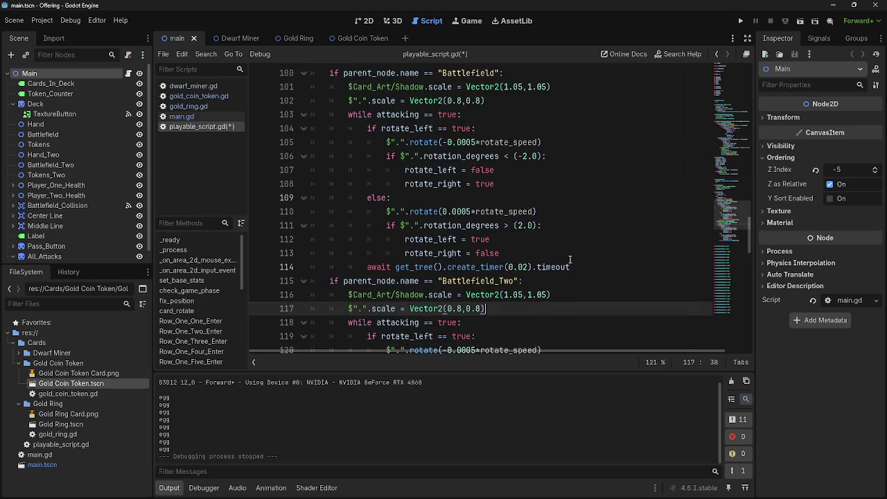
scroll(570, 260, down, 4)
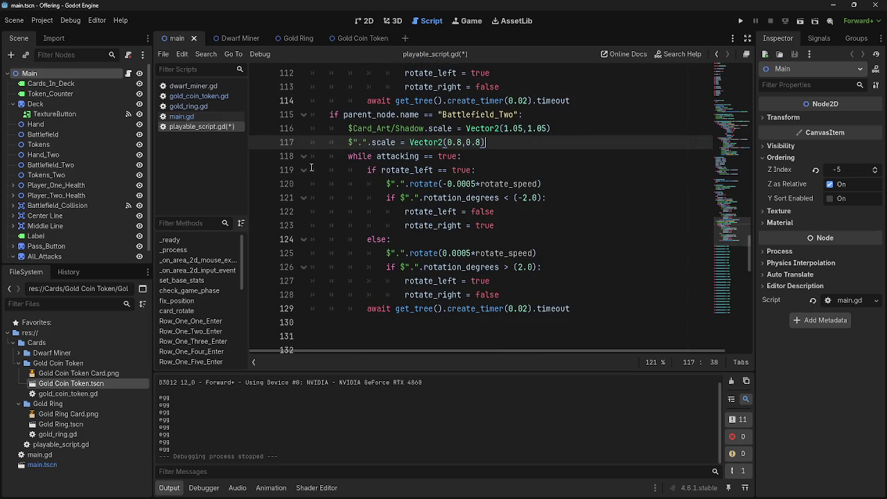
- Review the all_attacks code in main.gd, then return to playable_script.gd
click(181, 116)
scroll(407, 262, down, 15)
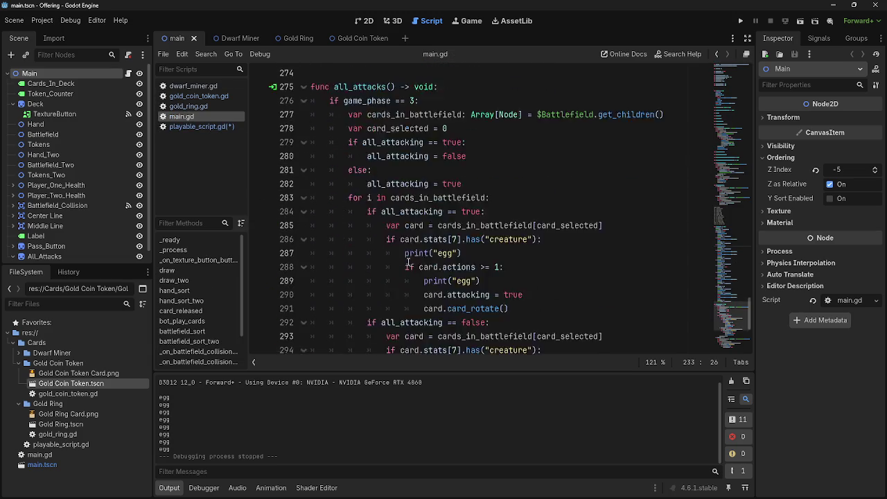
scroll(407, 262, down, 5)
scroll(409, 262, up, 10)
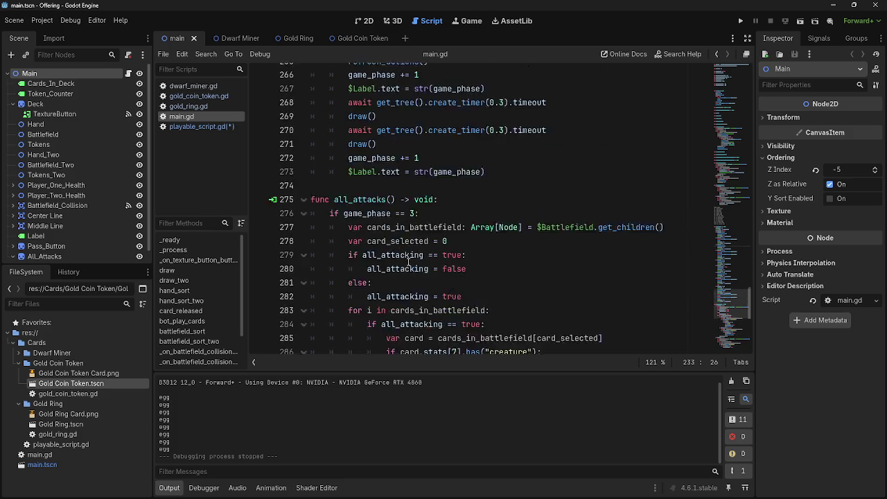
click(188, 126)
click(182, 116)
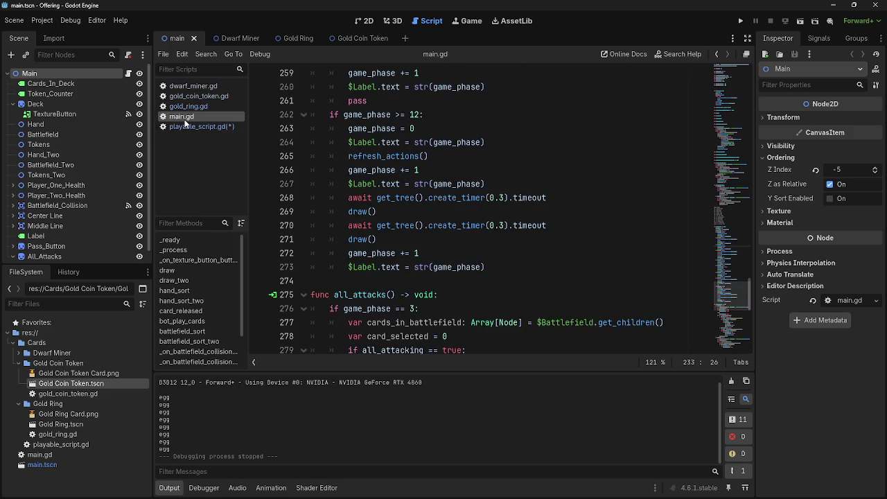
click(187, 126)
scroll(399, 238, up, 10)
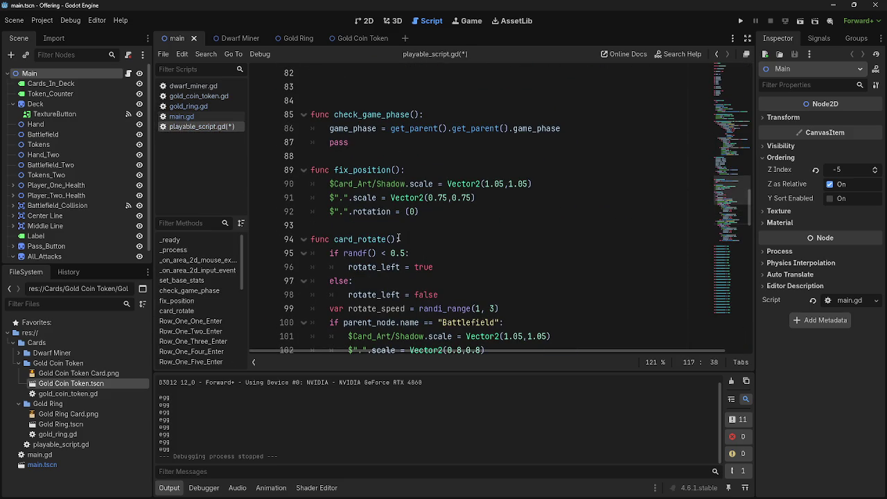
- Nest fix_position's rotation reset line under an 'if parent_node.name == "Battlefield":' check
scroll(399, 237, down, 4)
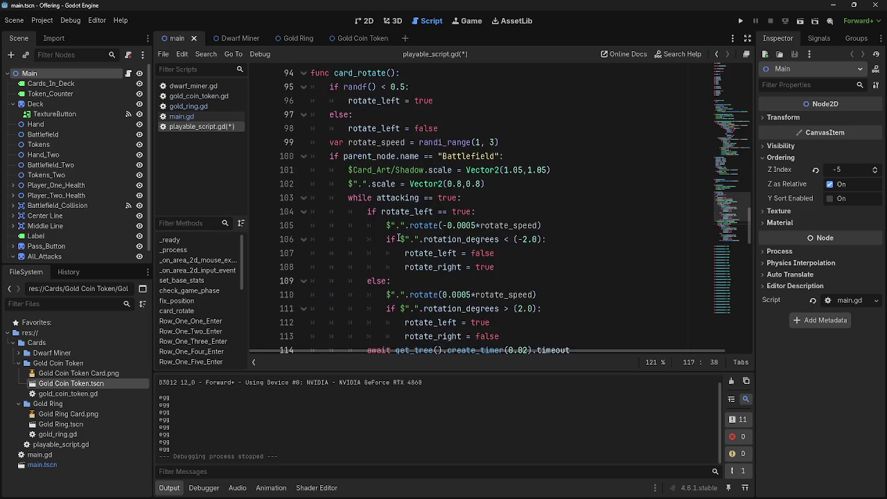
scroll(471, 296, up, 3)
scroll(470, 298, down, 1)
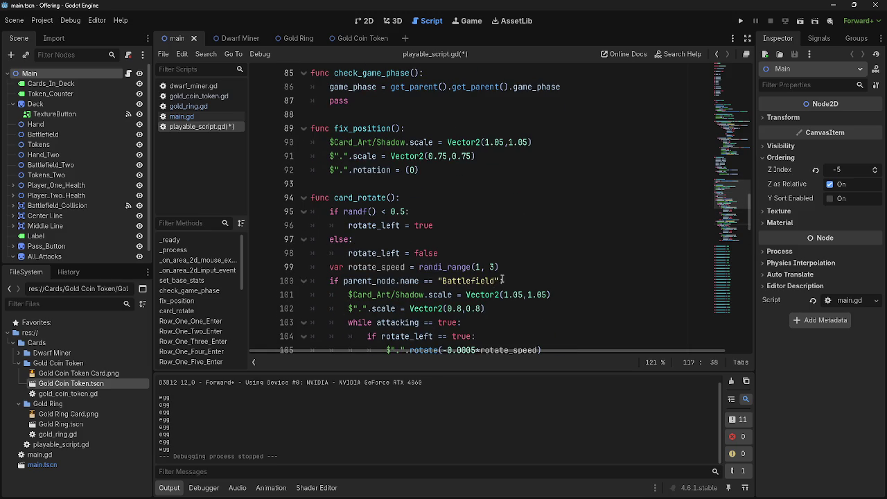
drag(504, 281, 329, 281)
key(ctrl+c)
click(506, 161)
key(Return)
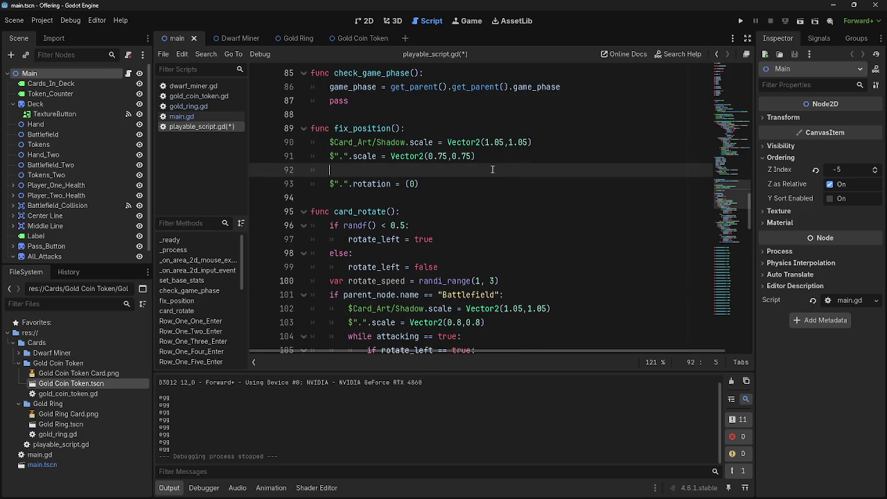
key(ctrl+v)
key(Down)
key(Home)
key(Tab)
- Add a Battlefield_Two check in fix_position that sets rotation_degrees = (180)
scroll(520, 237, down, 7)
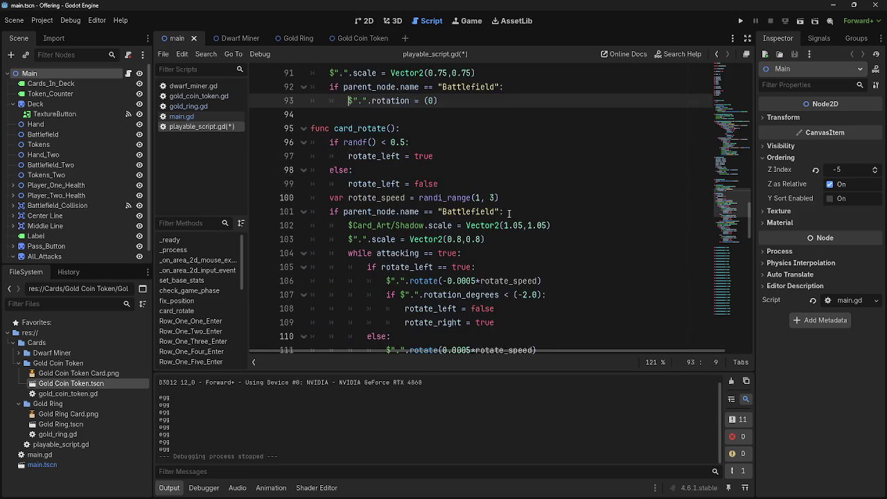
click(530, 211)
key(shift+Home)
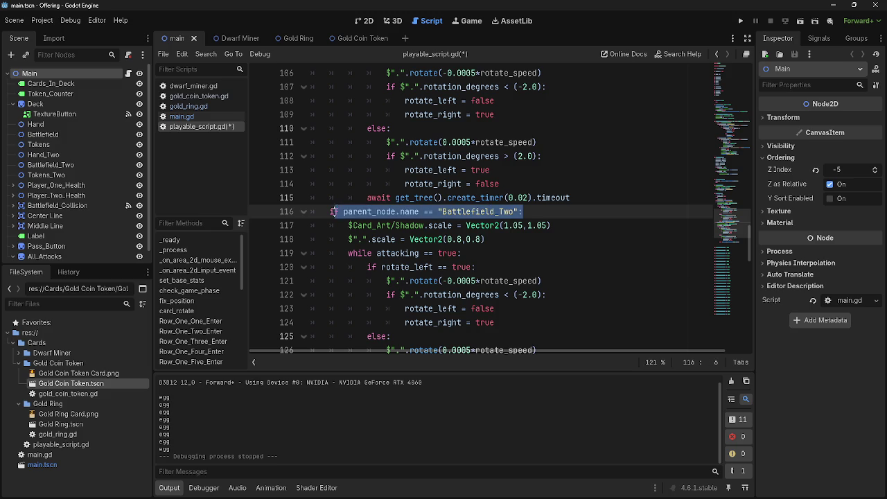
scroll(511, 201, up, 7)
click(511, 200)
key(Return)
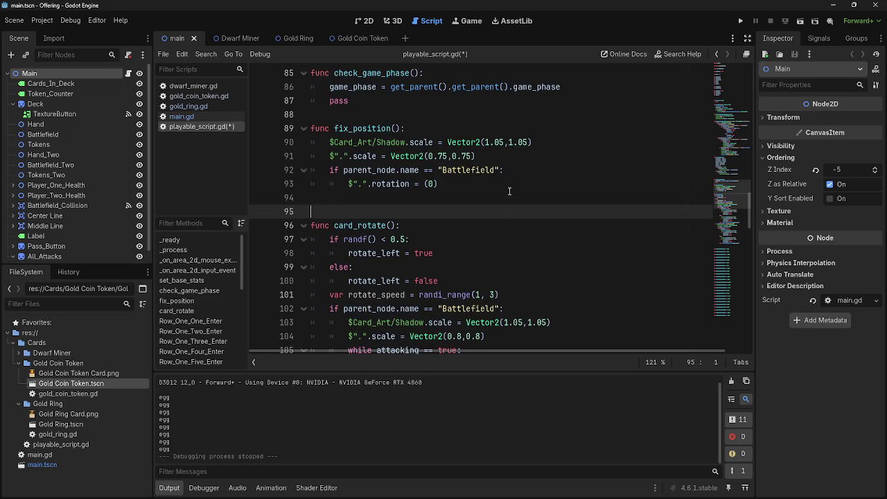
click(506, 184)
key(Return)
key(ctrl+v)
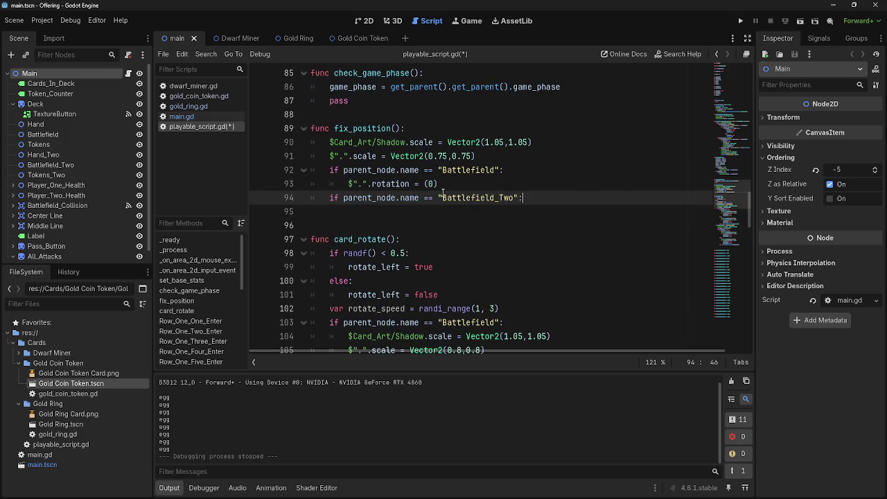
key(Return)
text([)
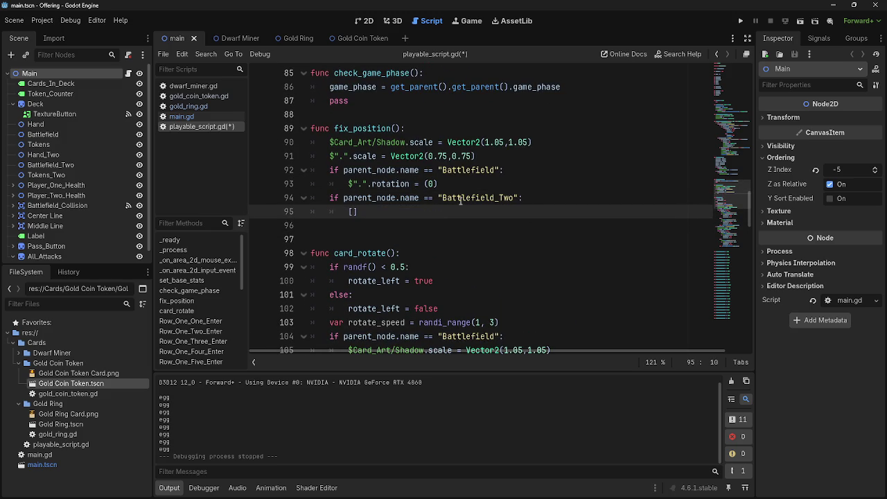
key(ctrl+v)
text(_degrees)
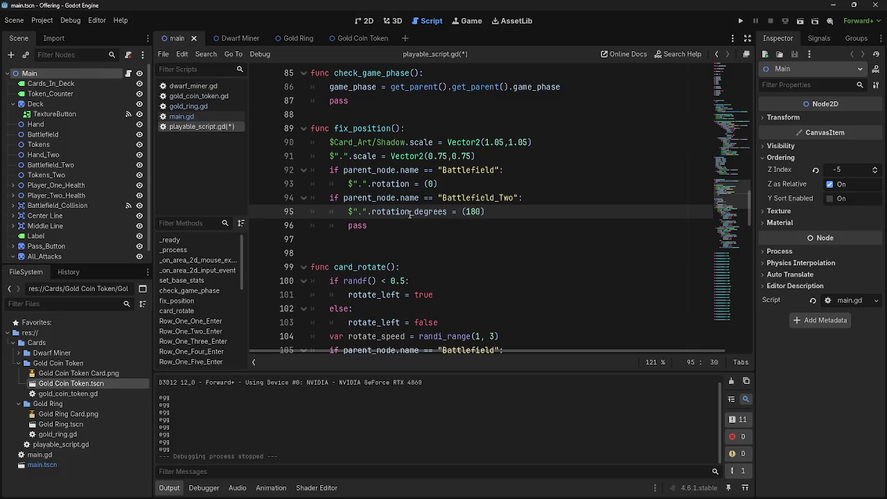
- Delete the leftover pass line and the extra blank line in fix_position
click(415, 184)
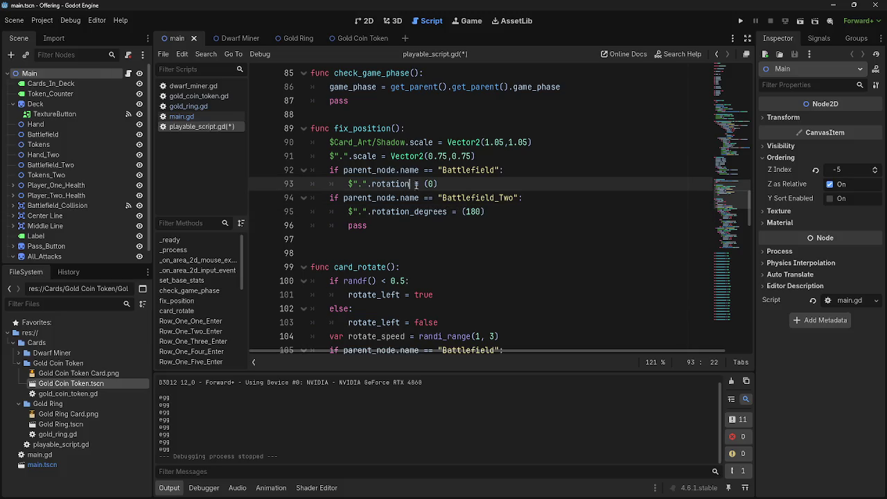
click(503, 223)
click(502, 218)
triple_click(372, 227)
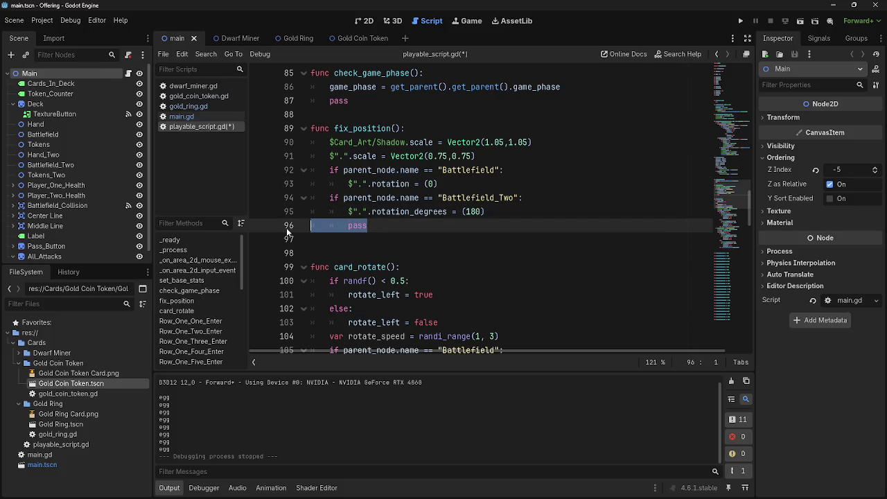
key(BackSpace)
key(BackSpace)
key(Delete)
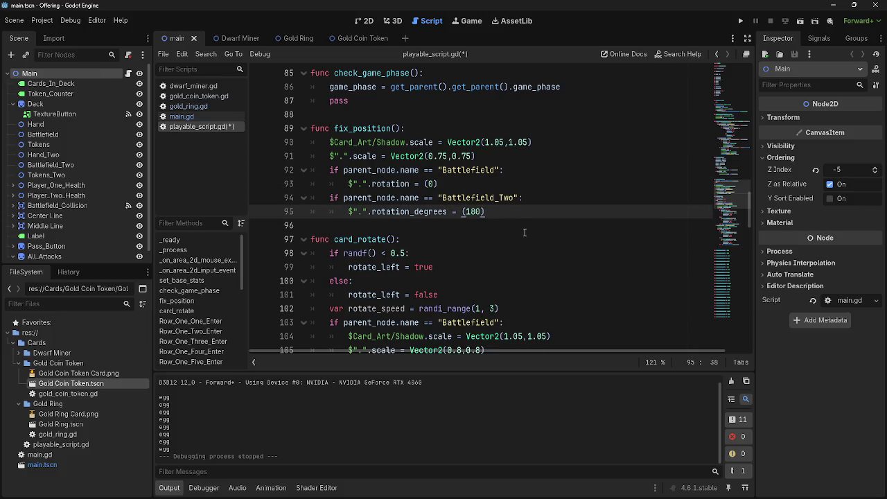
- Make a first attempt at replacing the Battlefield_Two wobble limits -2.0 and 2.0 with 178 and 182
scroll(525, 232, down, 5)
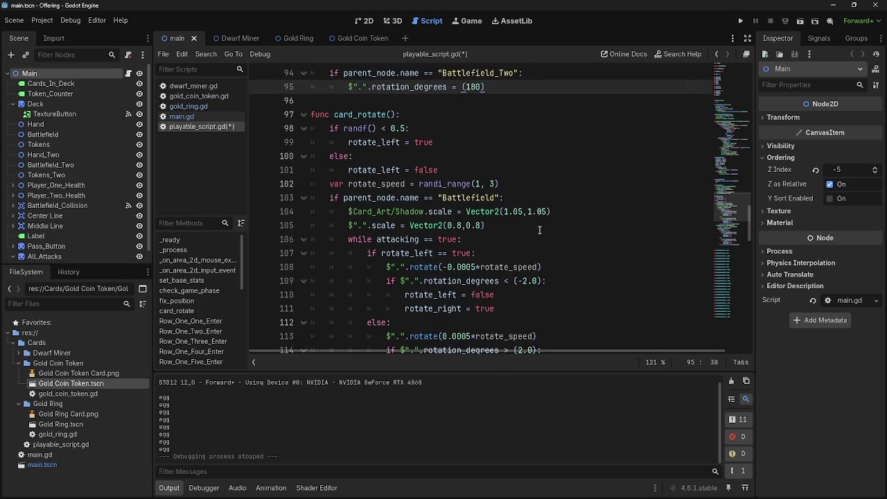
scroll(539, 230, down, 2)
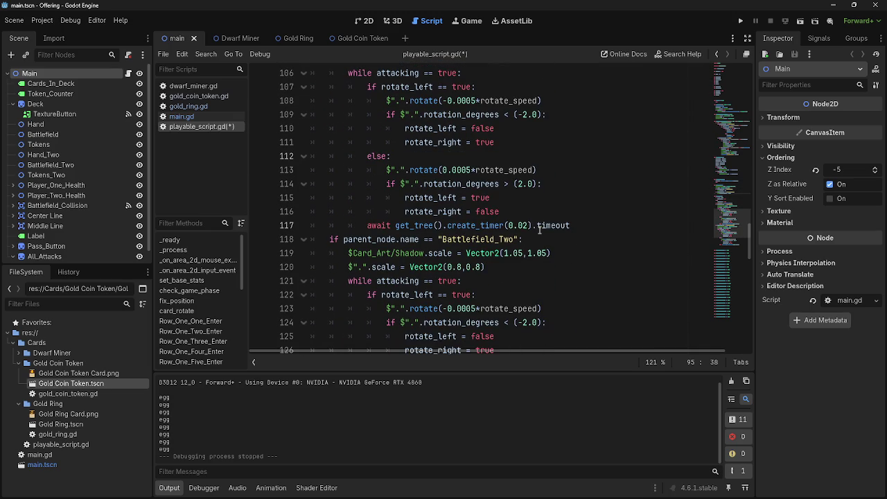
click(303, 239)
click(304, 239)
scroll(387, 258, down, 2)
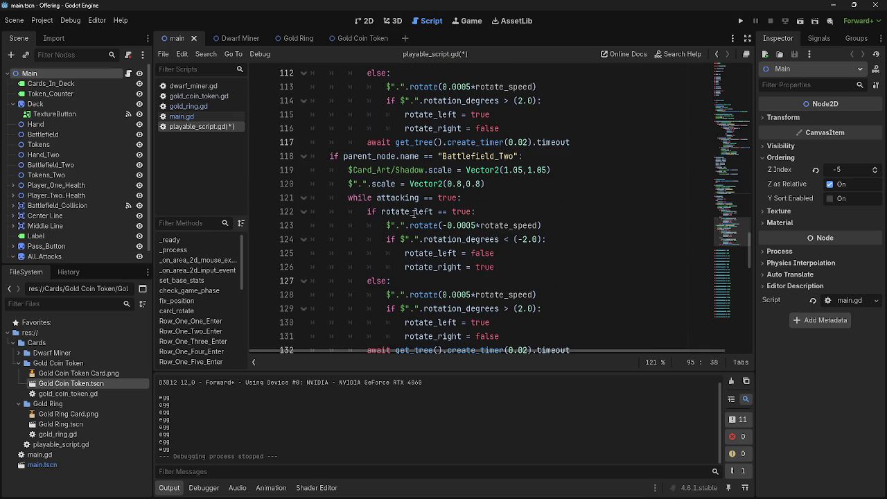
scroll(413, 213, down, 1)
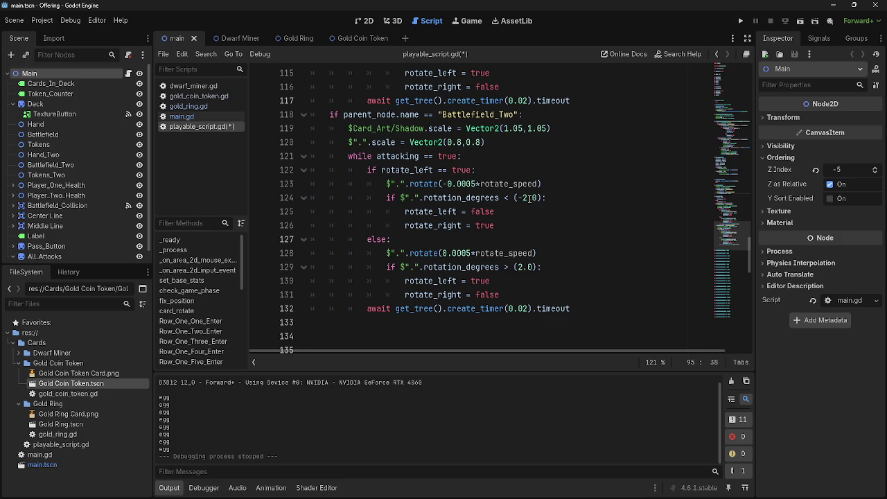
click(524, 198)
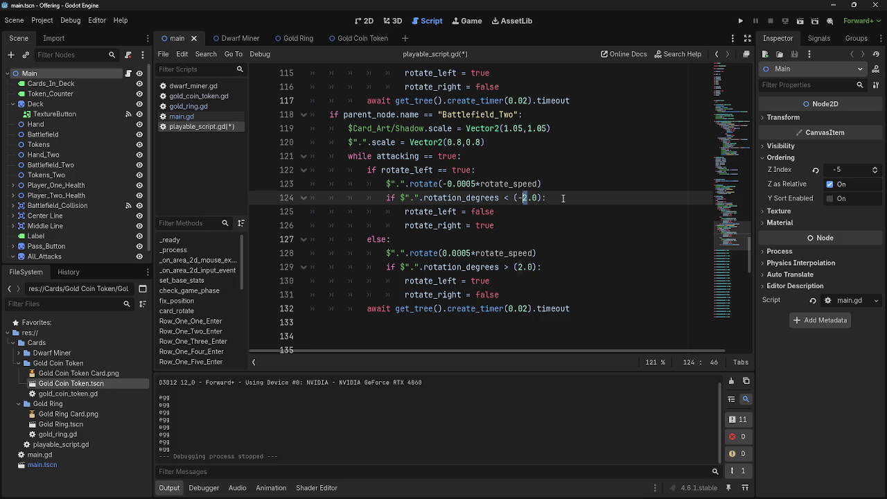
text(178)
double_click(519, 267)
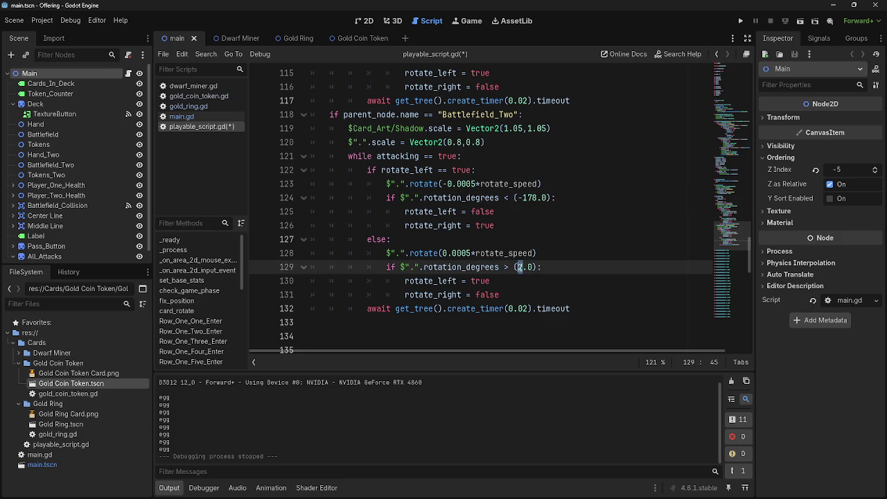
text(19)
key(BackSpace)
text(82)
click(575, 268)
- Re-enter the limits so line 124 reads 178.0 and line 129 reads 182.0
click(578, 200)
key(Page_Up)
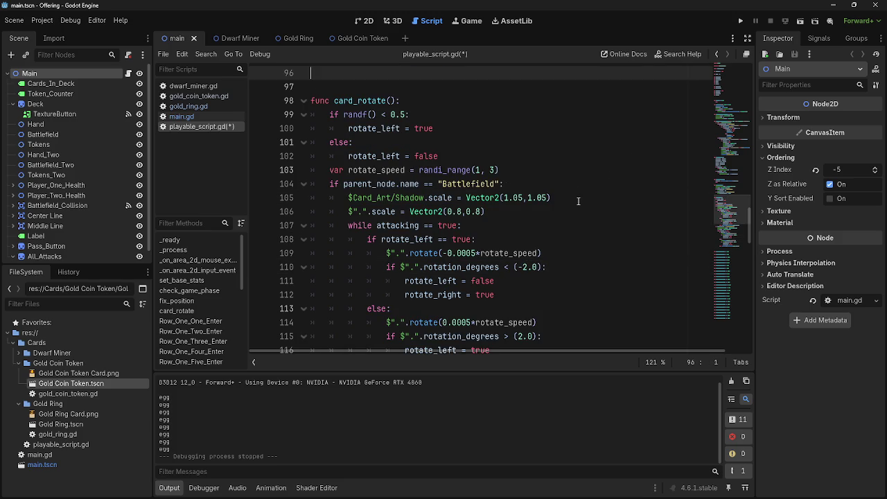
key(BackSpace)
scroll(578, 201, down, 10)
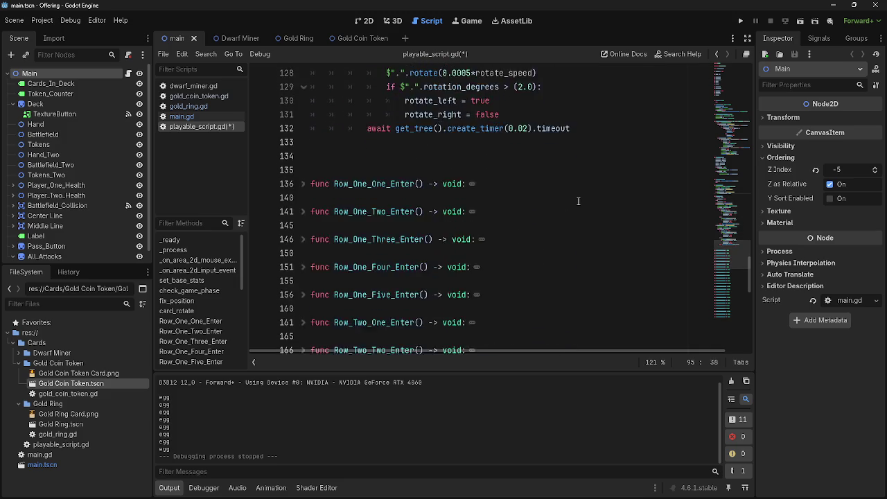
scroll(578, 201, up, 4)
scroll(545, 253, up, 2)
scroll(543, 253, down, 1)
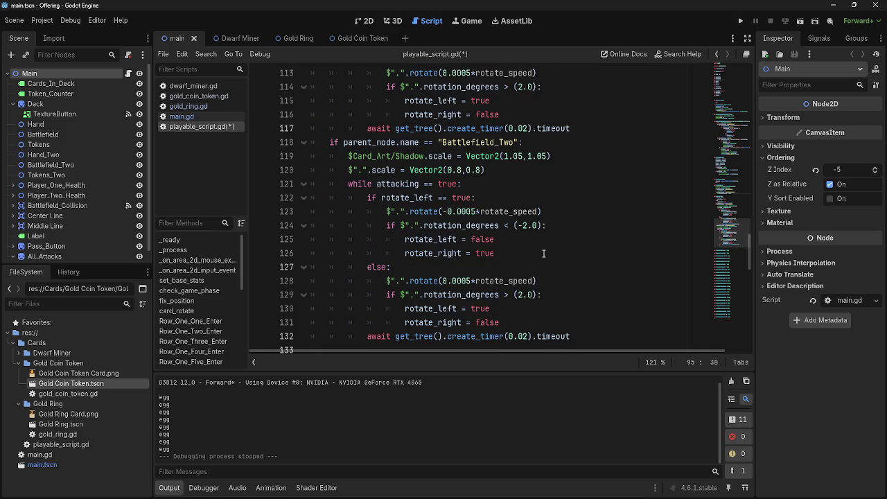
click(519, 294)
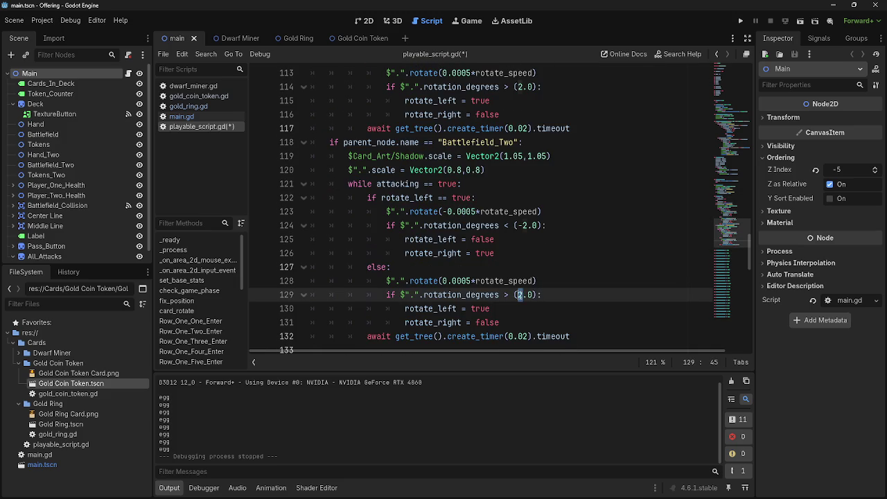
click(523, 226)
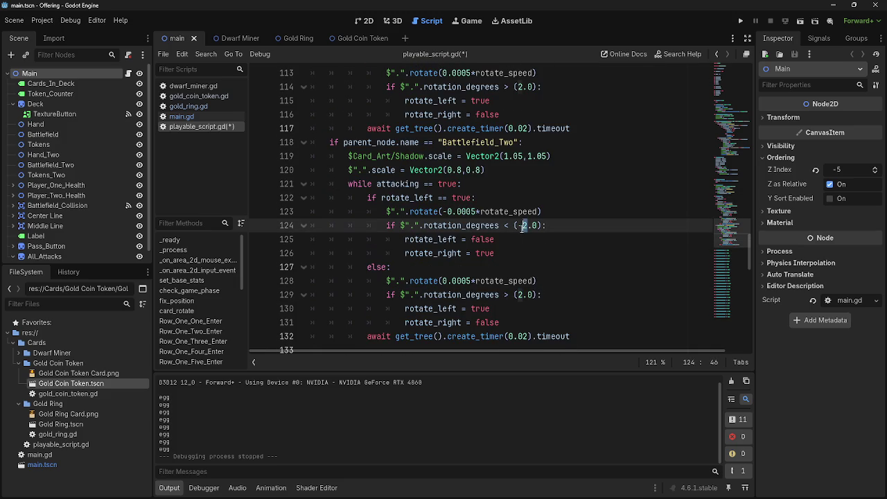
key(BackSpace)
key(Delete)
text(178)
click(519, 295)
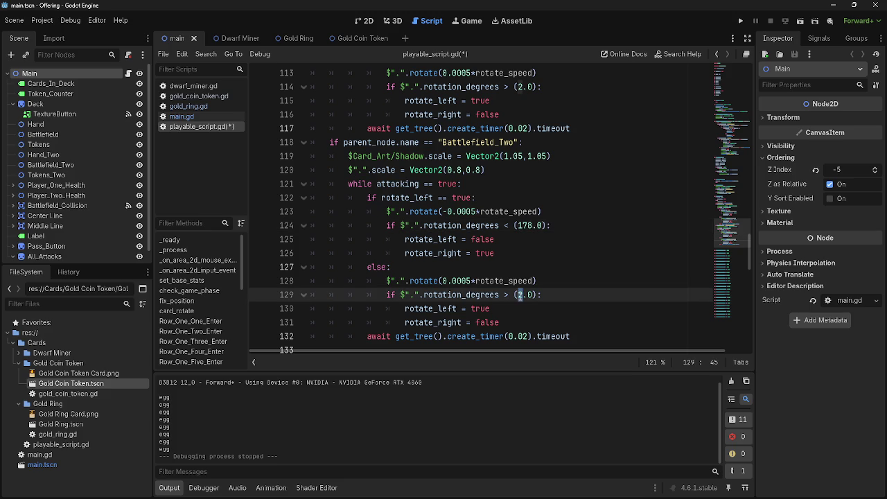
text(18)
click(571, 295)
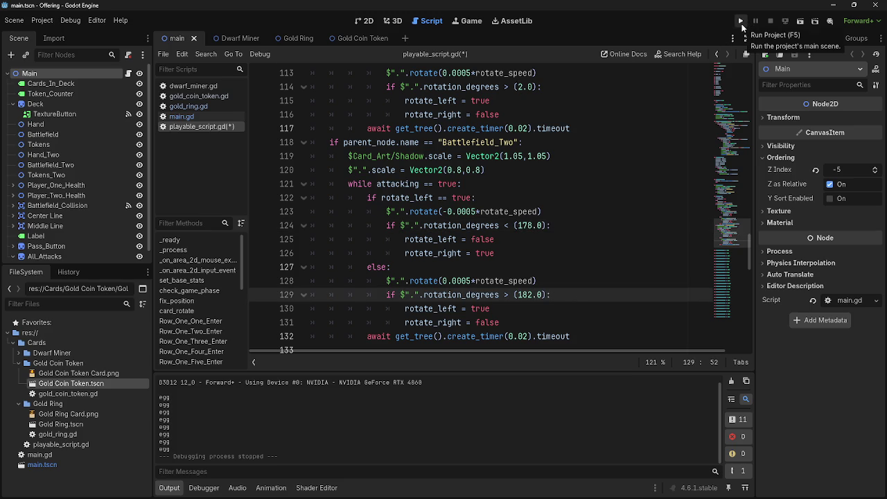
- Run the game, then strip fix_position's Battlefield checks and rotation_degrees line, keeping rotation = 0
click(741, 23)
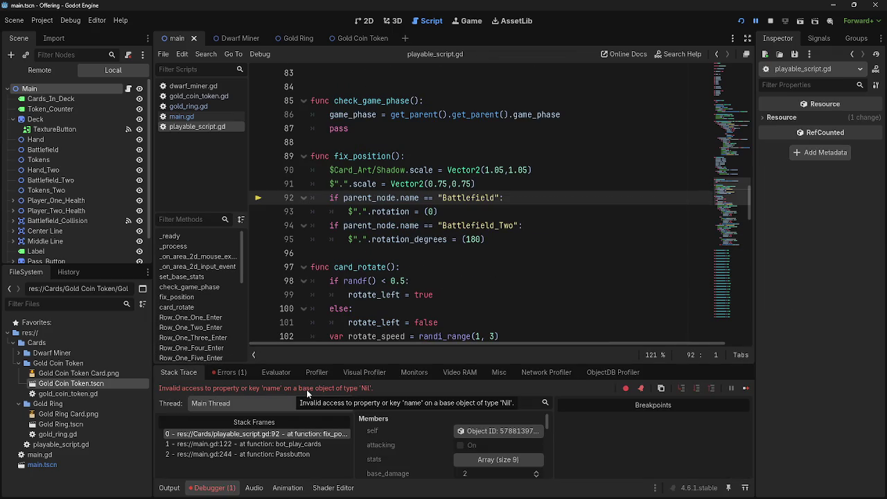
double_click(374, 198)
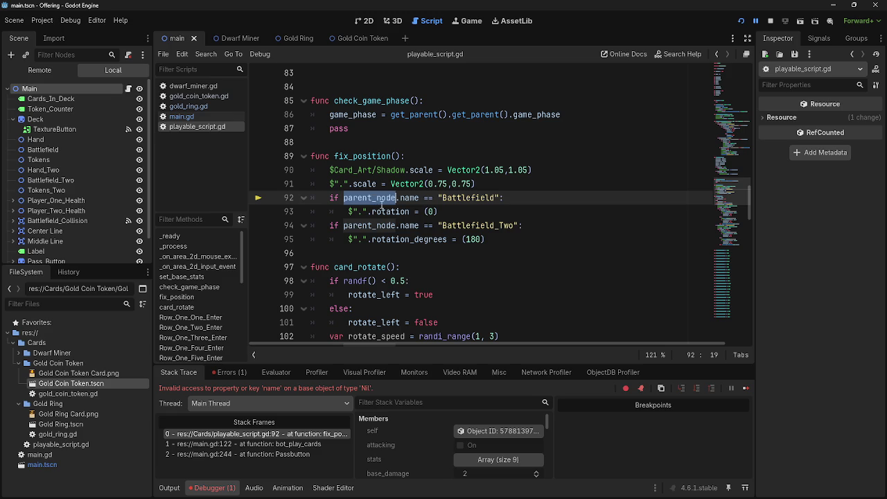
mouse_move(525, 253)
mouse_down()
mouse_move(309, 226)
mouse_move(290, 202)
mouse_up()
key(ctrl+z)
key(ctrl+z)
key(ctrl+z)
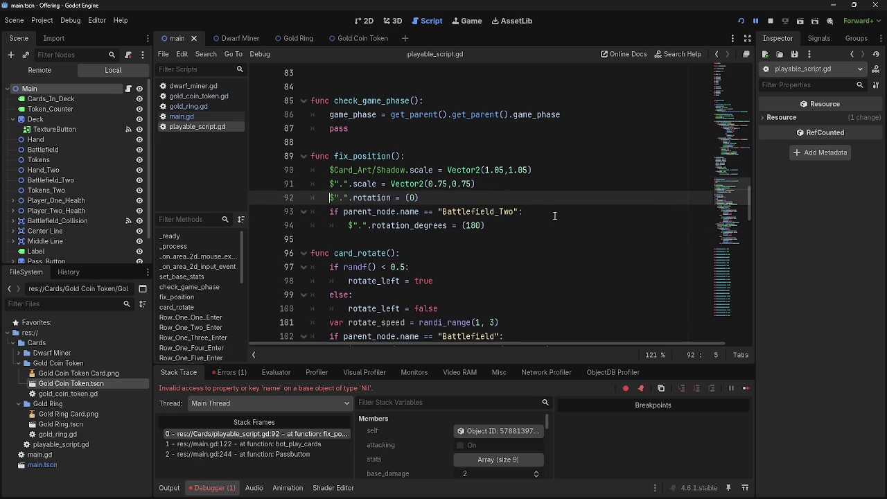
key(ctrl+z)
key(ctrl+z)
key(ctrl+z)
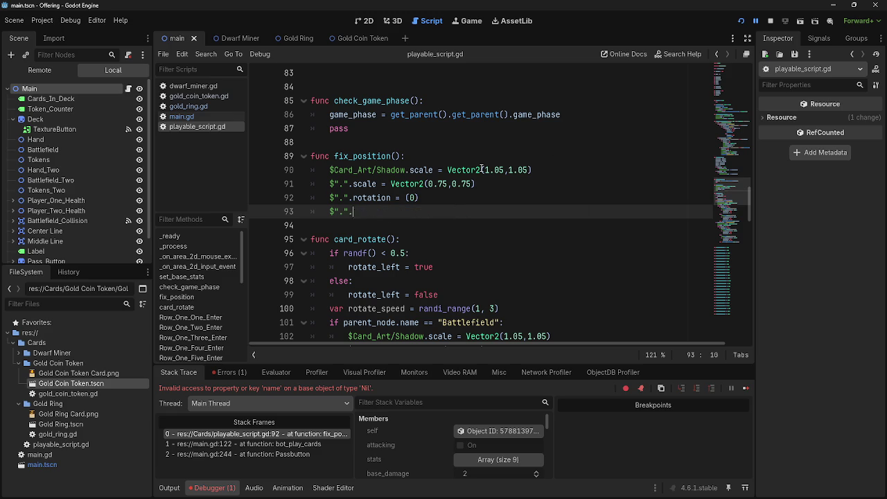
key(BackSpace)
key(BackSpace)
key(BackSpace)
key(BackSpace)
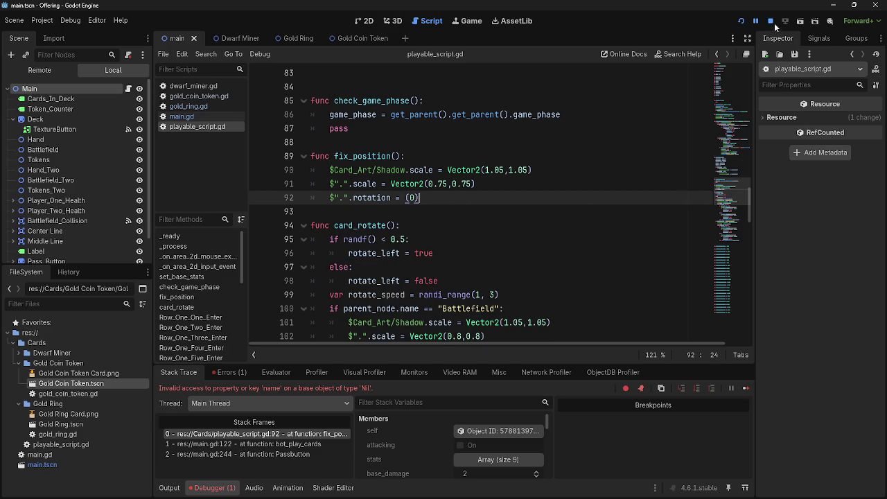
click(770, 21)
- Relaunch the game and advance to the attack so the top health drops to 94, then stop it with F8
click(741, 20)
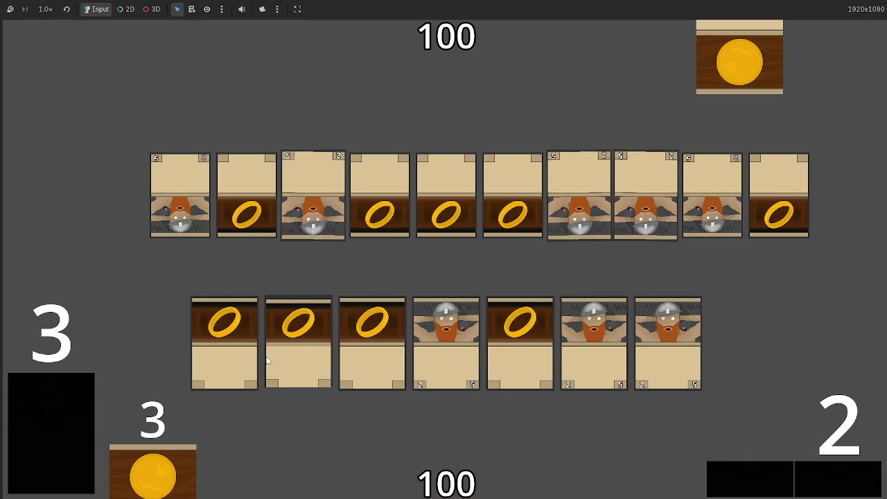
click(752, 471)
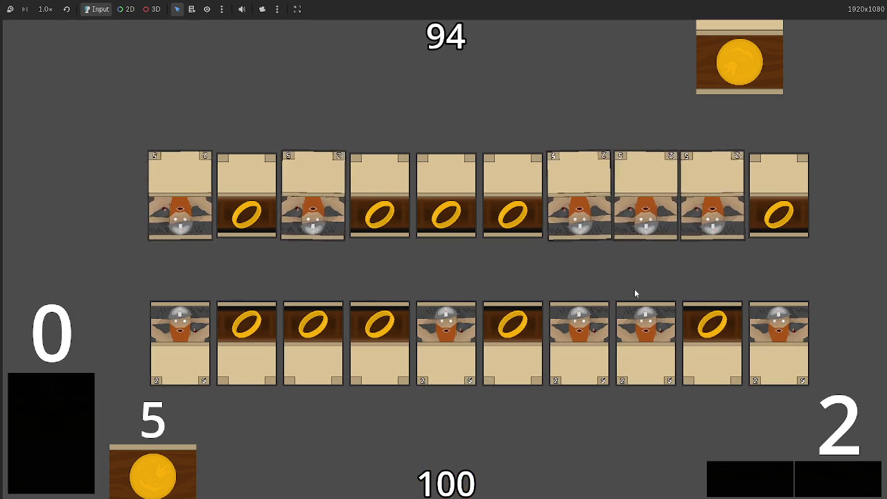
key(F8)
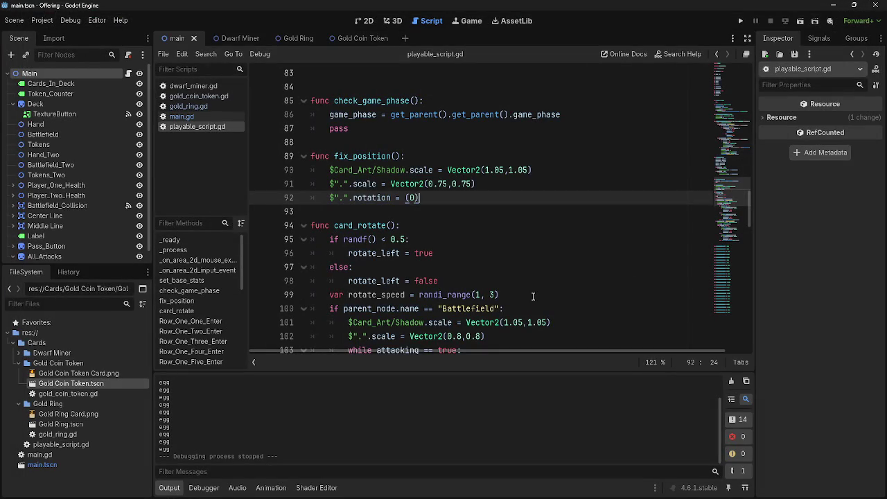
- Browse the script to locate fix_position and open main.gd
click(447, 210)
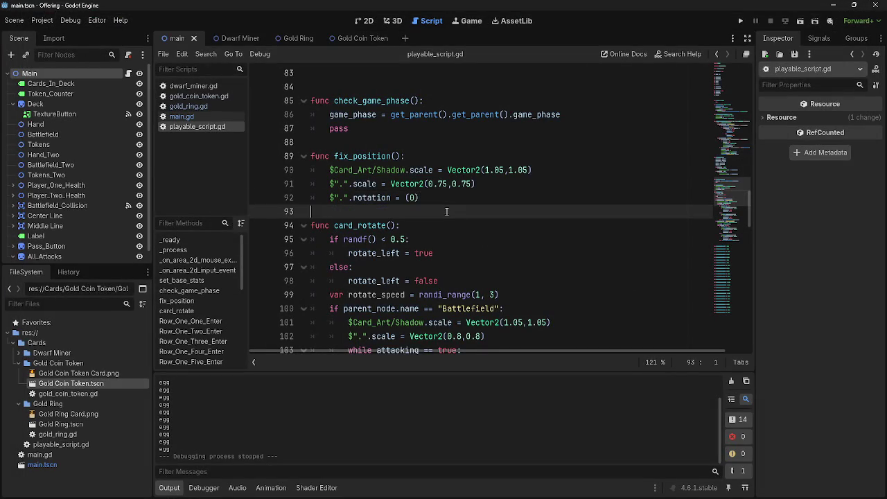
scroll(448, 208, down, 10)
scroll(448, 208, down, 2)
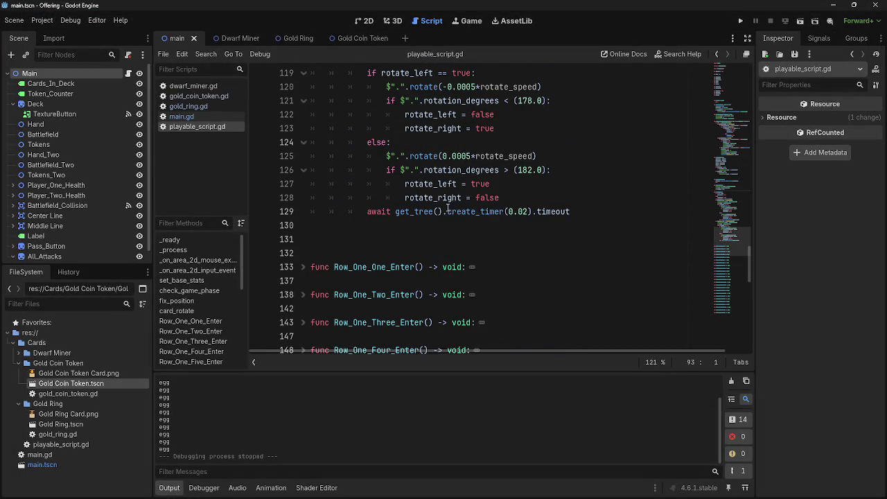
click(468, 239)
scroll(476, 242, up, 3)
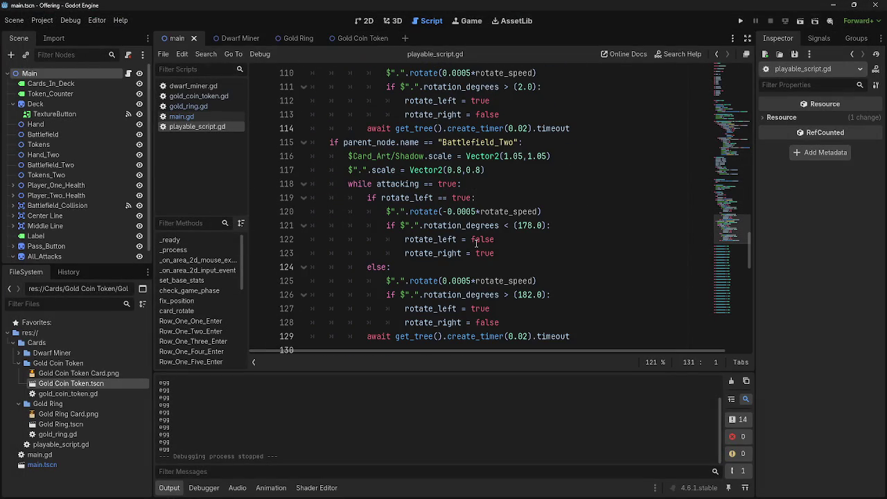
scroll(520, 246, down, 1)
click(565, 253)
click(565, 230)
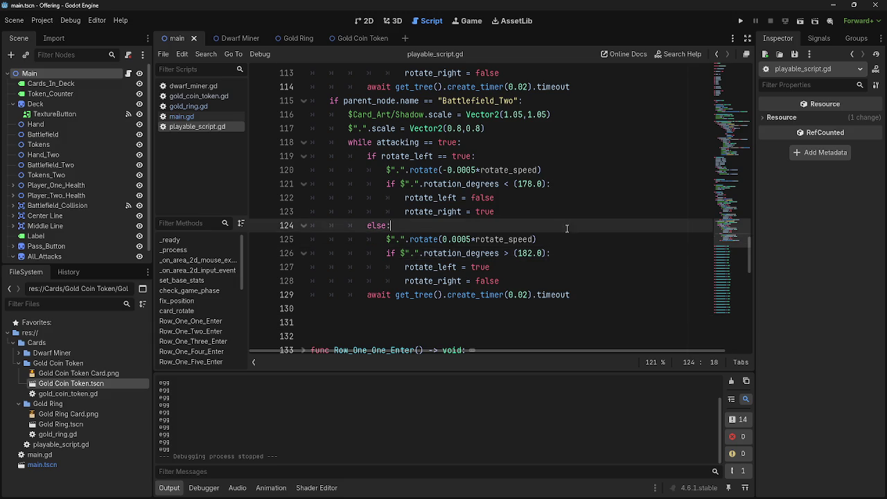
scroll(566, 233, up, 8)
scroll(565, 233, up, 3)
click(365, 197)
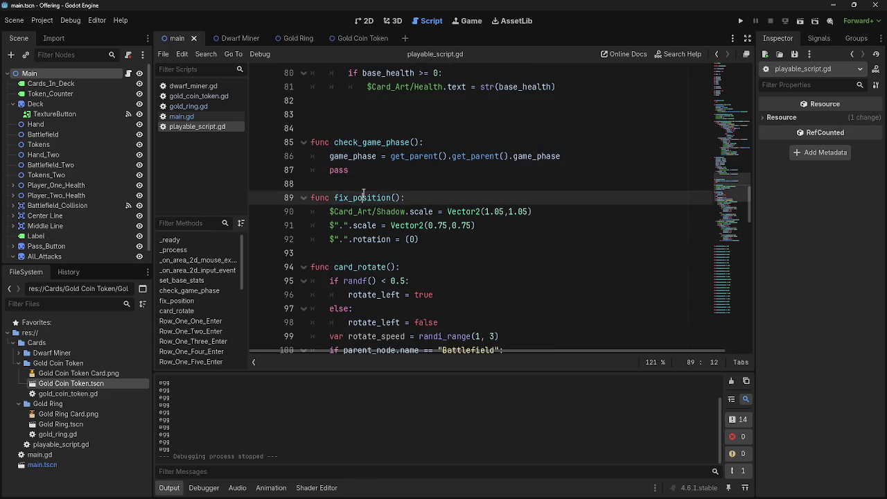
ctrl+click(365, 197)
- Settle on the fix_position call at line 186 in deal_combat_damage, caret at the line's end
scroll(365, 192, down, 10)
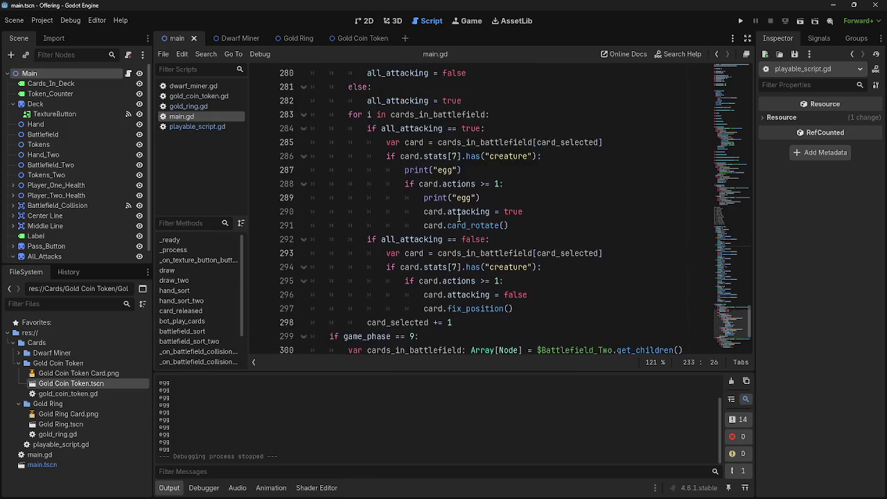
scroll(459, 219, up, 5)
scroll(459, 219, up, 20)
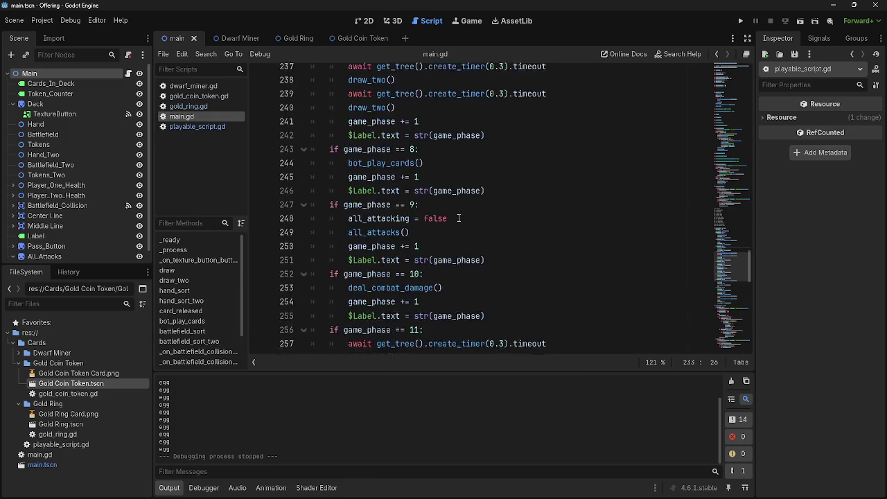
scroll(458, 219, up, 20)
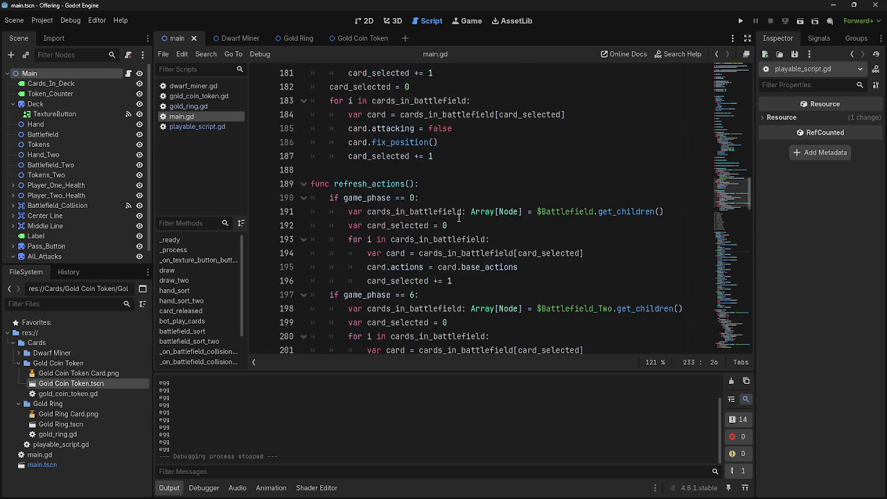
scroll(454, 229, down, 2)
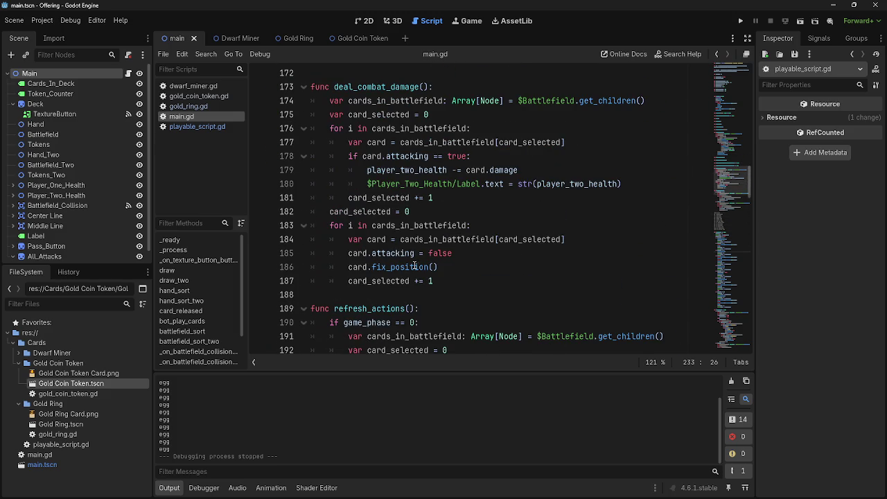
double_click(355, 254)
click(524, 262)
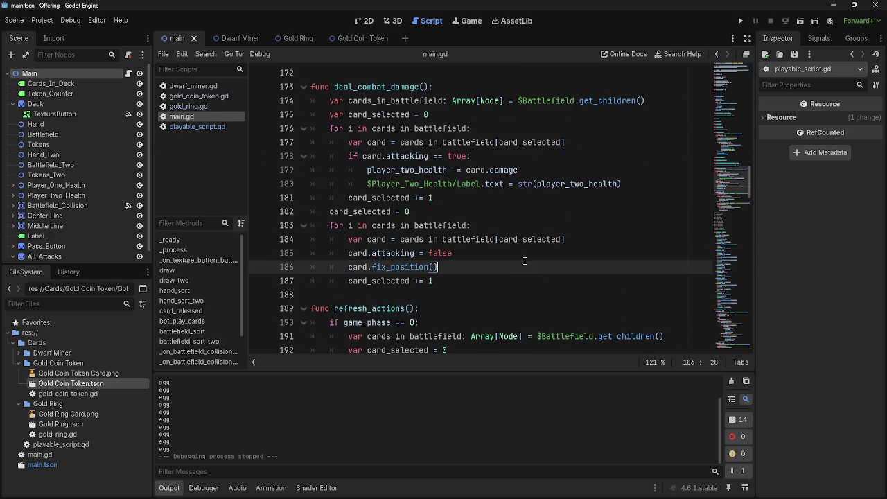
click(191, 127)
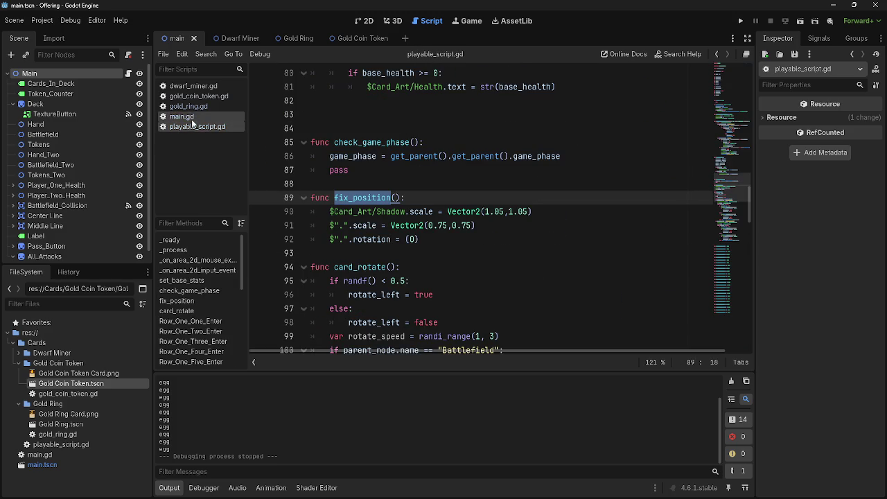
click(426, 196)
key(alt+Left)
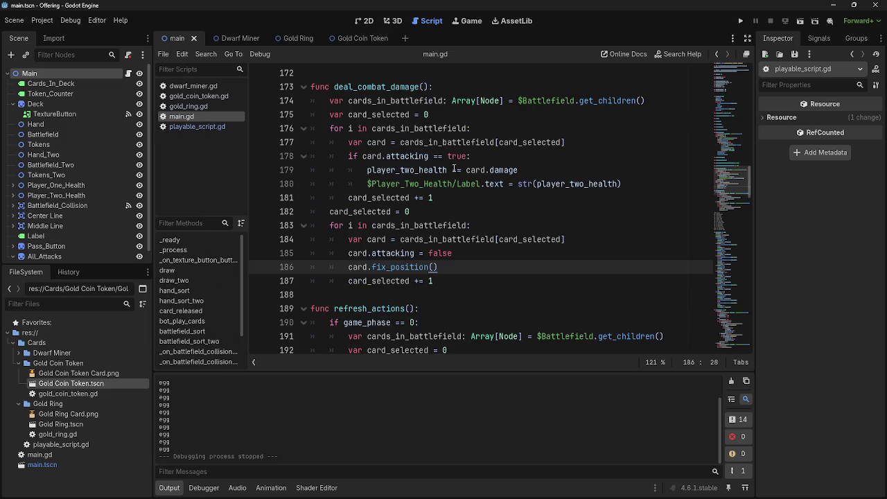
double_click(413, 226)
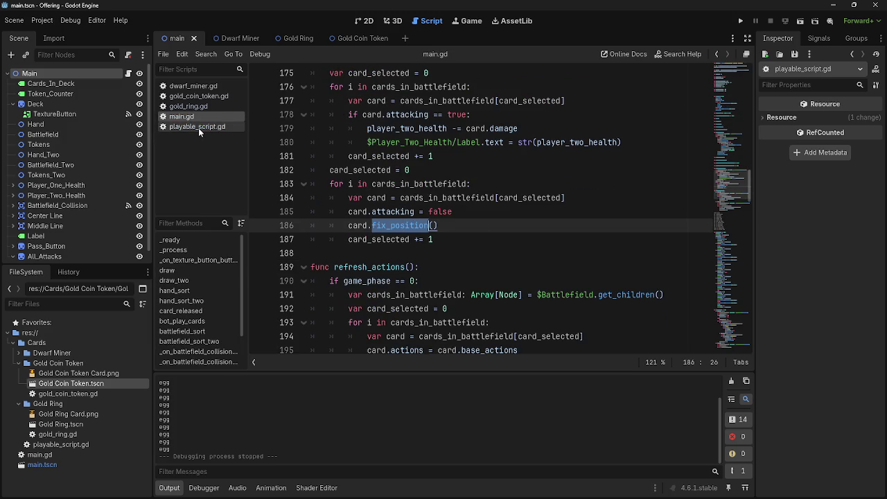
click(519, 226)
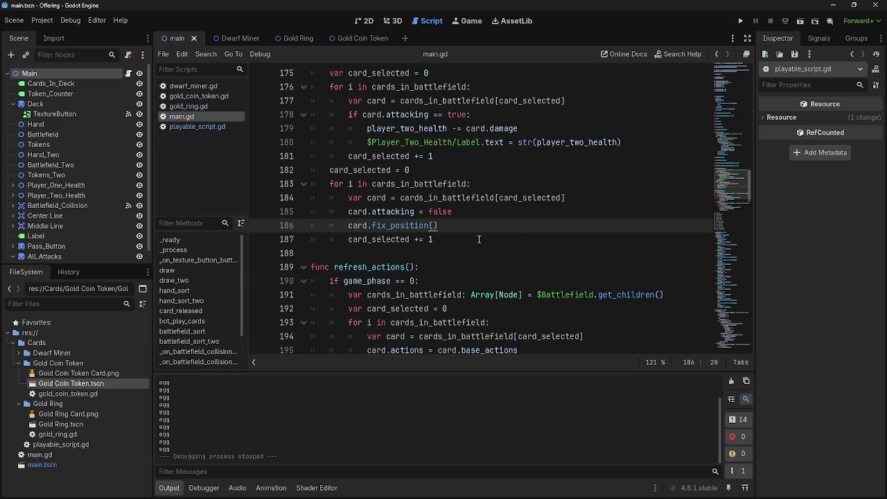
- Select the fix_position call on line 186 and jump to its definition in playable_script.gd
drag(331, 184, 481, 239)
click(482, 237)
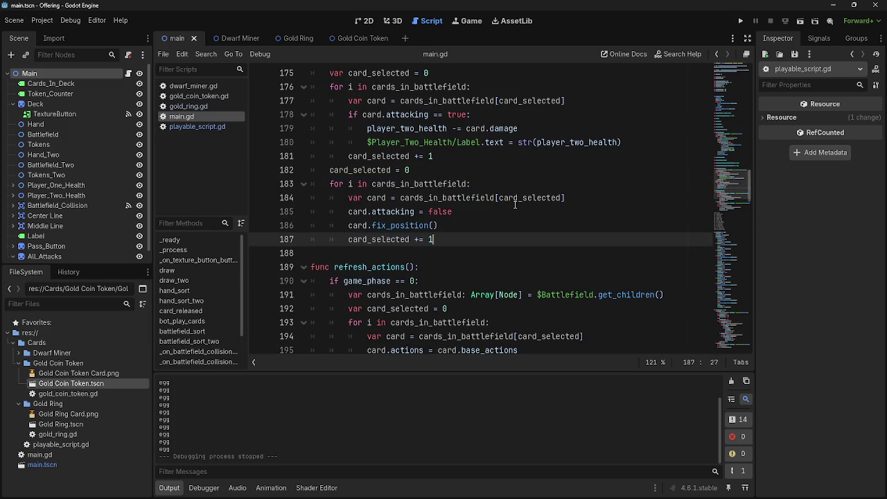
double_click(427, 225)
click(192, 126)
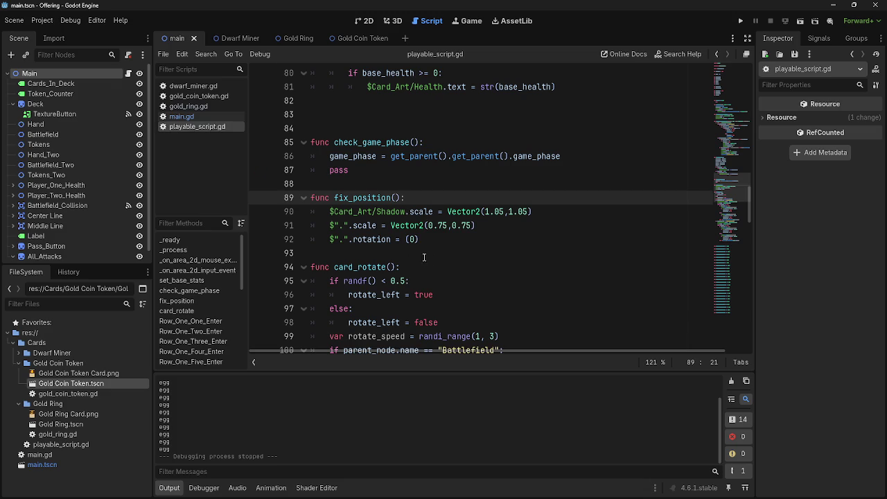
click(447, 237)
- Insert a print(parent_node) line right after the fix_position header
click(541, 198)
key(Return)
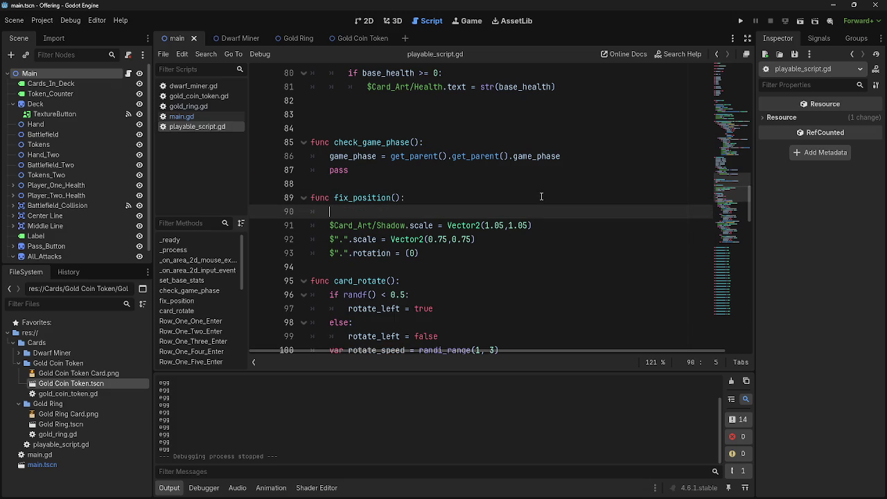
text(print((pare)
text(nt)
key(Return)
scroll(541, 197, down, 8)
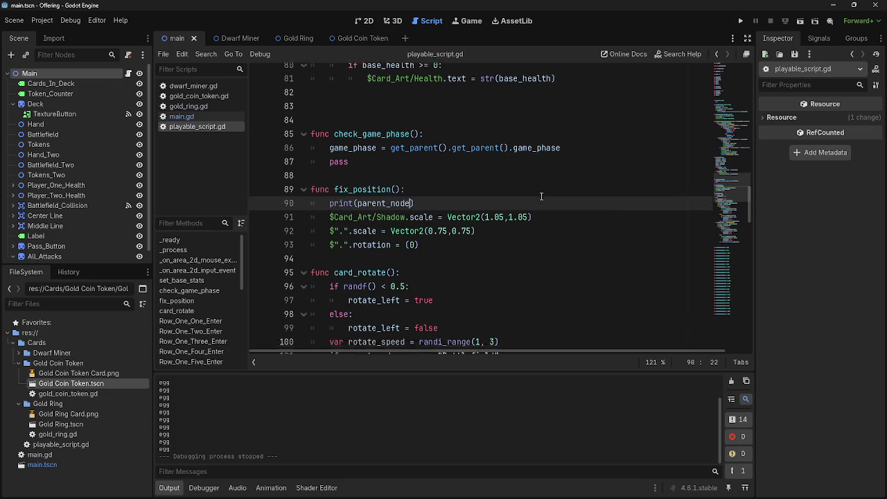
scroll(590, 218, up, 5)
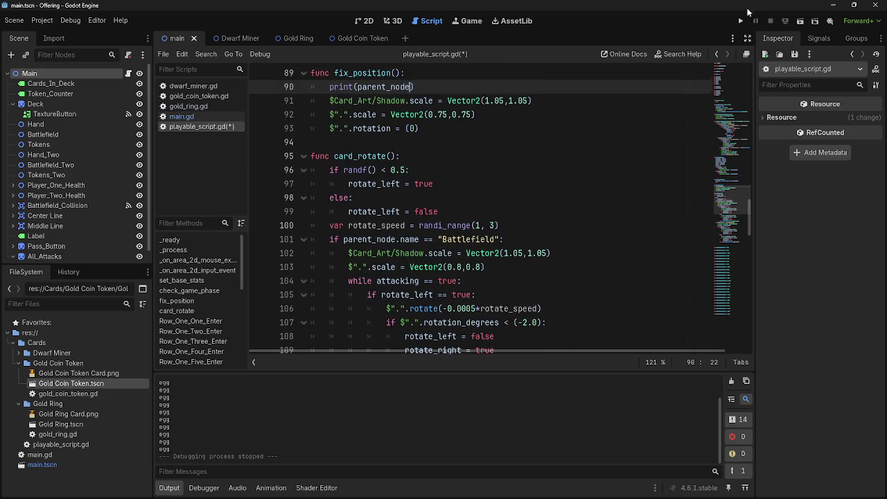
- Run the project and return to the editor to read each card's printed parent node
click(740, 21)
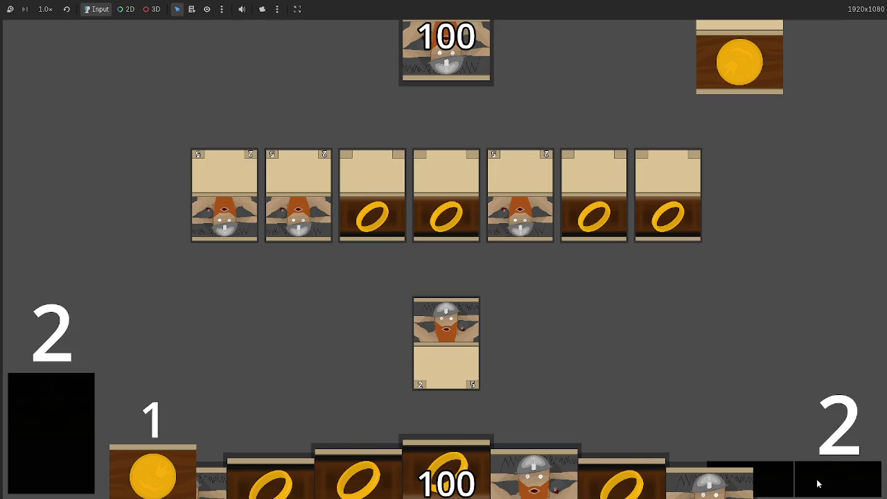
key(alt+Tab)
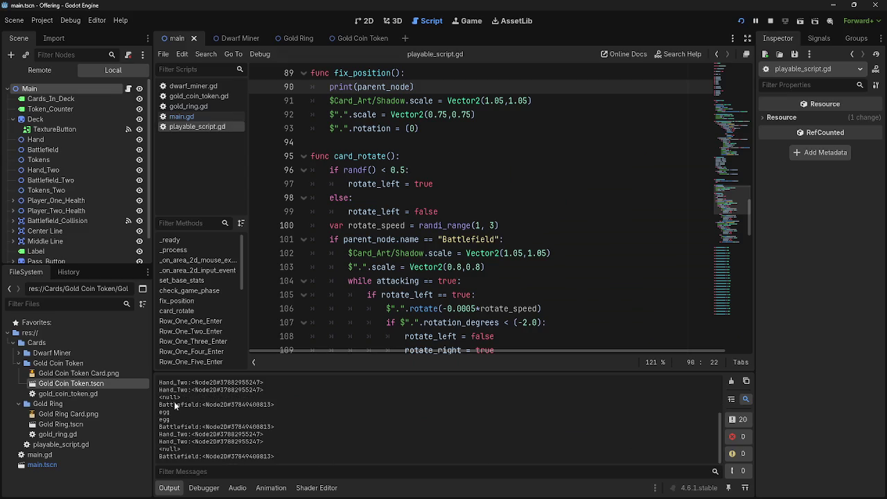
scroll(226, 432, up, 15)
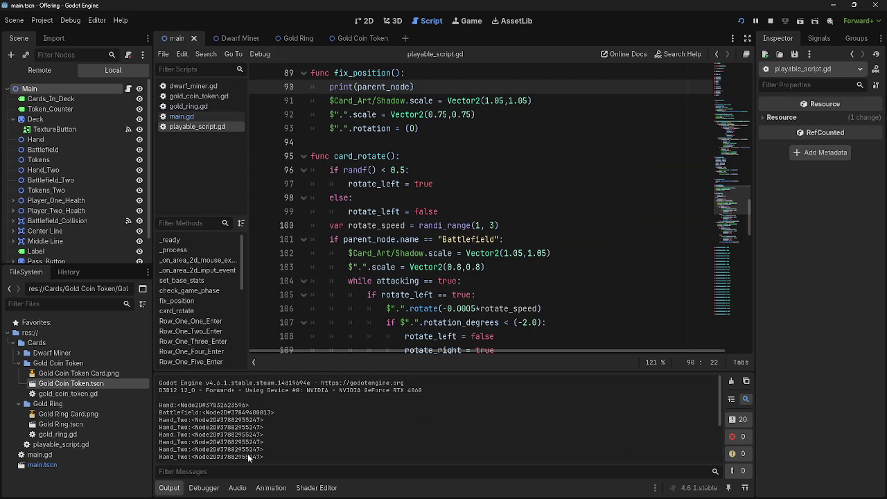
scroll(247, 453, down, 10)
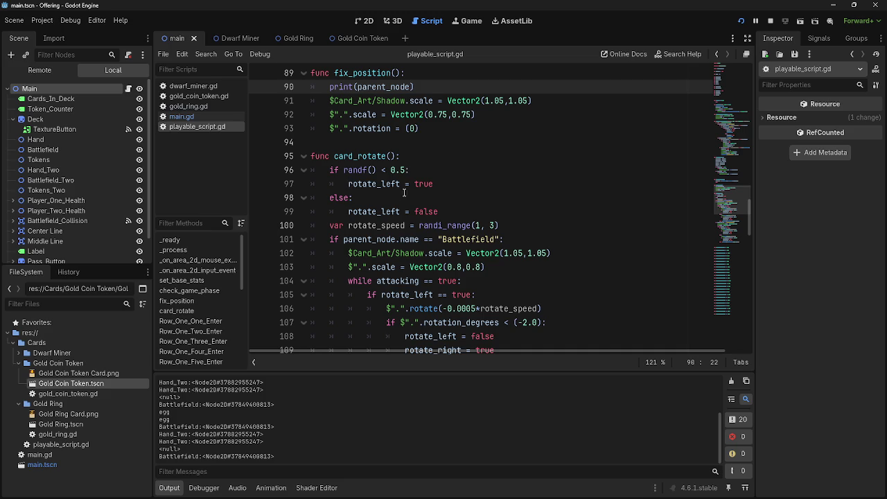
click(181, 117)
click(467, 226)
scroll(468, 235, up, 1)
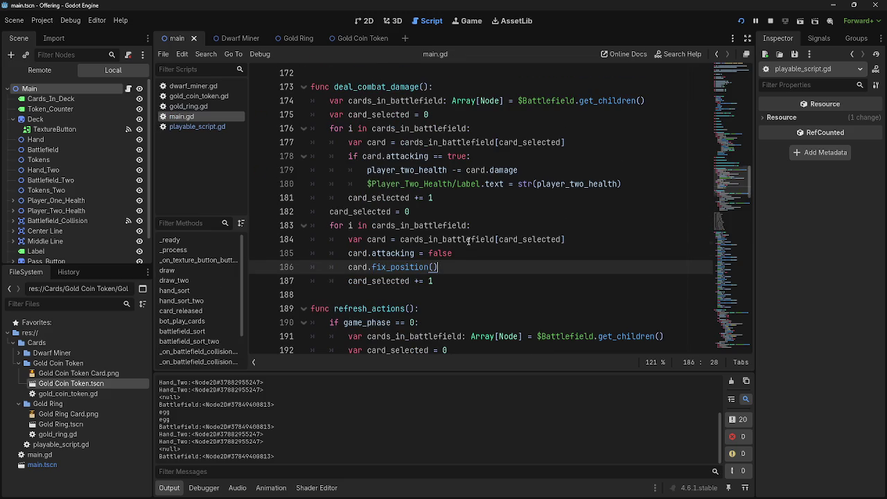
scroll(470, 252, up, 1)
scroll(483, 276, down, 2)
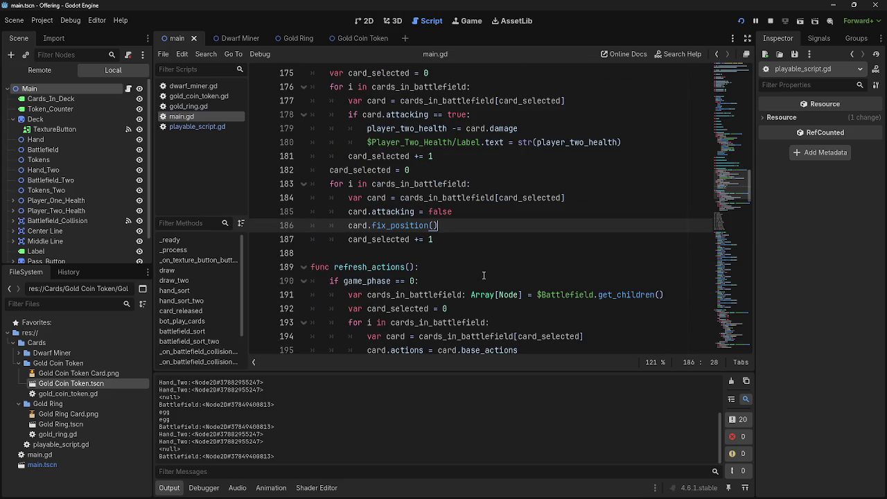
scroll(484, 276, up, 2)
double_click(400, 309)
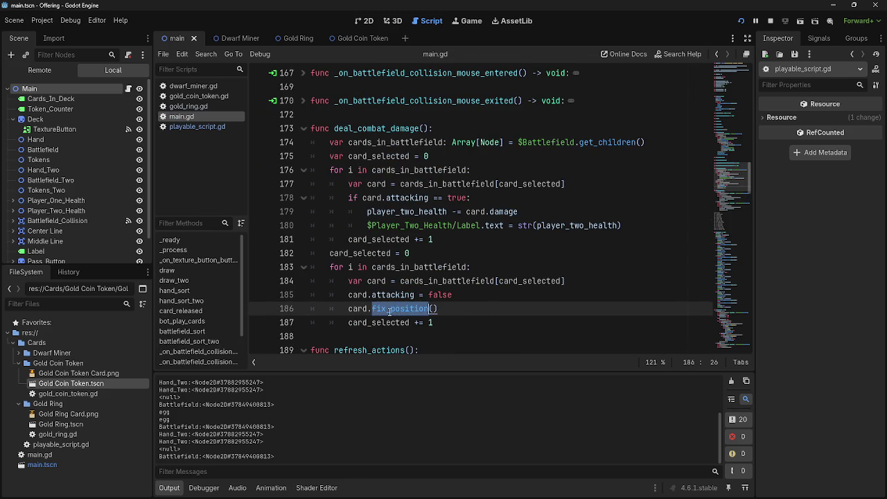
scroll(491, 316, down, 13)
scroll(491, 317, down, 9)
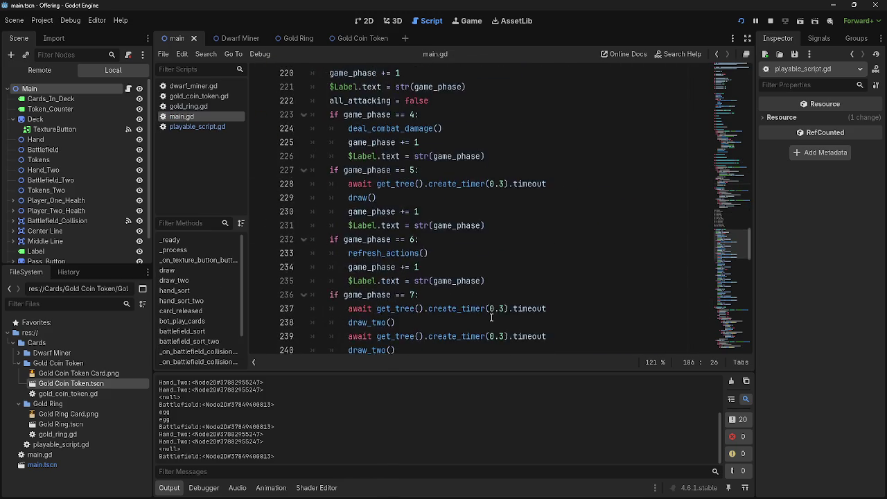
click(196, 126)
scroll(305, 190, up, 4)
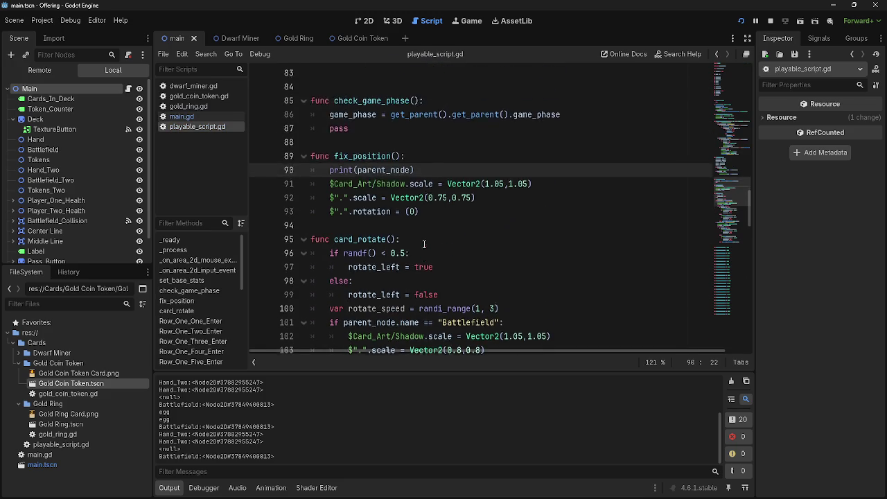
double_click(367, 238)
scroll(501, 311, up, 5)
scroll(502, 311, up, 20)
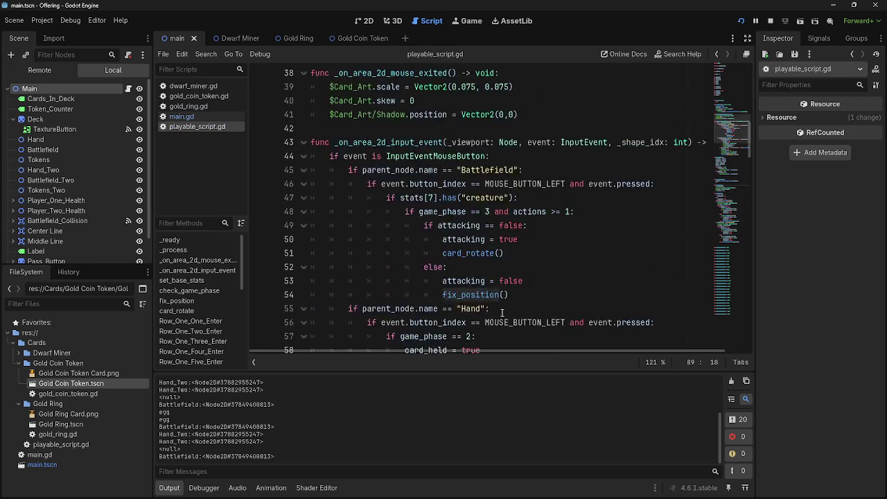
scroll(502, 312, down, 18)
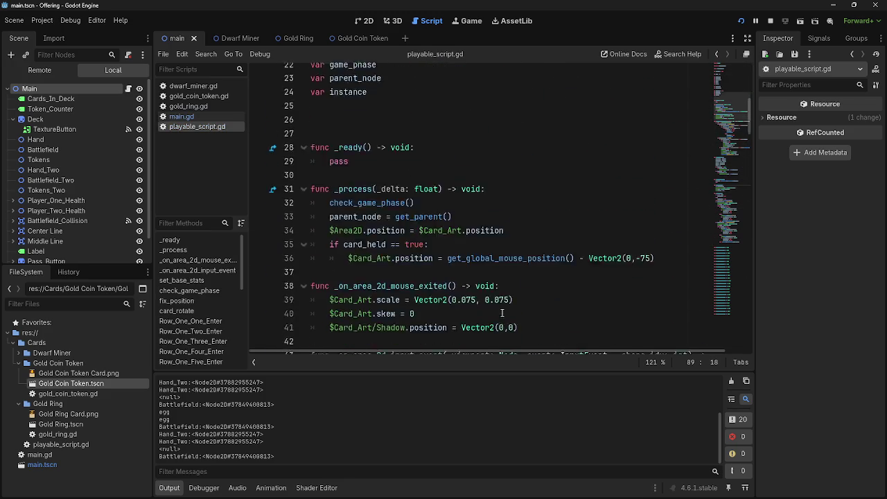
- Search playable_script.gd for fix_position and step through its matches
key(ctrl+f)
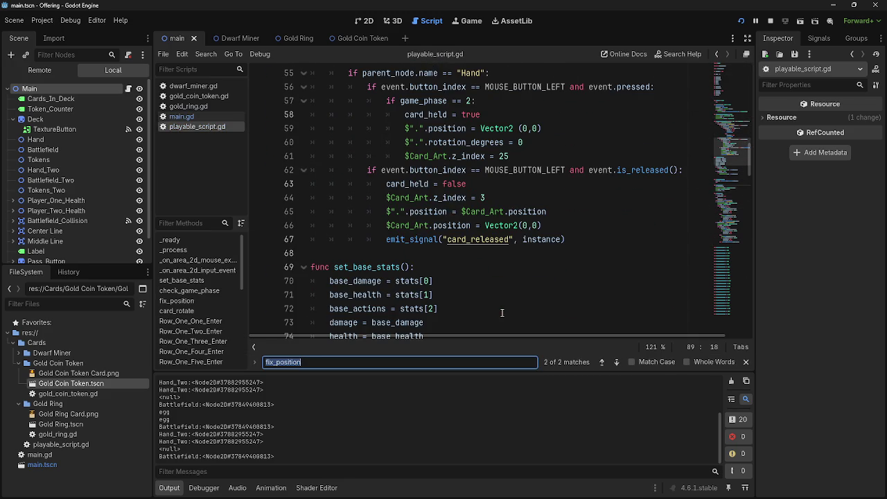
click(601, 364)
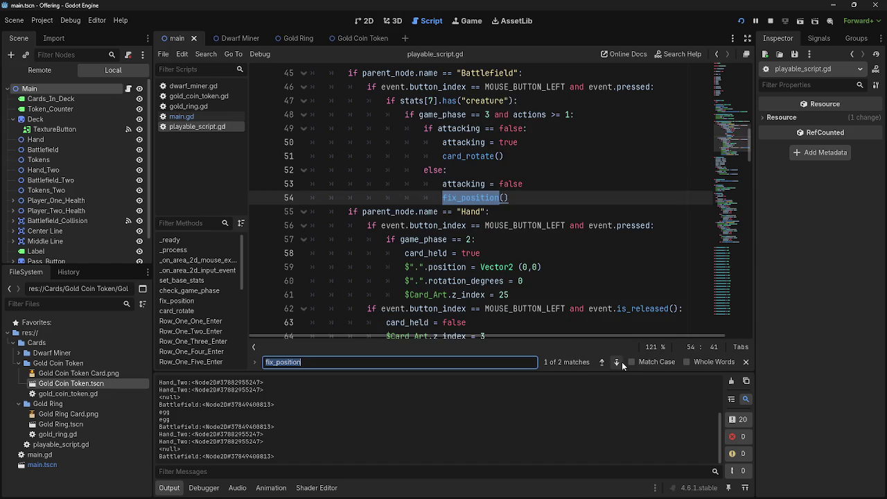
click(620, 362)
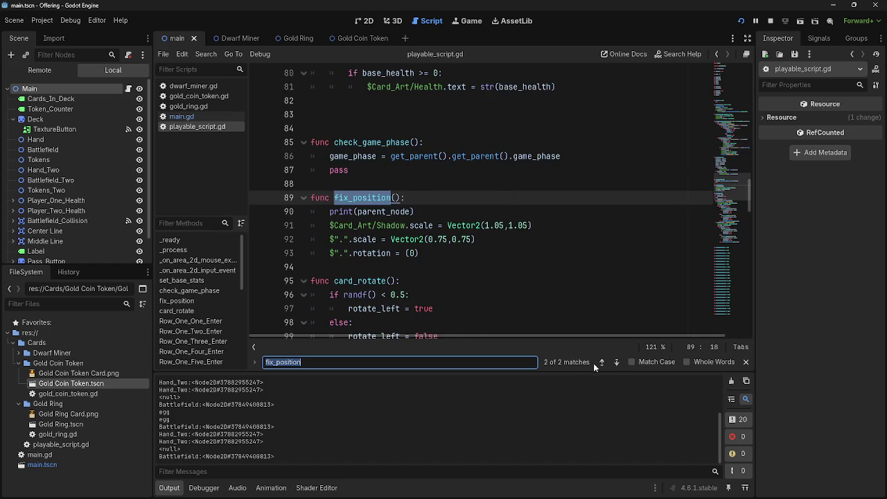
click(602, 364)
click(617, 365)
- Step through the four fix_position matches in main.gd, ending at deal_combat_damage
click(198, 116)
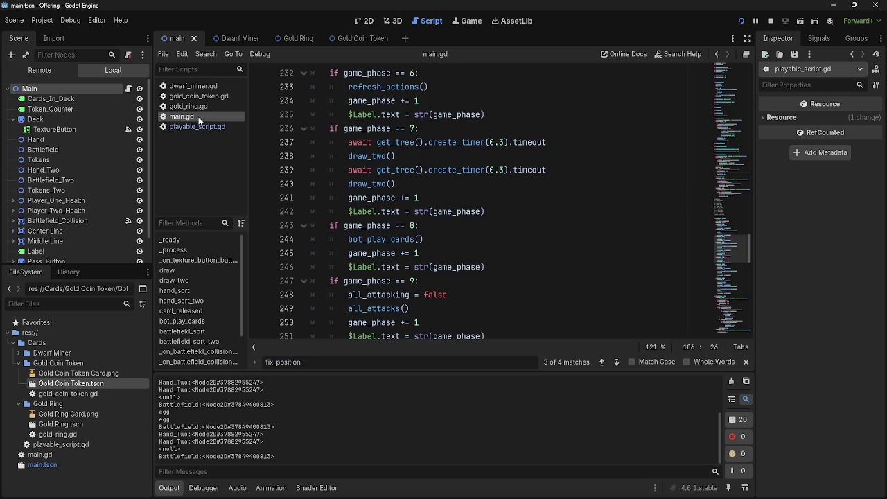
click(603, 363)
click(602, 364)
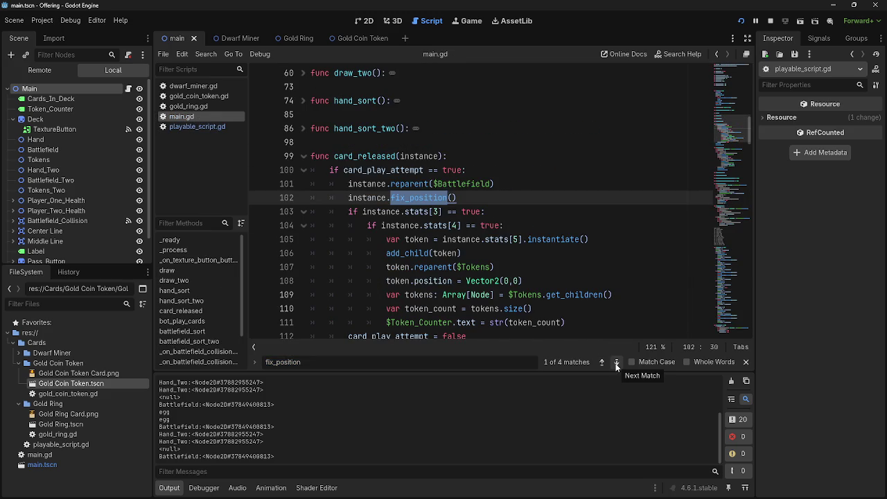
click(616, 362)
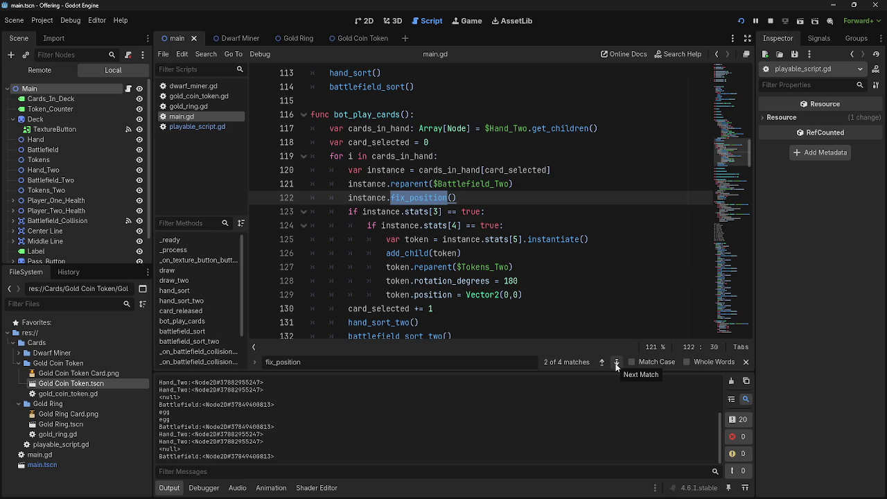
click(616, 365)
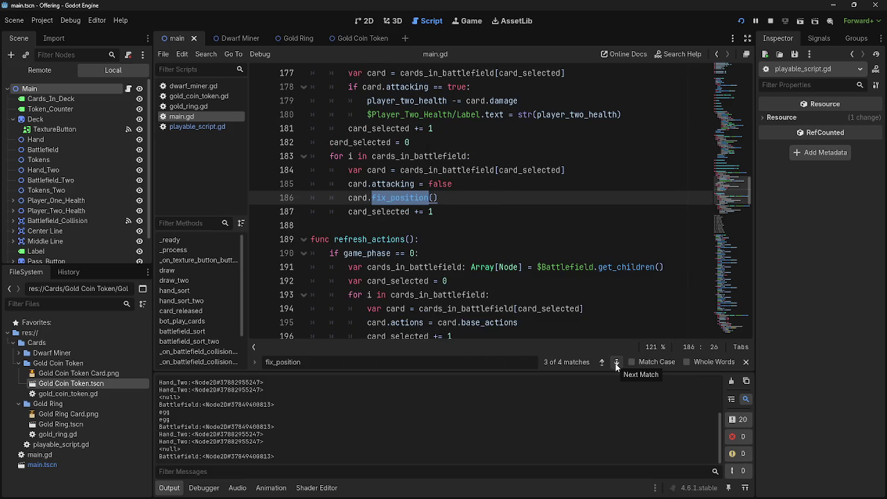
scroll(462, 293, up, 4)
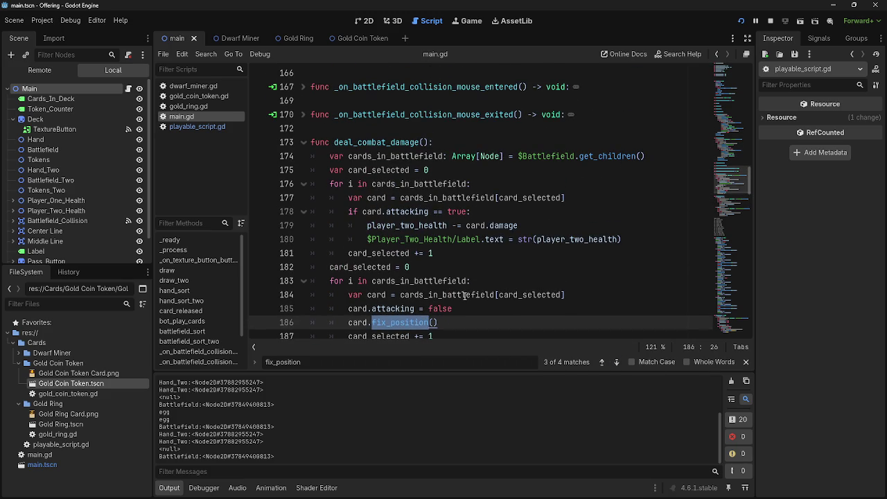
scroll(464, 296, down, 1)
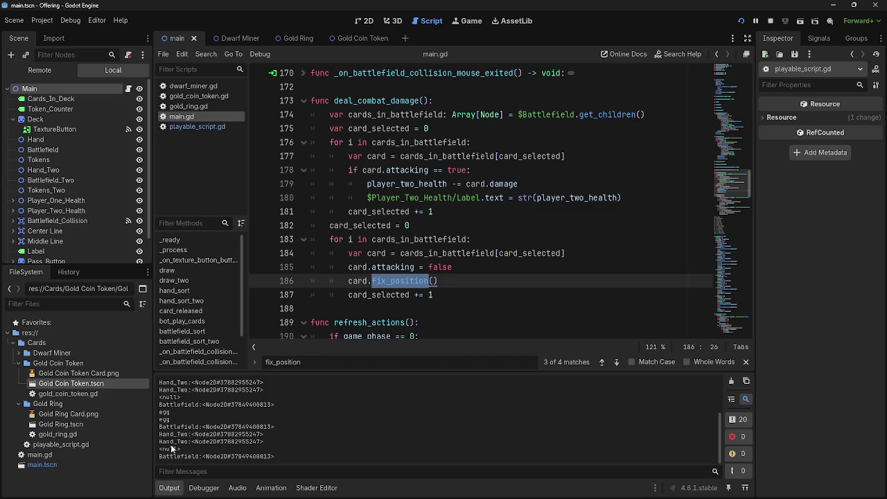
- Launch the game again and play one card from the hand onto the table
click(740, 21)
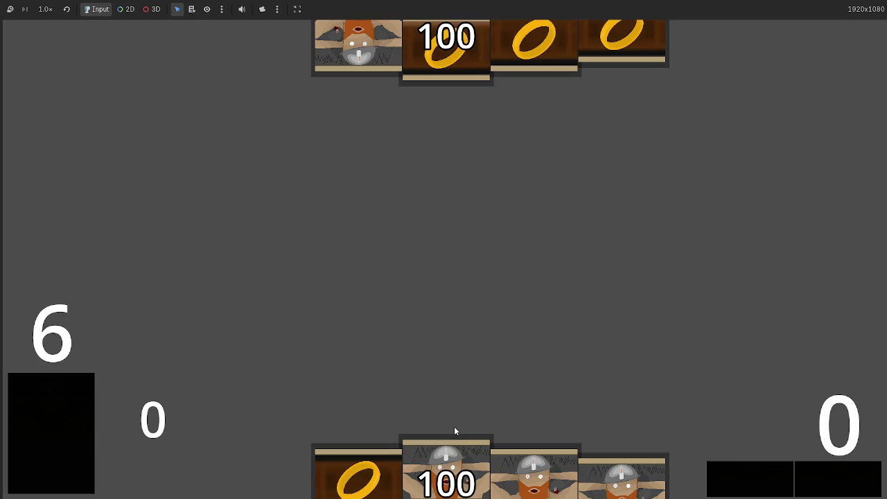
key(F8)
key(F5)
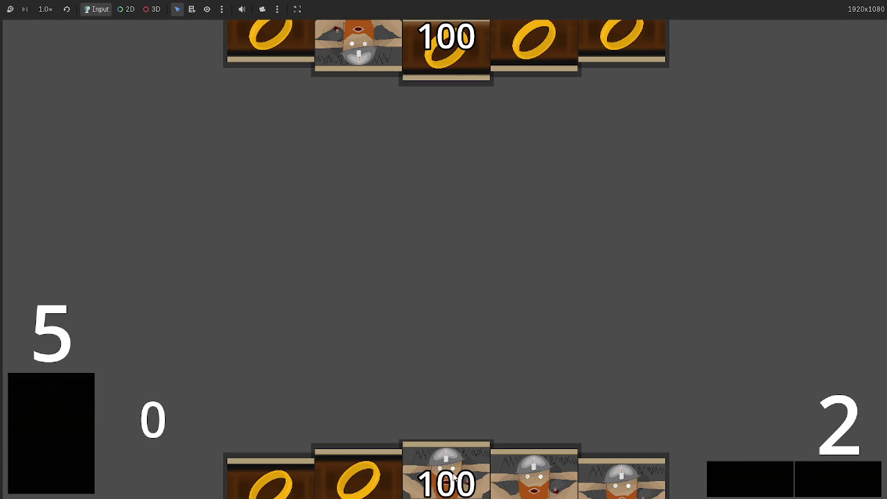
click(452, 477)
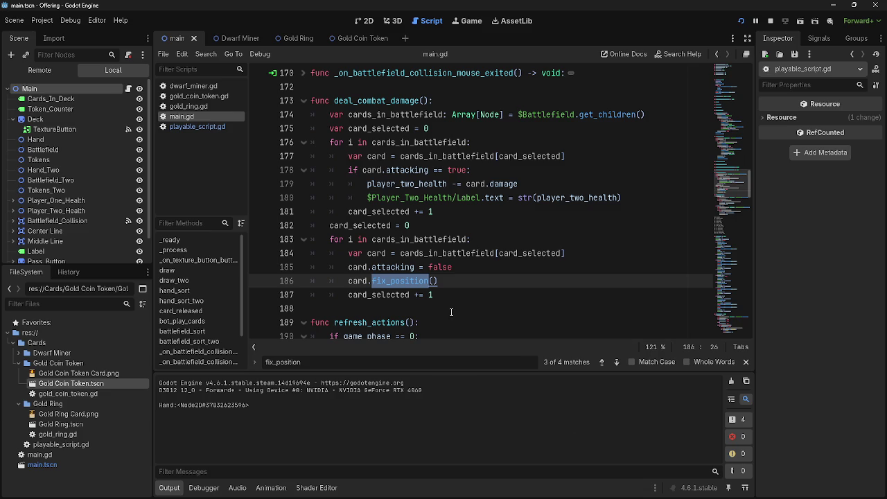
- Look through the card scripts and open playable_script.gd
click(463, 284)
click(202, 97)
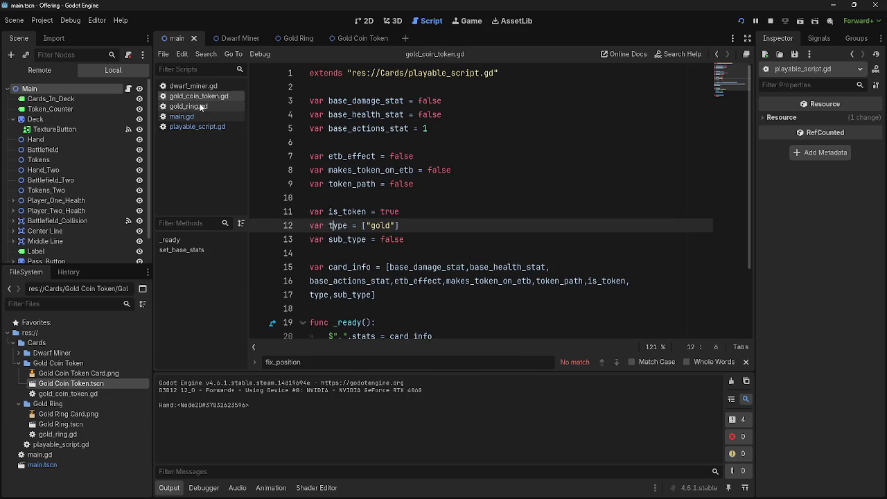
click(198, 106)
click(195, 116)
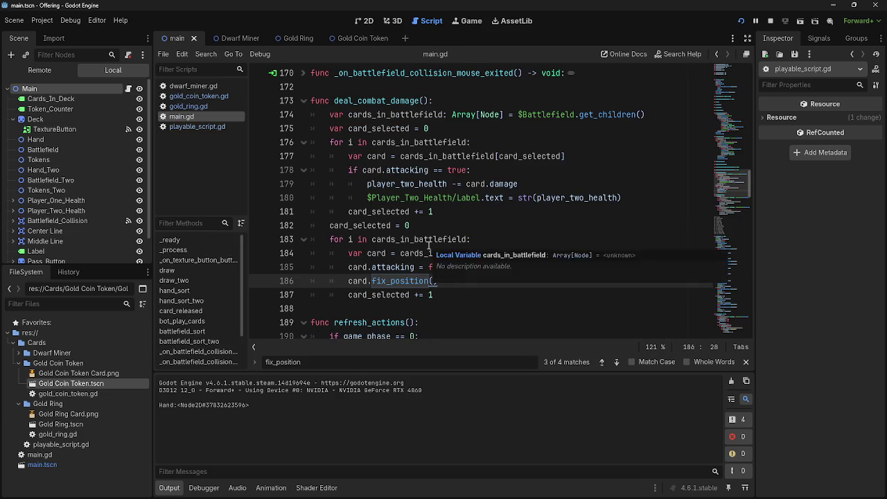
scroll(429, 244, down, 8)
scroll(429, 244, down, 7)
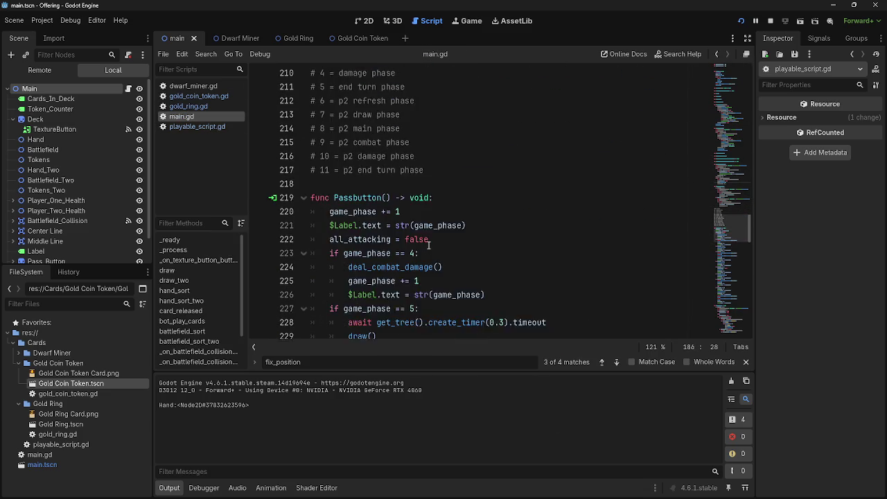
click(198, 127)
- Check where fix_position is called, return to its definition, and launch the game with F5
click(454, 222)
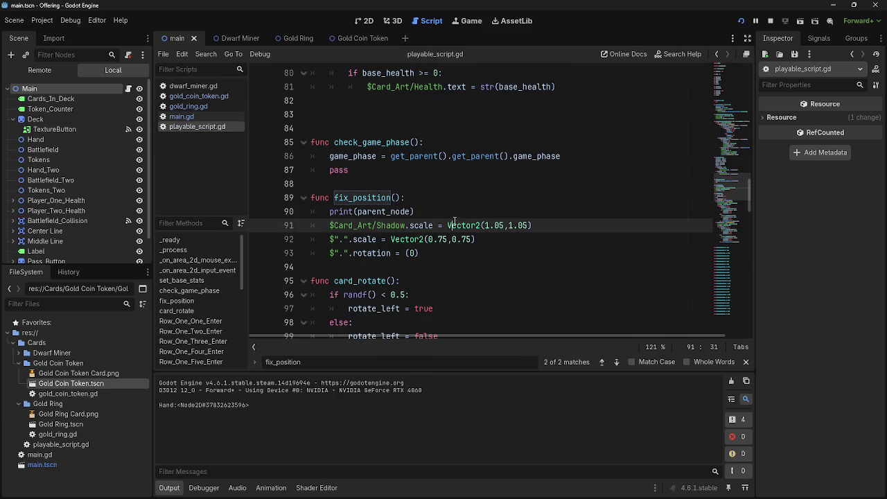
click(451, 212)
scroll(485, 243, up, 9)
scroll(506, 254, up, 3)
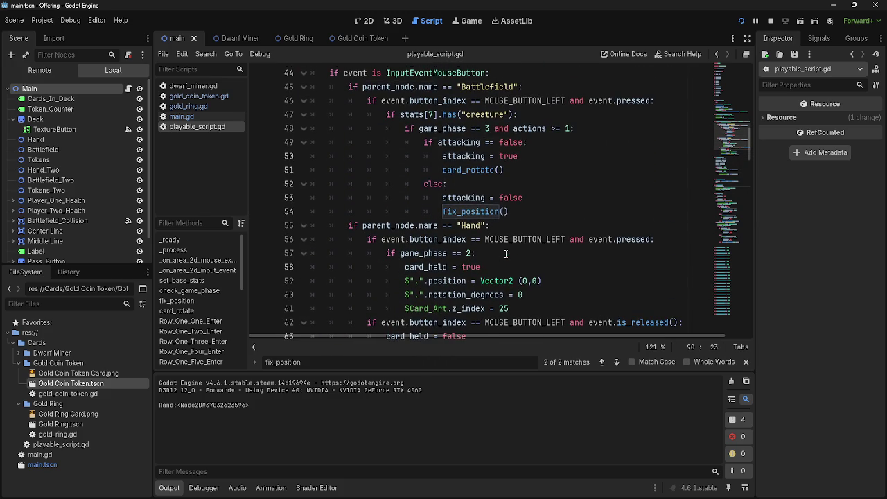
click(473, 207)
scroll(468, 250, down, 11)
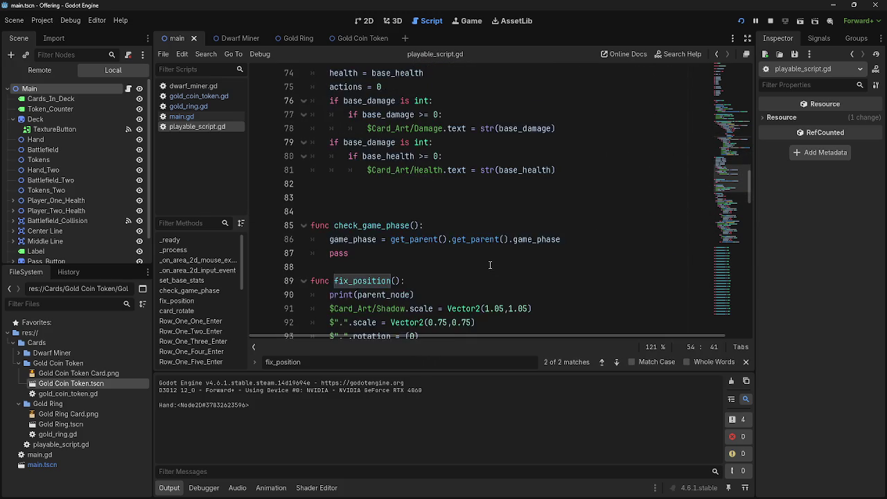
click(468, 250)
key(F5)
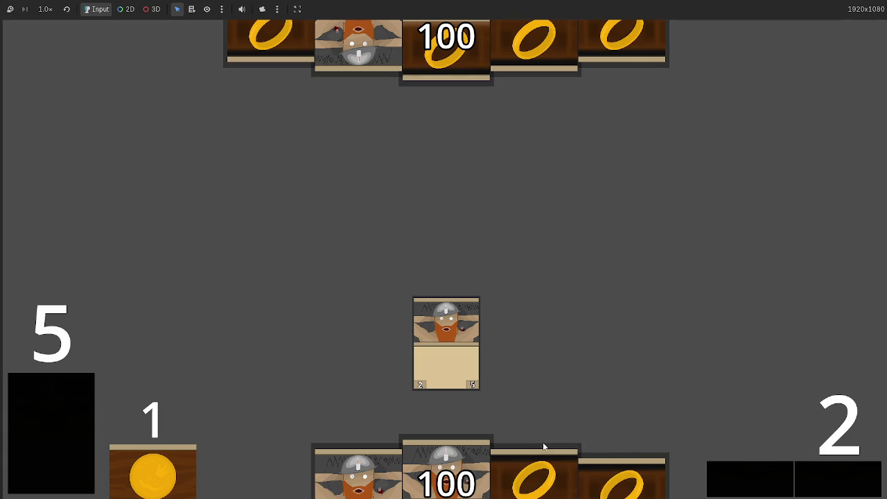
- Pass the game through its turn phases, then return to the editor's Output panel
click(828, 483)
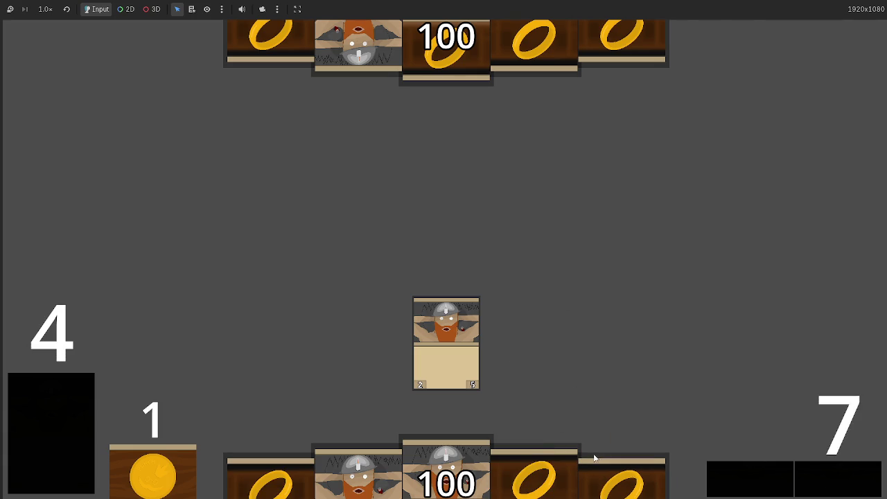
key(alt+Tab)
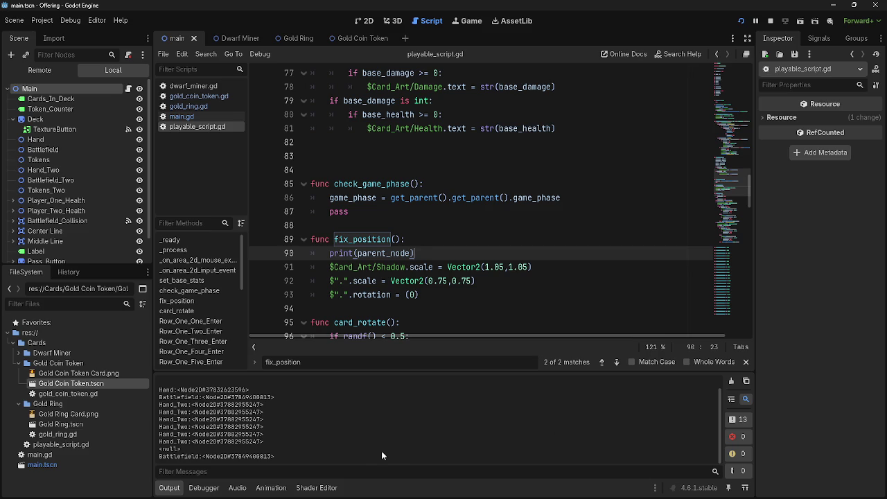
key(alt+Tab)
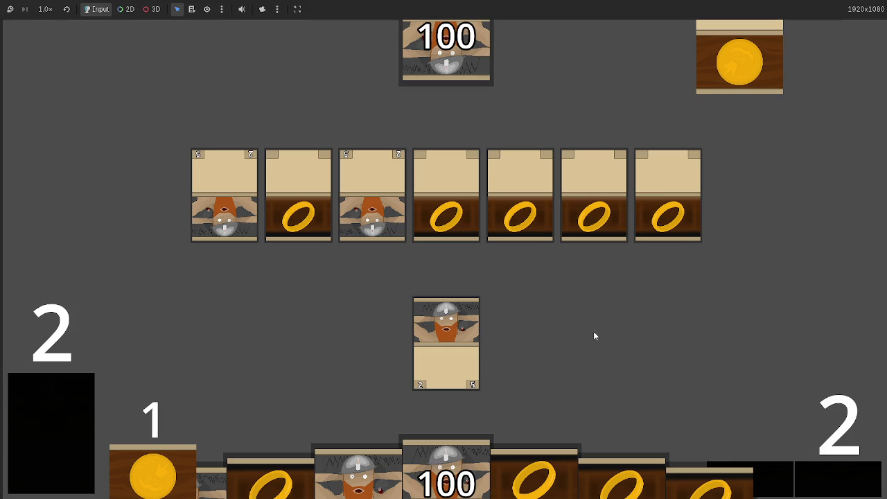
key(alt+Tab)
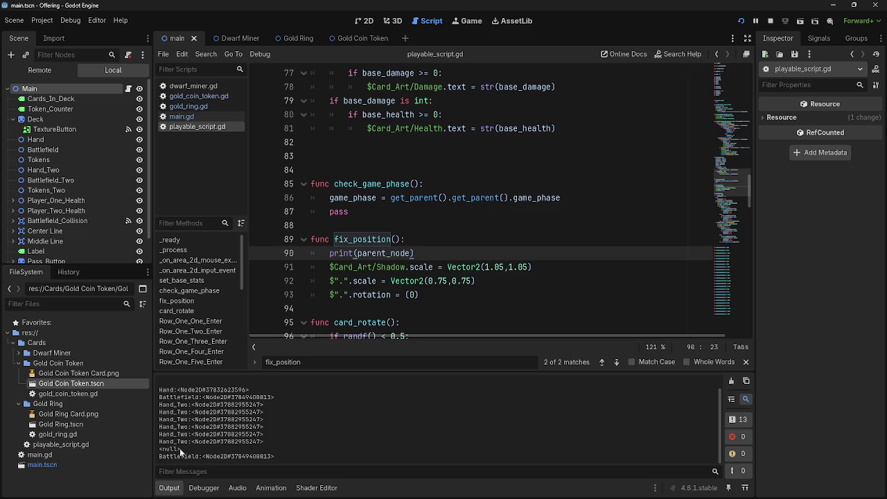
- Open main.gd and review the phase-reset block around line 273 in Passbutton
click(173, 117)
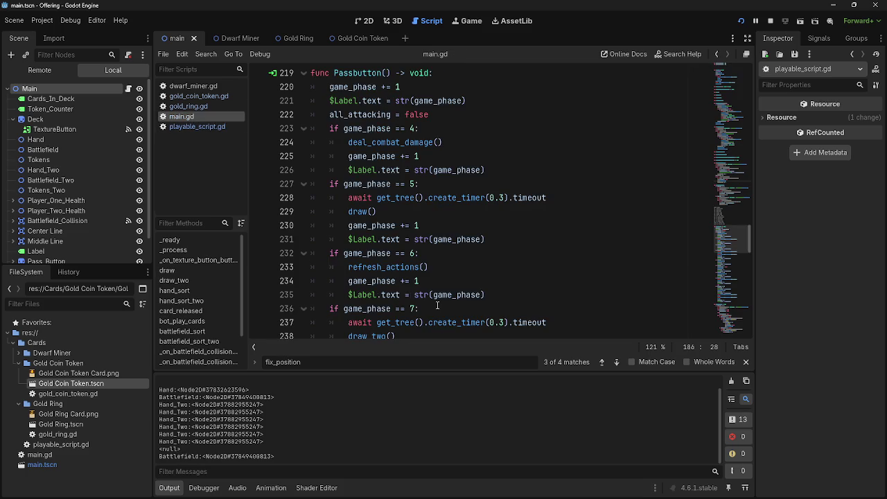
scroll(433, 298, down, 7)
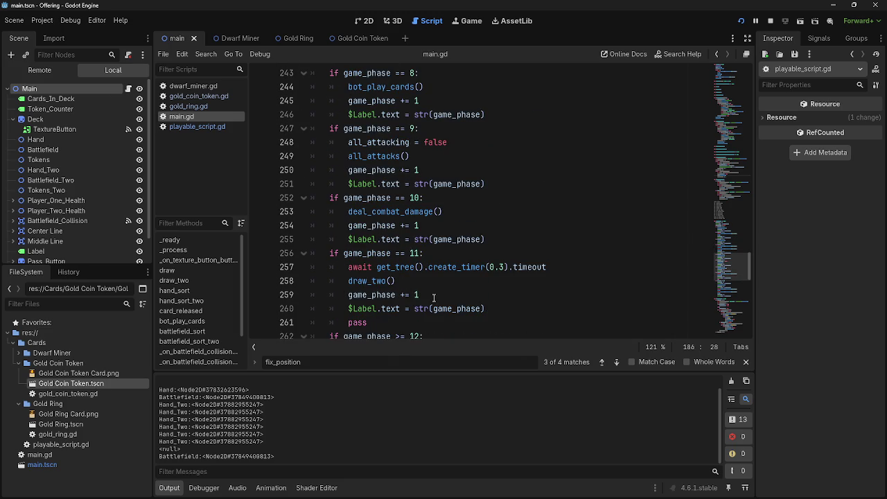
scroll(433, 298, down, 6)
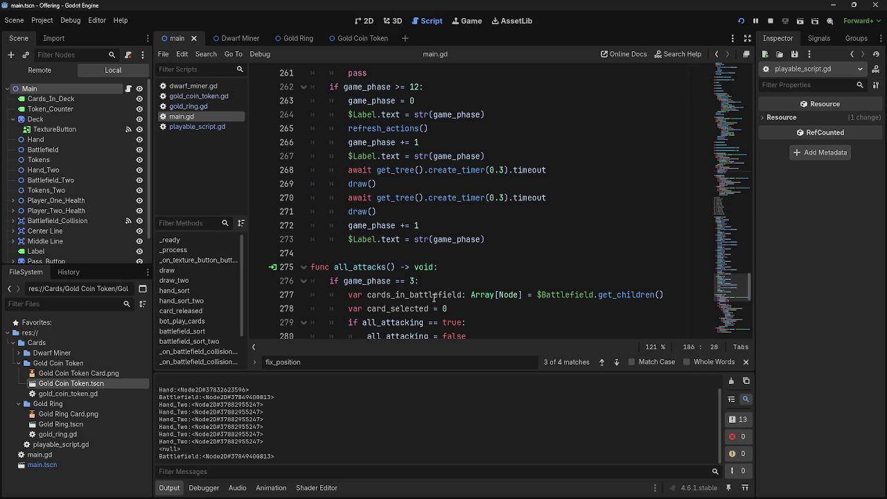
click(398, 258)
click(508, 247)
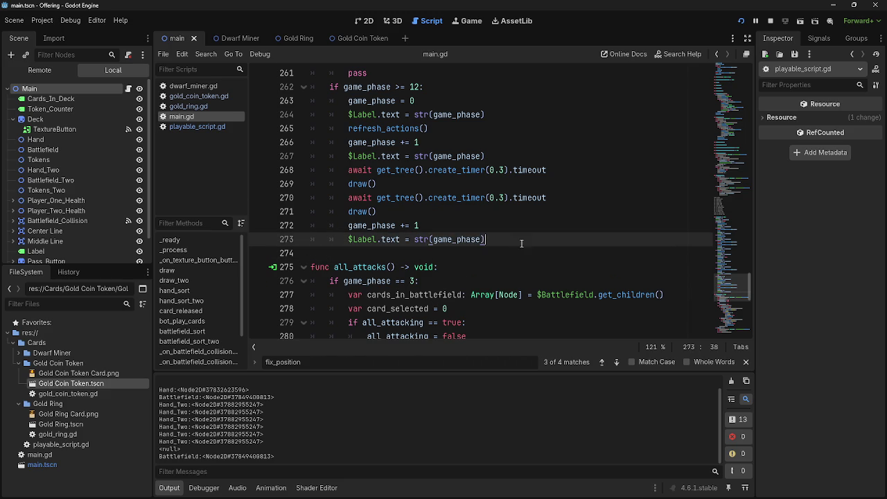
click(521, 255)
key(Up)
- Review the deal_combat_damage function and the code around it
scroll(527, 244, up, 14)
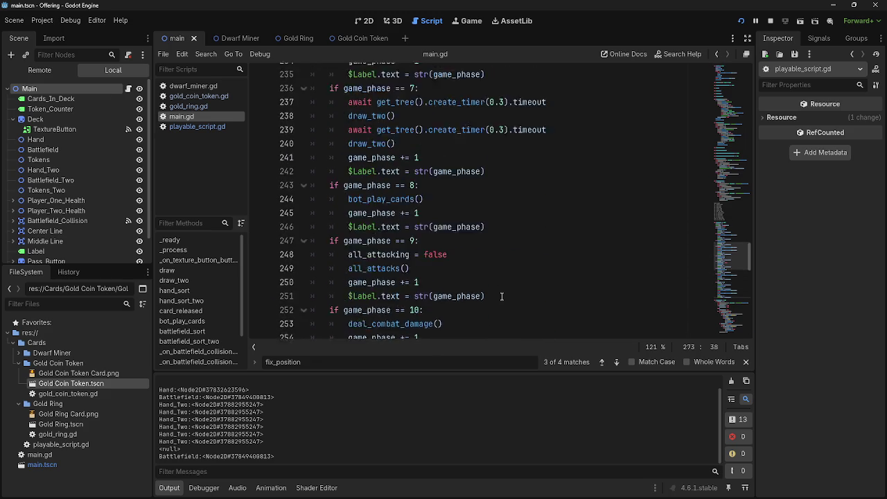
scroll(502, 297, up, 14)
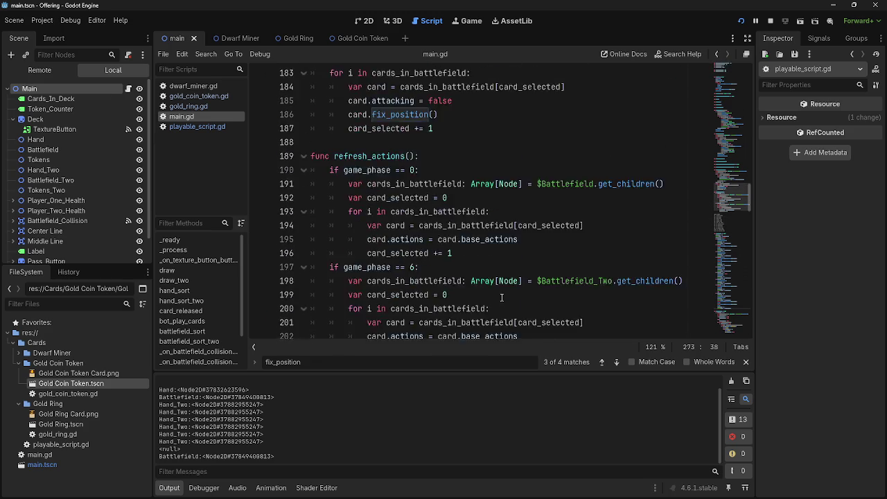
scroll(502, 297, up, 1)
click(486, 274)
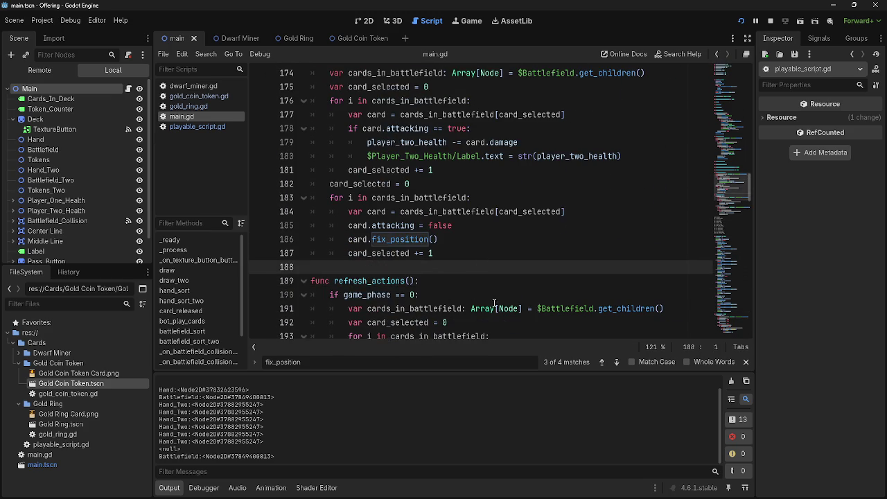
scroll(494, 303, up, 14)
click(493, 296)
scroll(491, 298, down, 4)
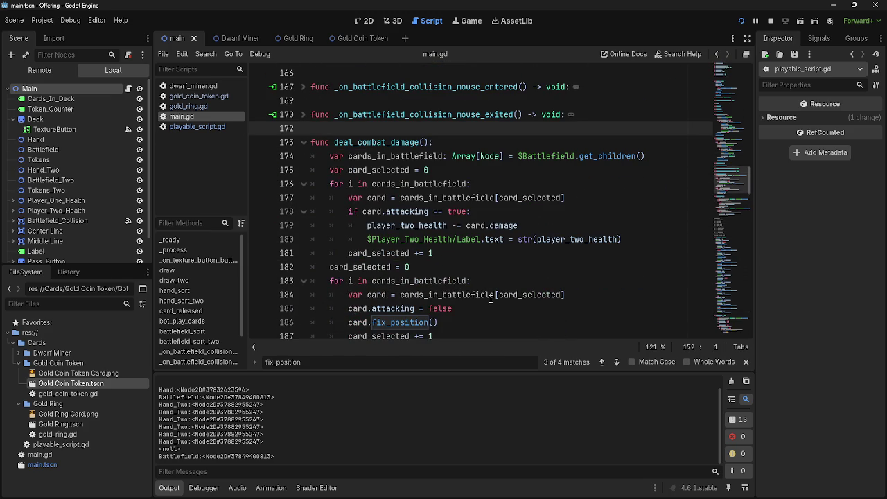
scroll(490, 298, down, 13)
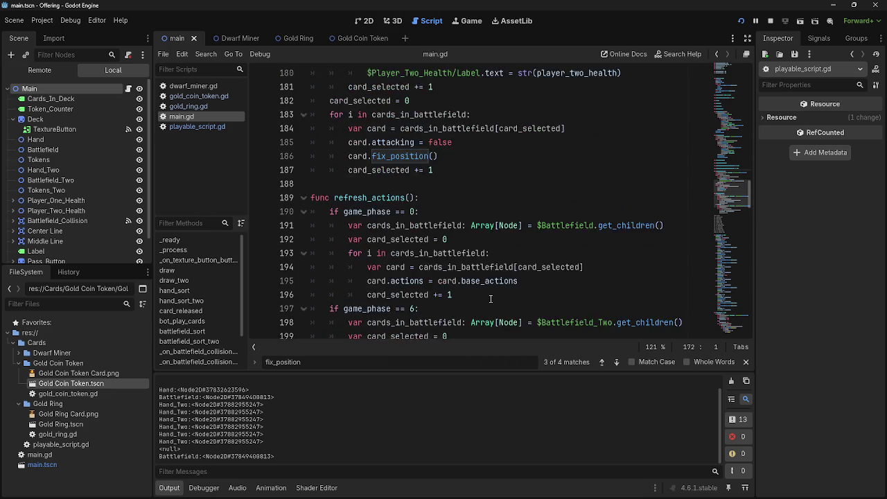
scroll(491, 298, down, 4)
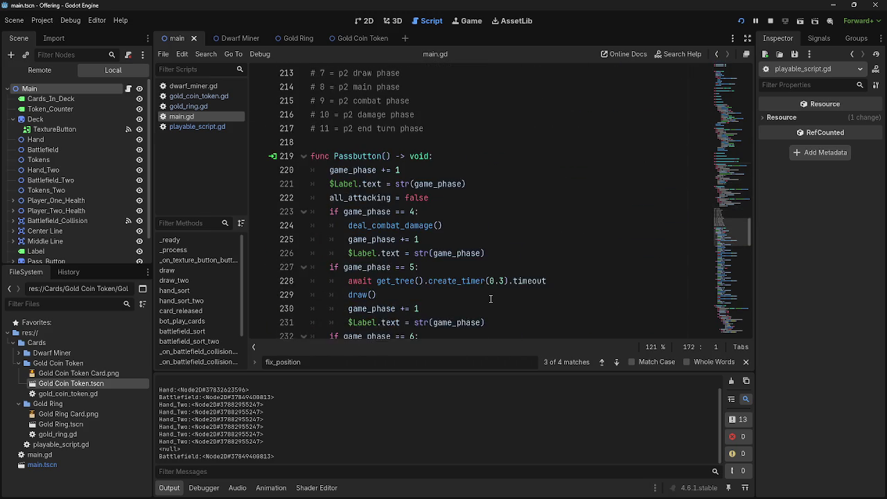
scroll(491, 298, up, 7)
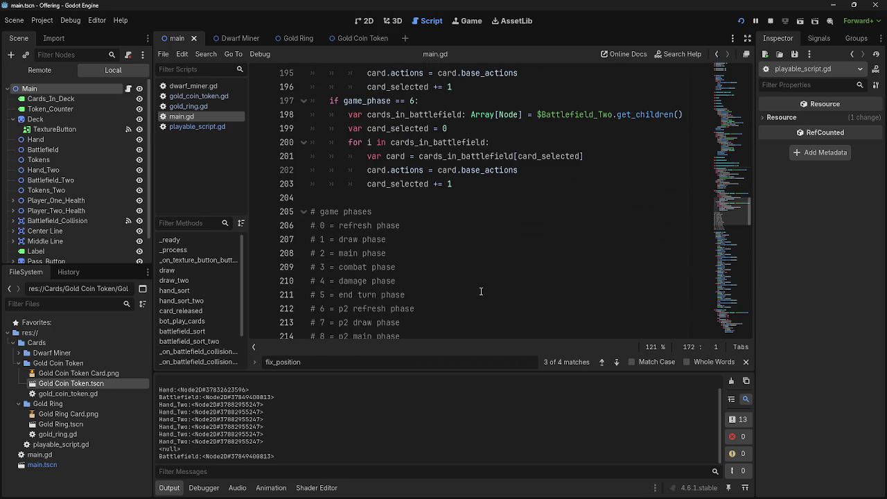
scroll(481, 291, up, 2)
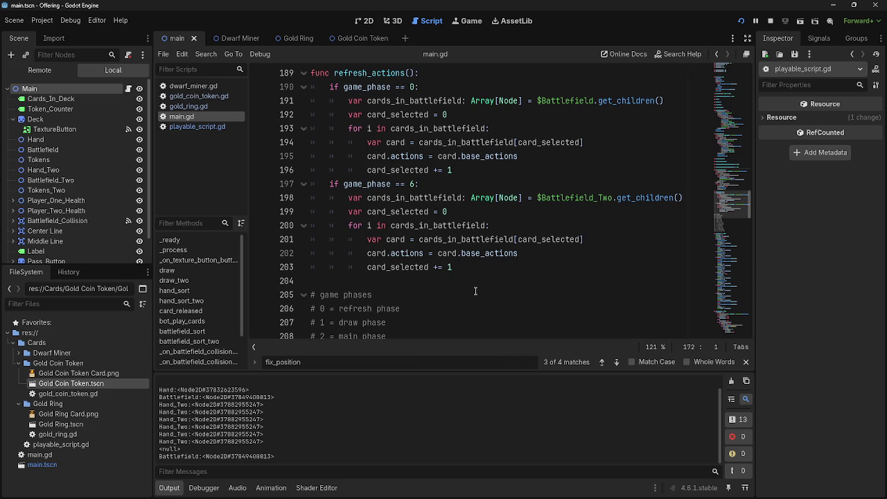
scroll(476, 291, down, 11)
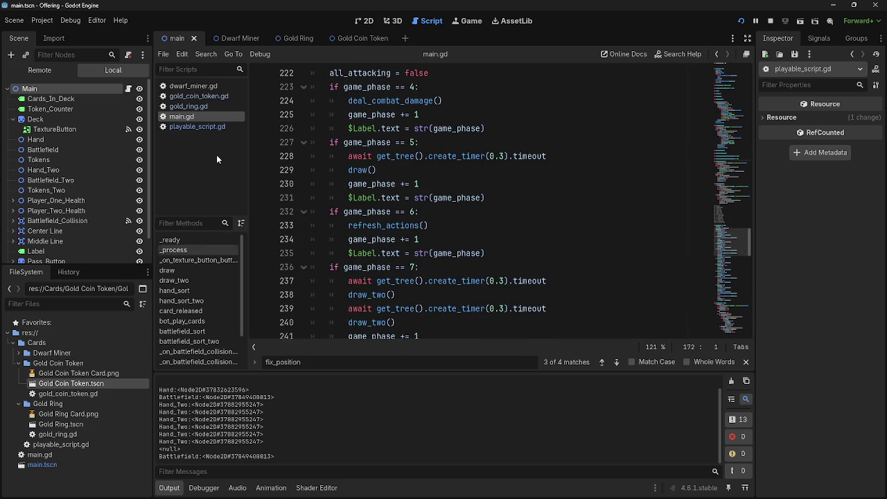
- Stop the running game and bring main.gd's game_phase 7–10 blocks into view
click(204, 124)
click(461, 239)
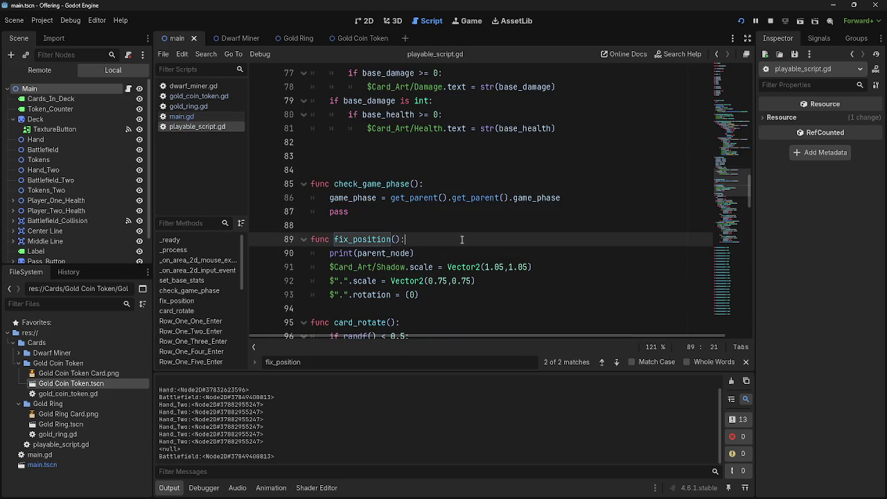
click(770, 21)
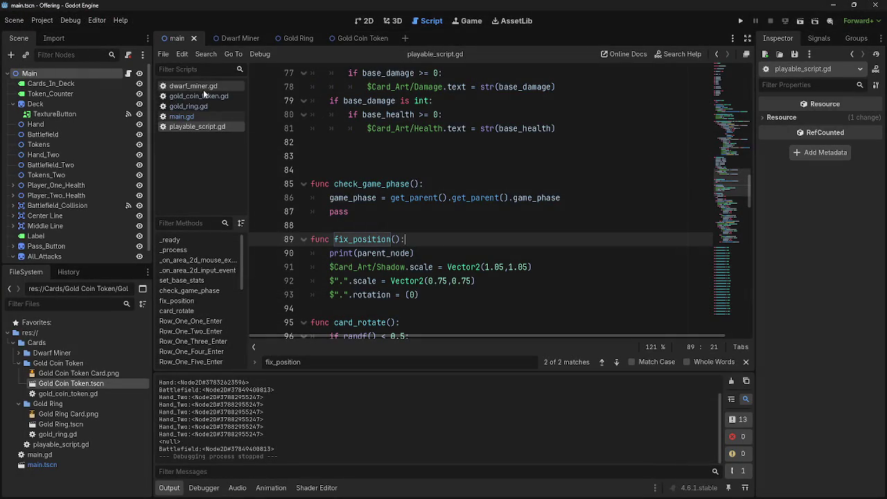
click(182, 116)
scroll(474, 277, down, 1)
scroll(474, 277, down, 5)
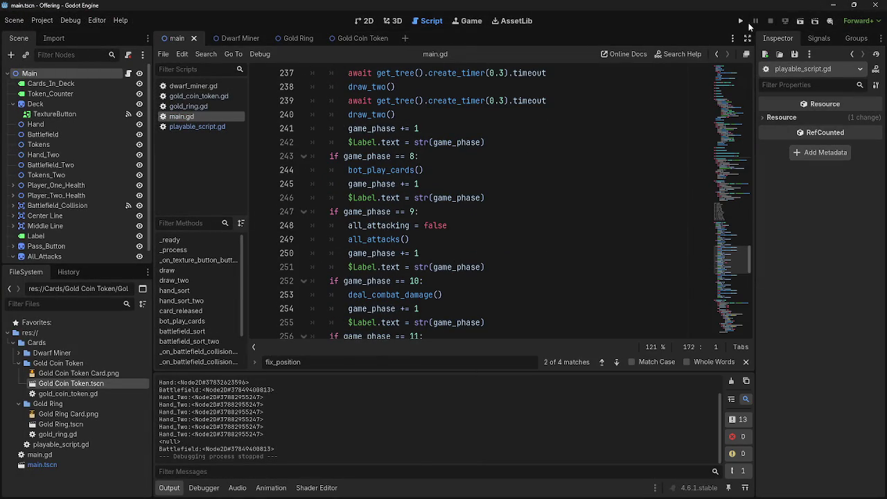
- Comment out the game_phase increment and label lines in phases 7, 8, 9 and 10
mouse_move(485, 197)
mouse_down()
mouse_move(305, 198)
mouse_move(300, 188)
mouse_up()
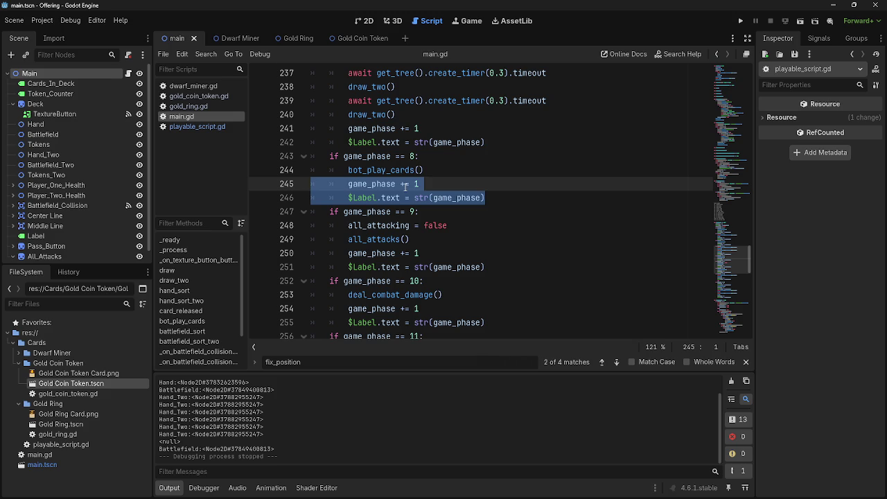
key(ctrl+k)
drag(489, 142, 312, 128)
key(ctrl+k)
scroll(441, 186, down, 1)
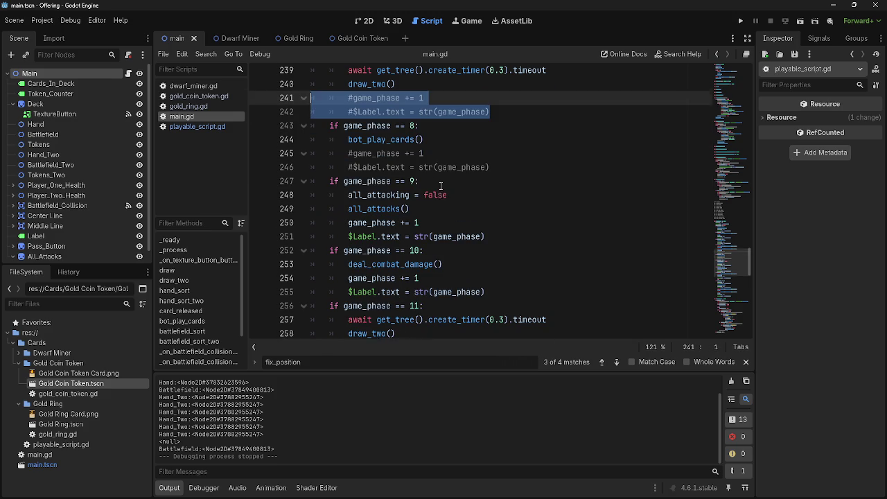
drag(489, 225, 270, 209)
key(ctrl+k)
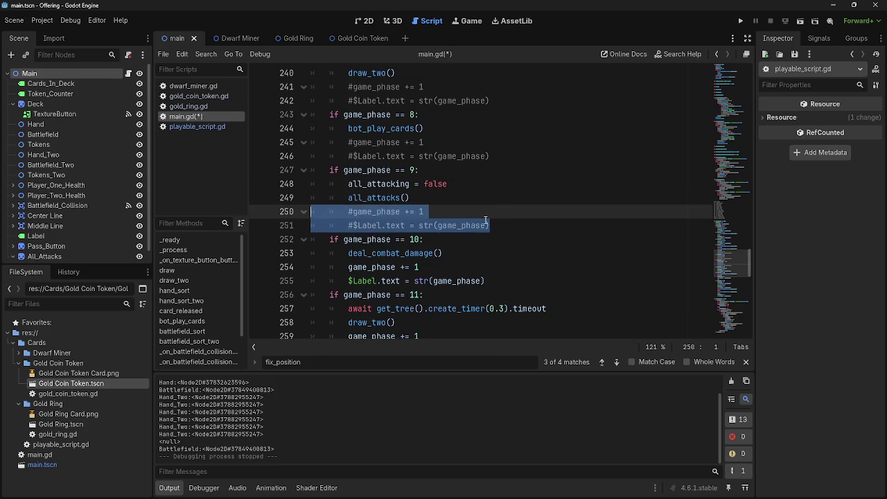
scroll(482, 221, down, 1)
drag(488, 239, 312, 225)
key(ctrl+k)
- Select phase 11's phase increment and label lines, then return to the phase 9 block
scroll(512, 266, down, 1)
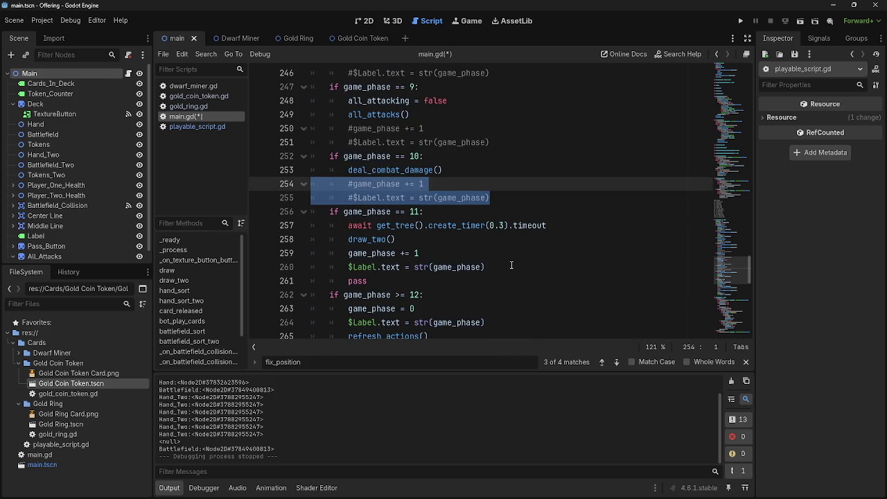
drag(512, 265, 284, 244)
click(509, 270)
drag(509, 270, 289, 255)
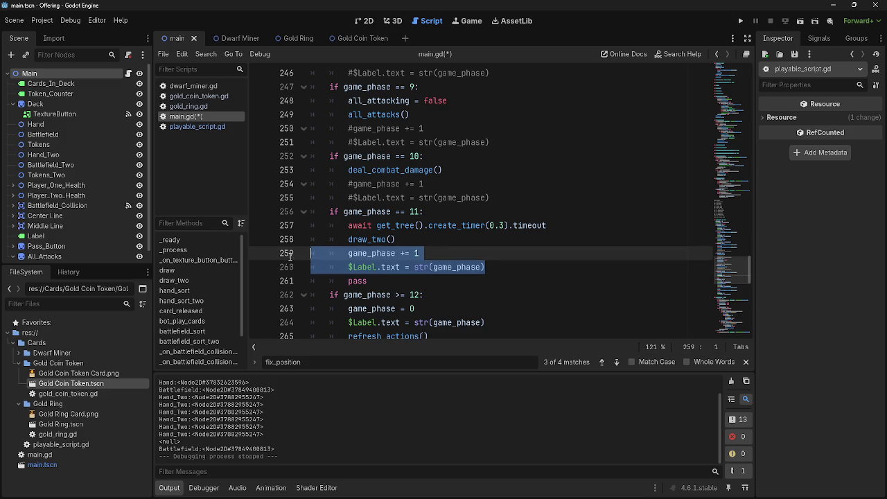
scroll(347, 250, up, 3)
click(415, 239)
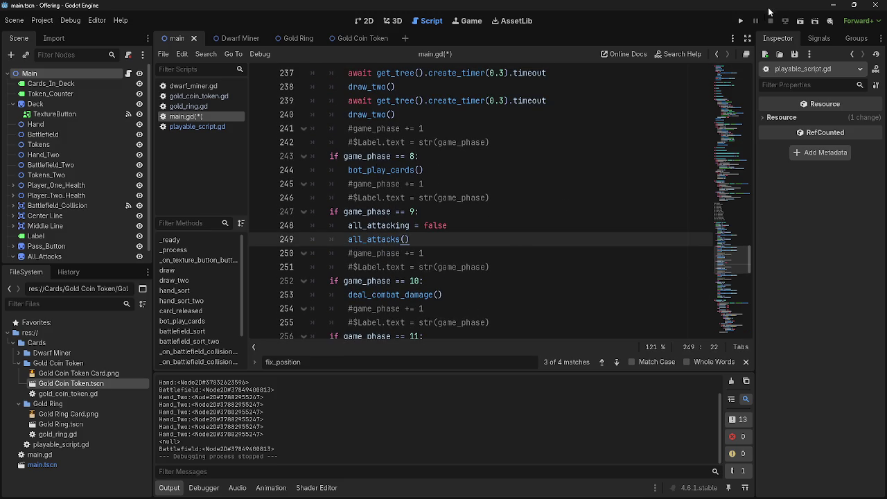
- Test-run the game, stop it with F8, and jump to deal_combat_damage on line 253
click(740, 21)
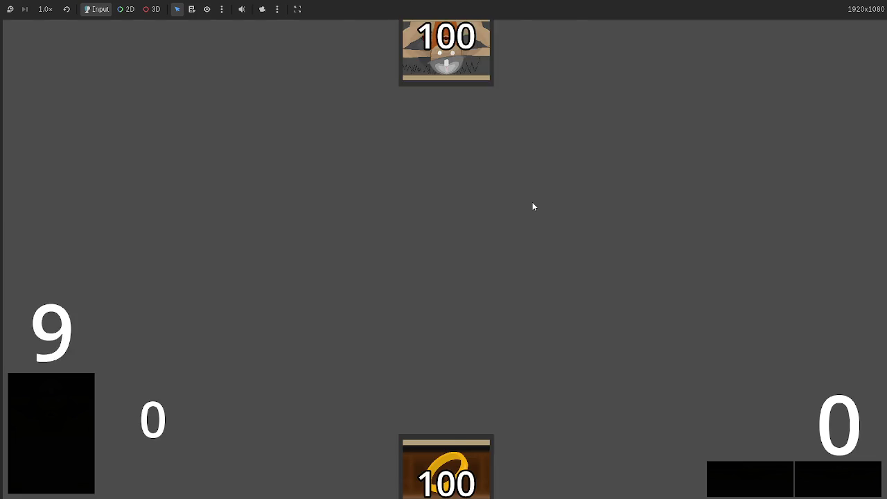
key(F8)
click(385, 298)
double_click(385, 298)
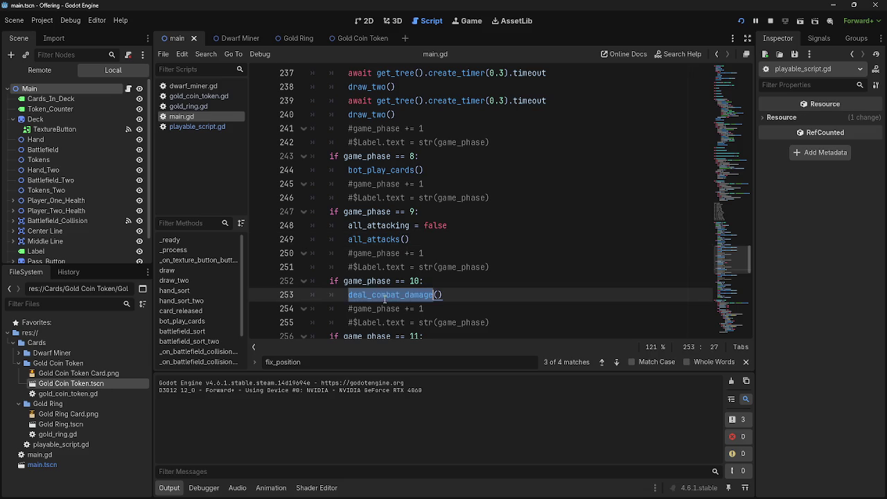
scroll(385, 298, up, 20)
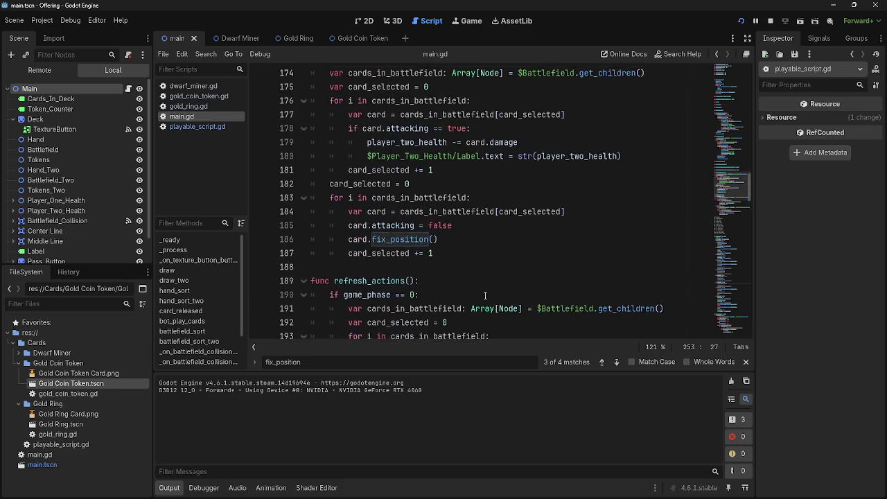
scroll(485, 296, up, 3)
scroll(482, 291, down, 1)
click(479, 282)
scroll(480, 284, up, 1)
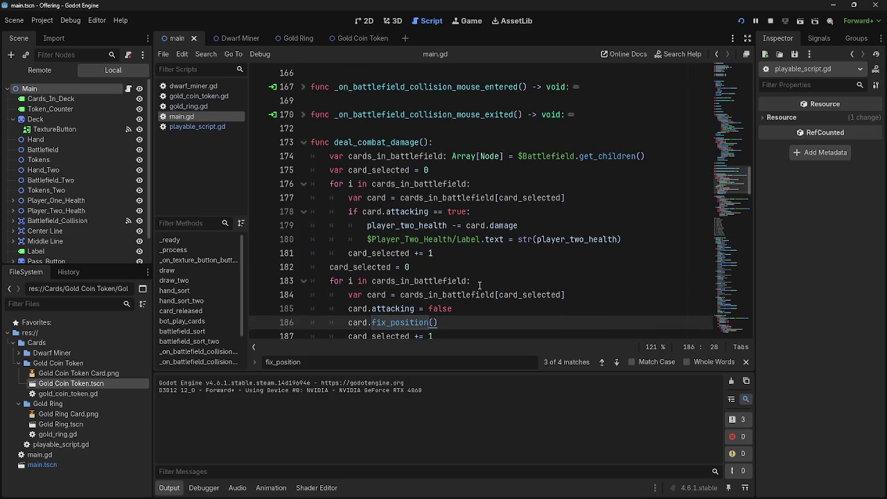
scroll(480, 286, down, 1)
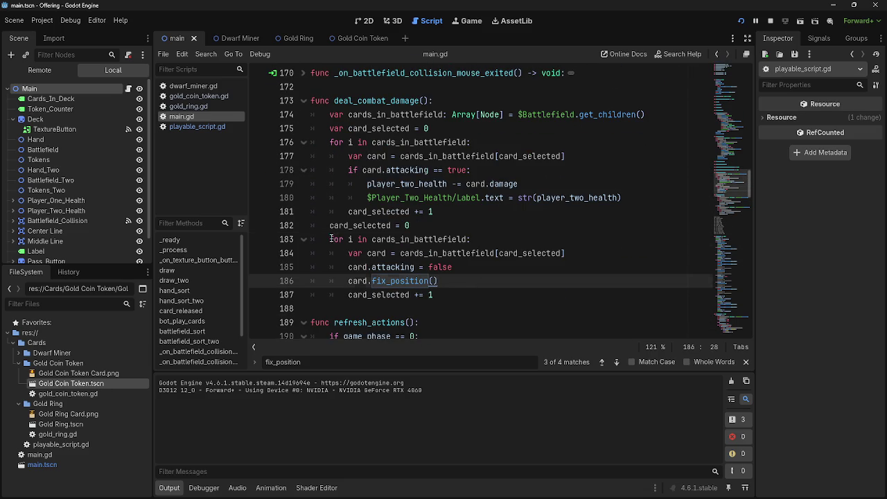
drag(332, 238, 475, 297)
click(475, 298)
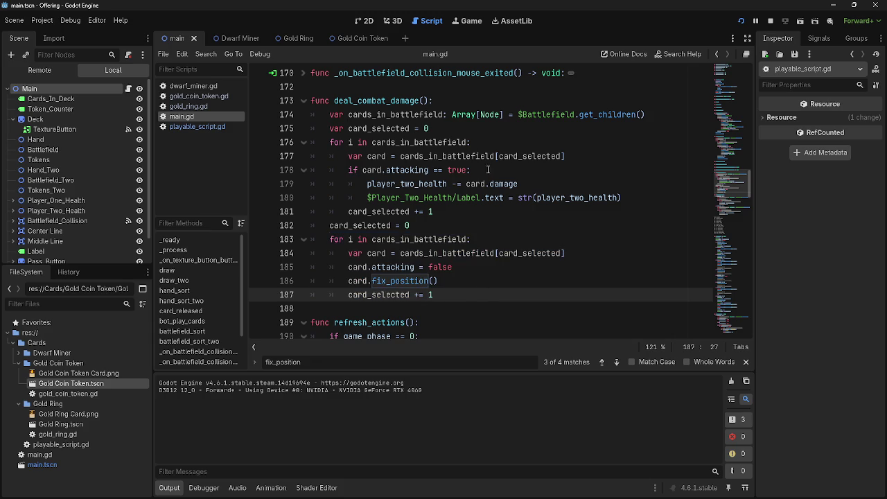
double_click(414, 239)
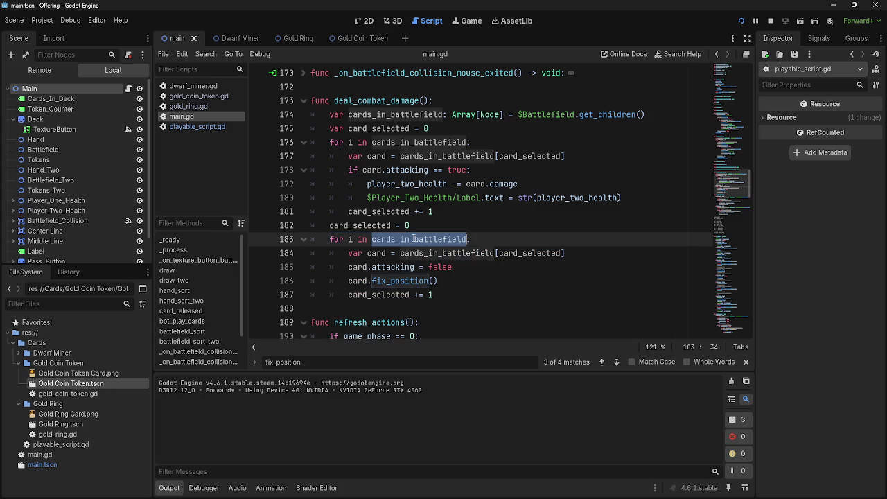
click(493, 238)
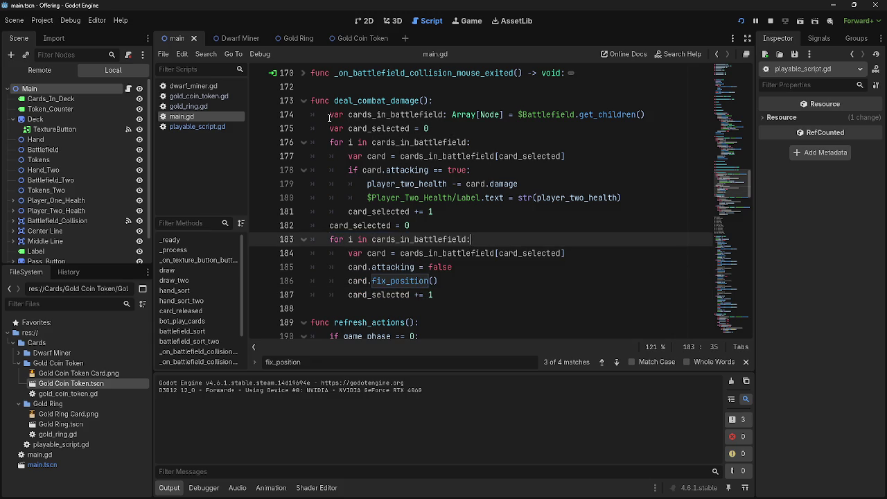
mouse_move(329, 115)
mouse_down()
mouse_move(475, 296)
mouse_move(311, 114)
mouse_up()
click(460, 293)
click(496, 267)
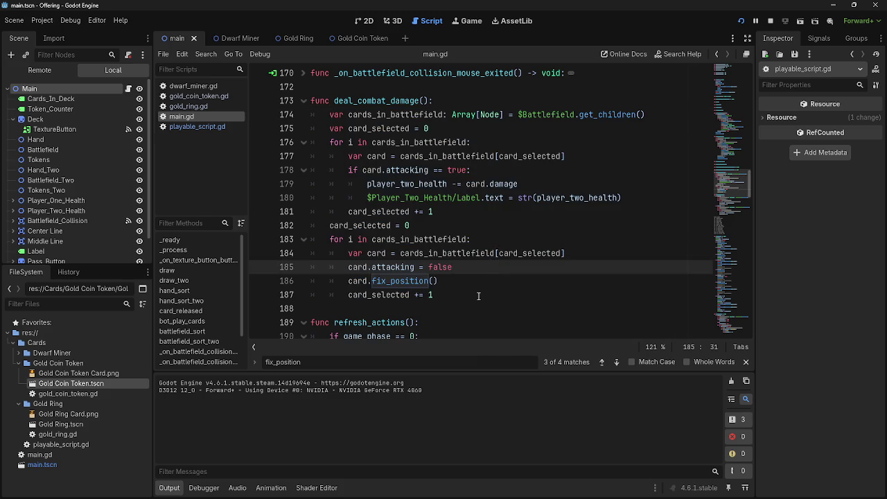
click(478, 295)
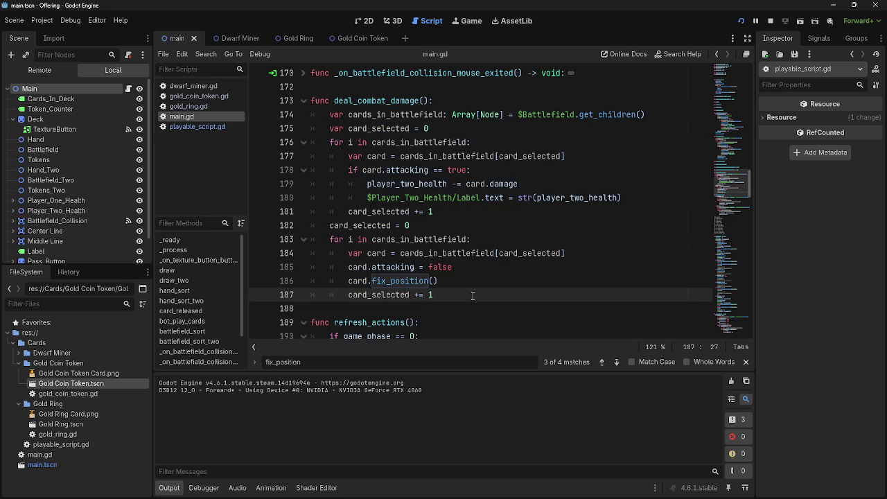
double_click(425, 239)
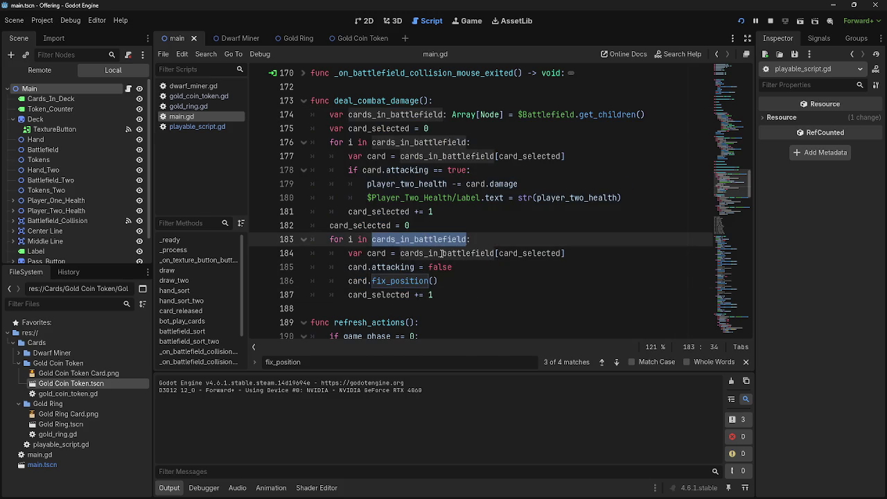
double_click(442, 254)
click(483, 270)
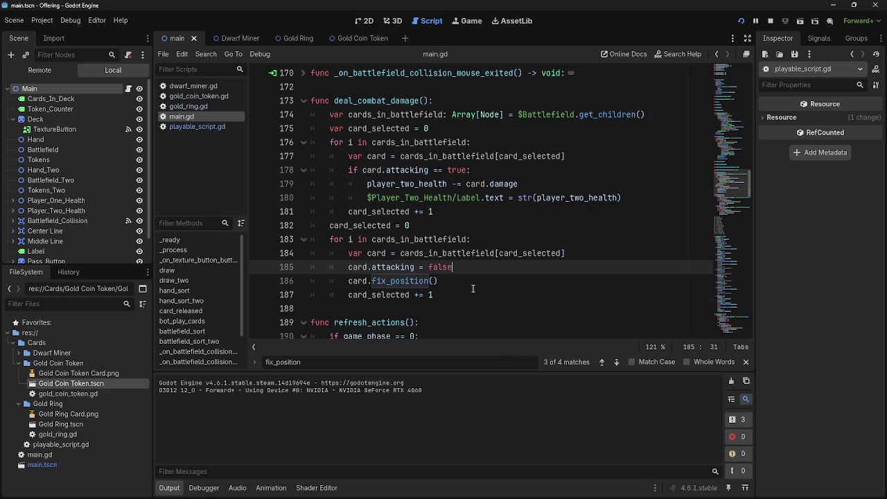
click(472, 280)
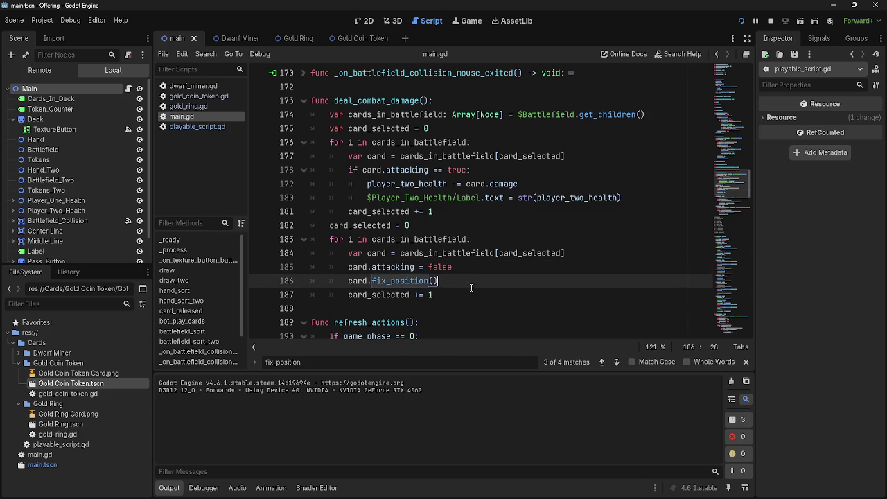
key(Up)
key(shift+Down)
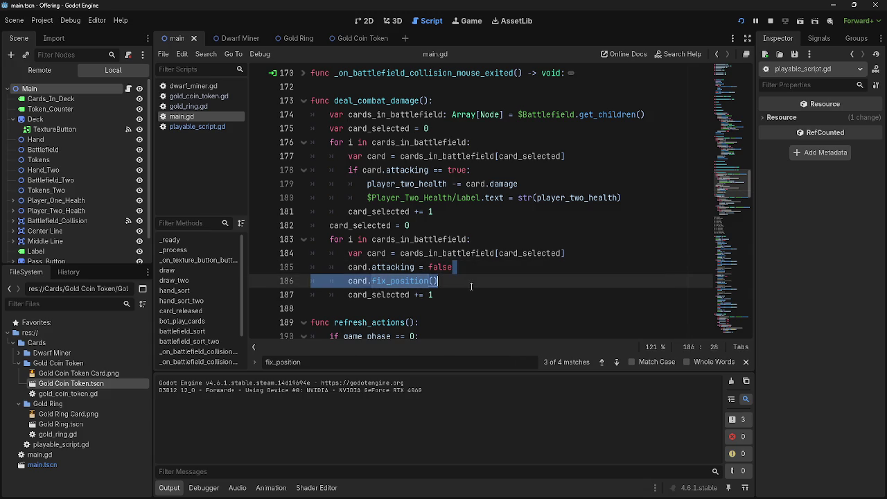
click(471, 286)
key(Down)
click(769, 26)
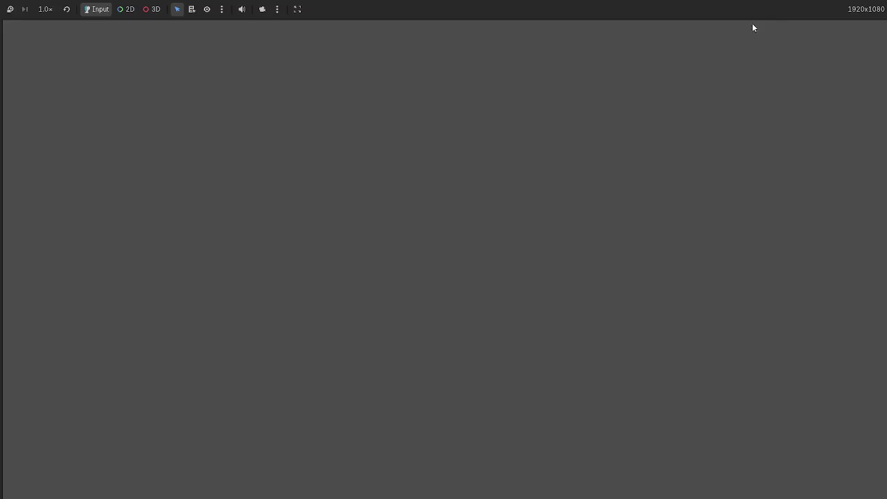
click(741, 21)
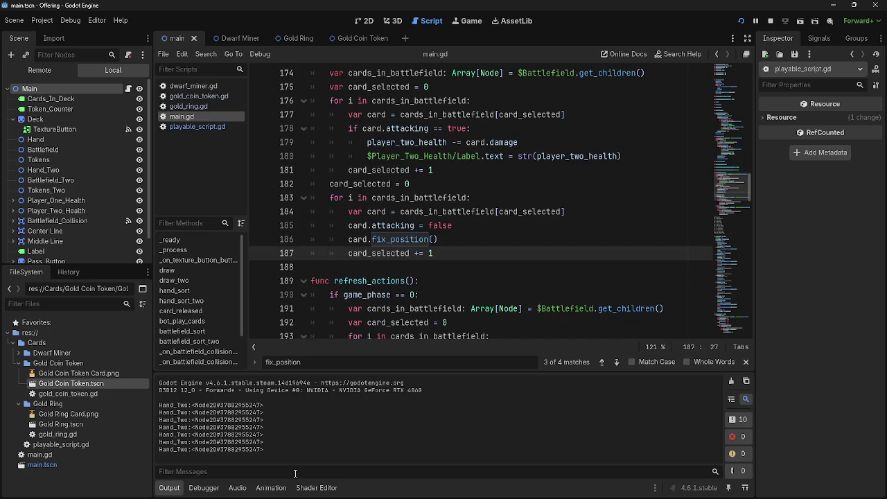
key(alt+Tab)
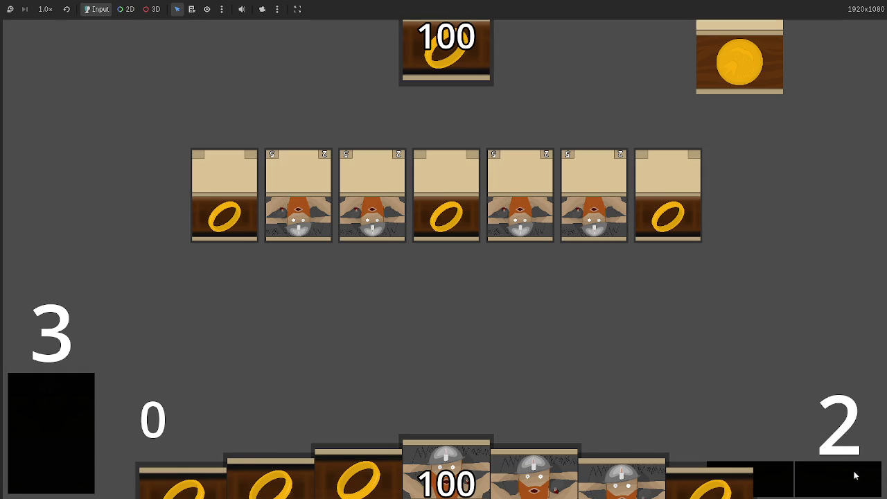
click(853, 472)
click(814, 478)
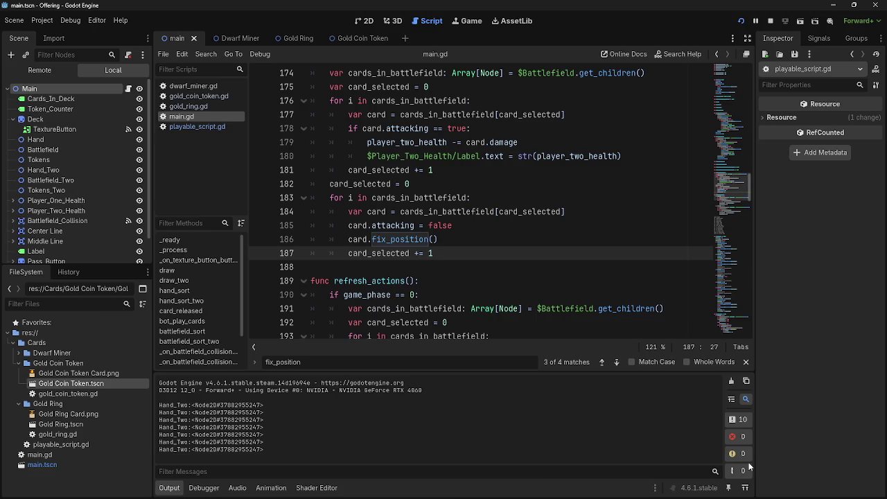
click(847, 479)
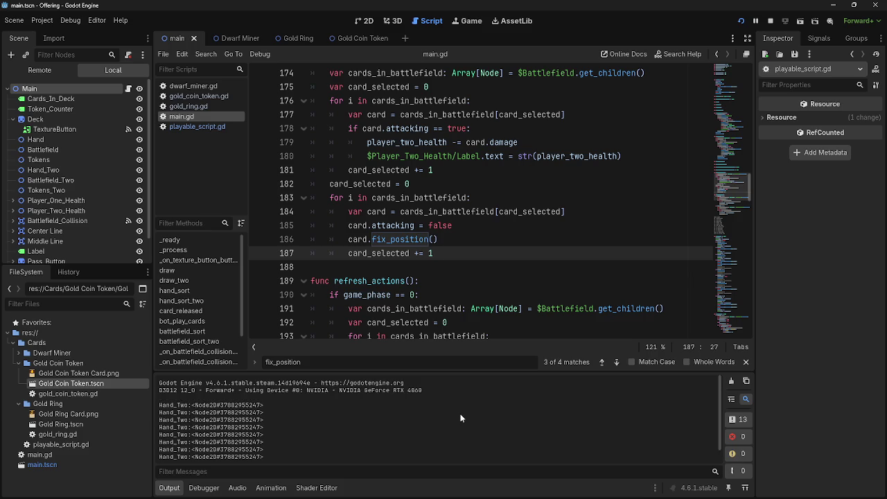
- Uncomment phase 11's game_phase counter lines 259–260 and delete its leftover pass line
scroll(442, 287, down, 16)
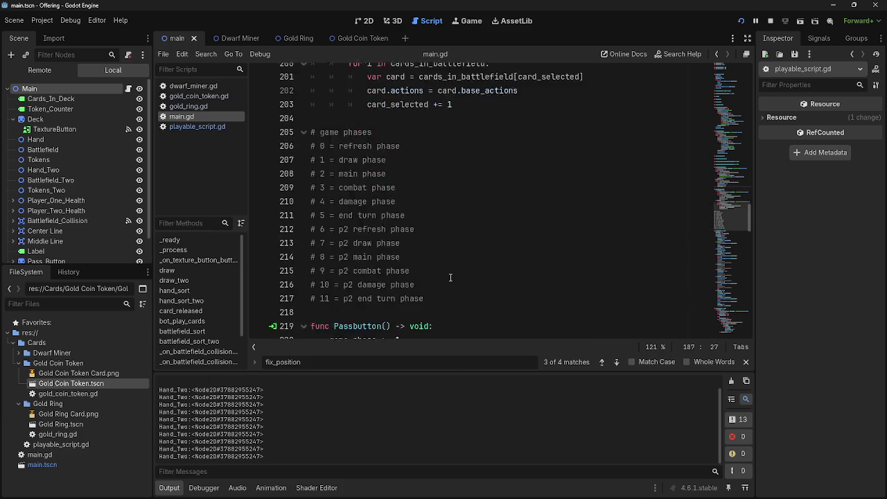
scroll(451, 277, down, 3)
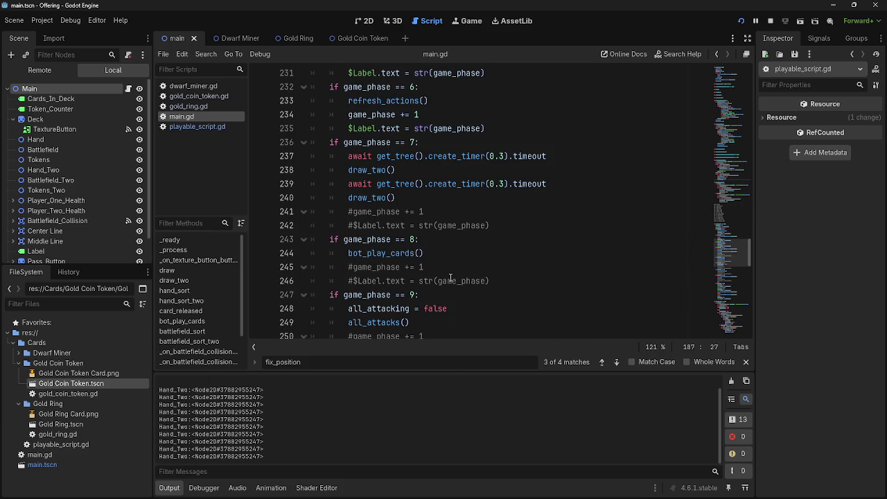
scroll(450, 277, down, 2)
scroll(451, 277, down, 3)
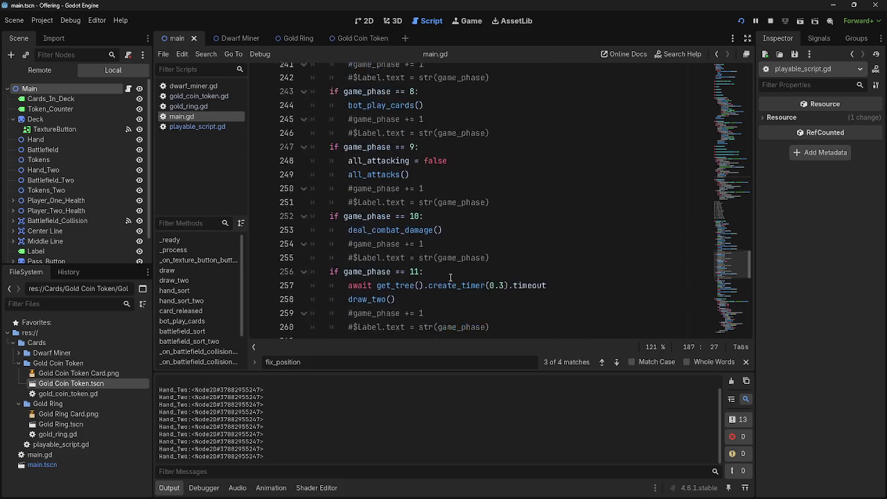
click(450, 278)
key(shift+Up)
key(shift+Up)
key(ctrl+k)
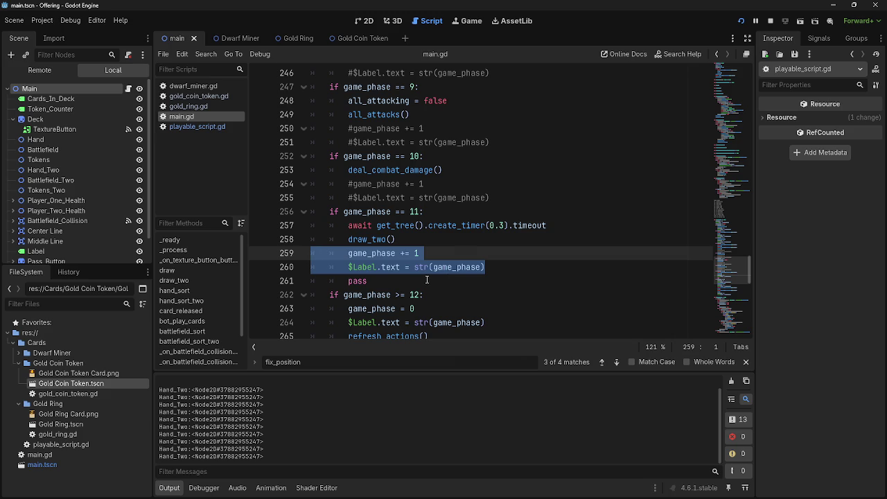
click(426, 280)
key(BackSpace)
key(BackSpace)
key(BackSpace)
- Uncomment the counter lines in phases 10, 9, 7 and 8
scroll(533, 291, up, 3)
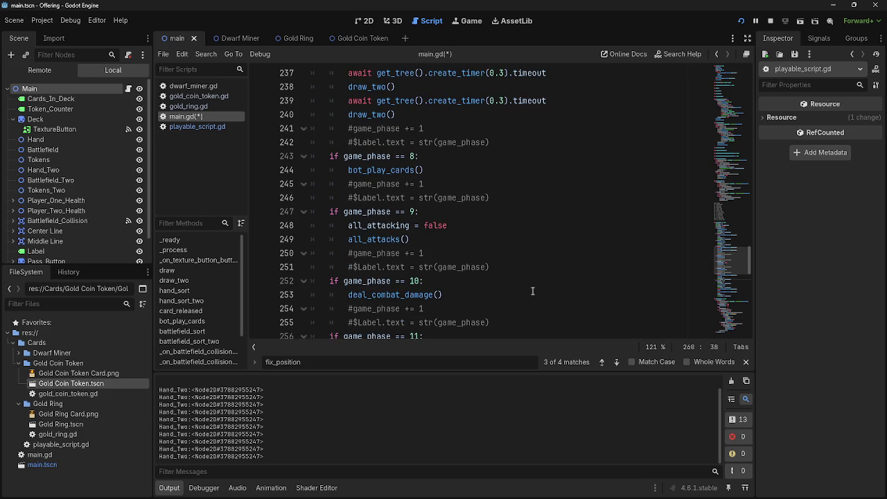
key(shift+Up)
key(shift+Up)
key(ctrl+k)
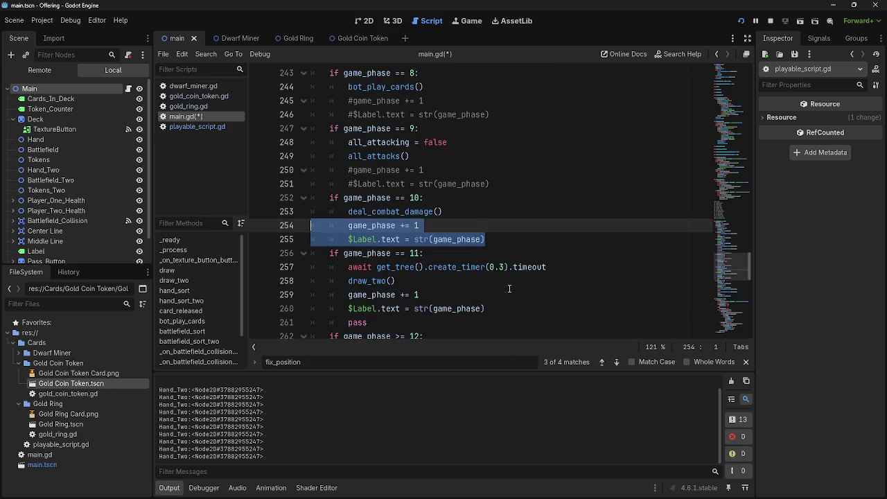
key(Up)
key(Up)
key(shift+Up)
key(shift+Up)
key(ctrl+k)
key(Up)
key(Up)
key(Up)
key(shift+Up)
key(shift+Up)
key(ctrl+k)
key(Down)
key(Down)
key(Down)
key(shift+Up)
key(shift+Up)
key(ctrl+k)
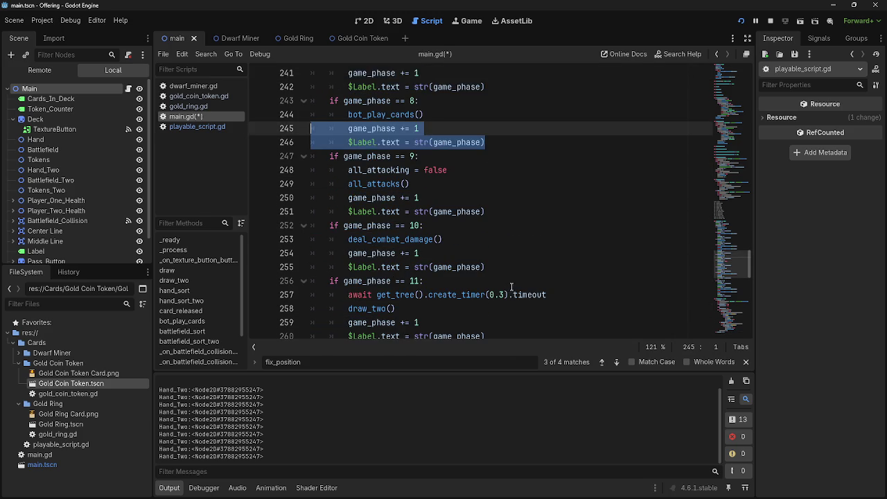
- Delete the remaining pass line and add the await timer line after draw_two() on line 258
scroll(502, 285, down, 3)
click(371, 226)
key(BackSpace)
key(BackSpace)
key(BackSpace)
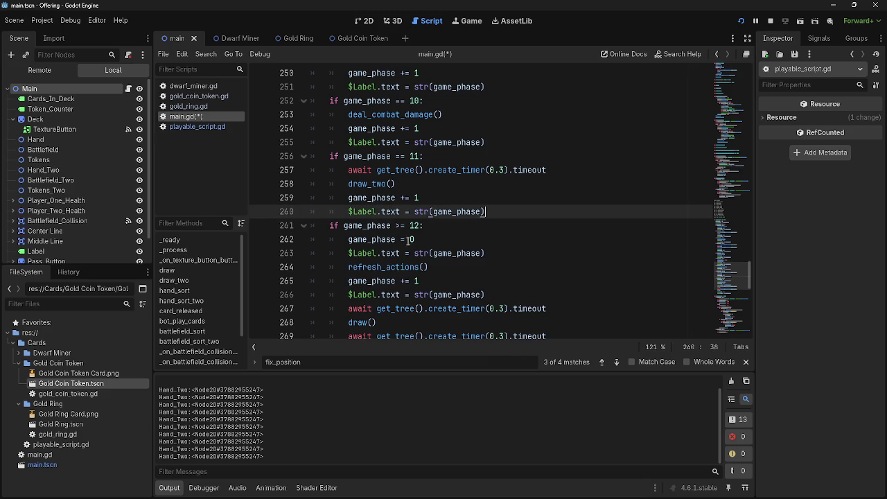
drag(561, 169, 310, 171)
key(ctrl+c)
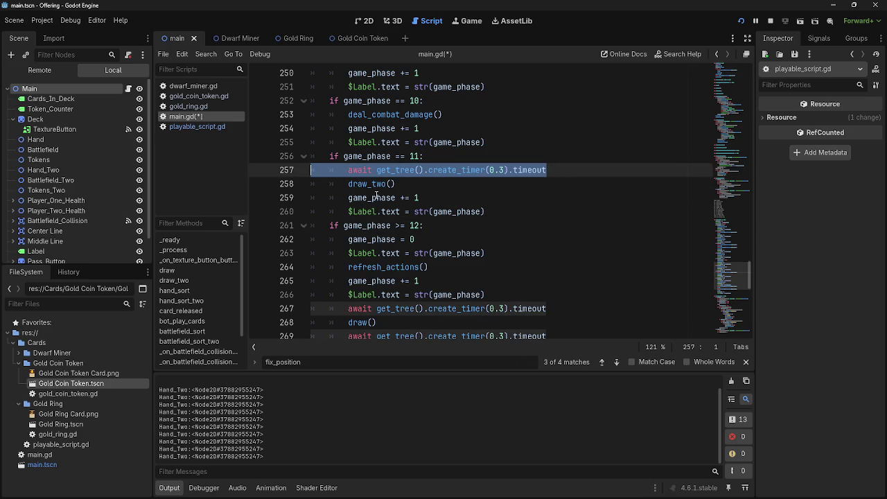
double_click(372, 183)
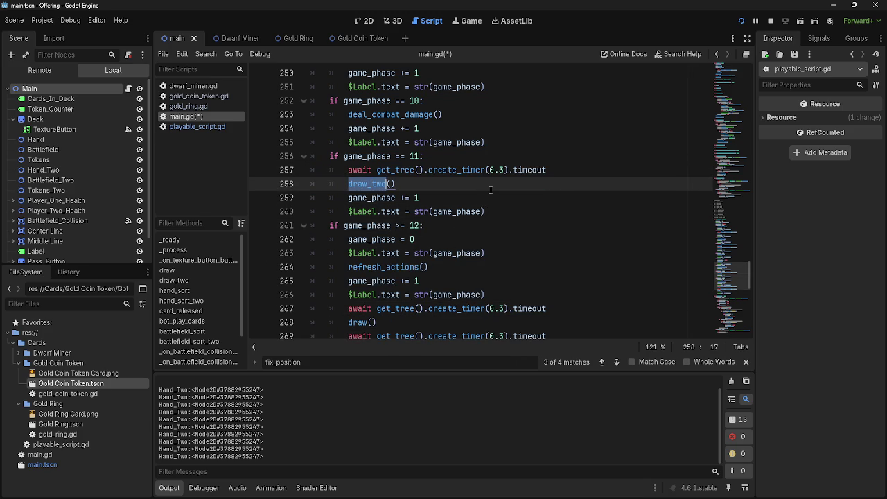
click(493, 157)
scroll(501, 223, up, 2)
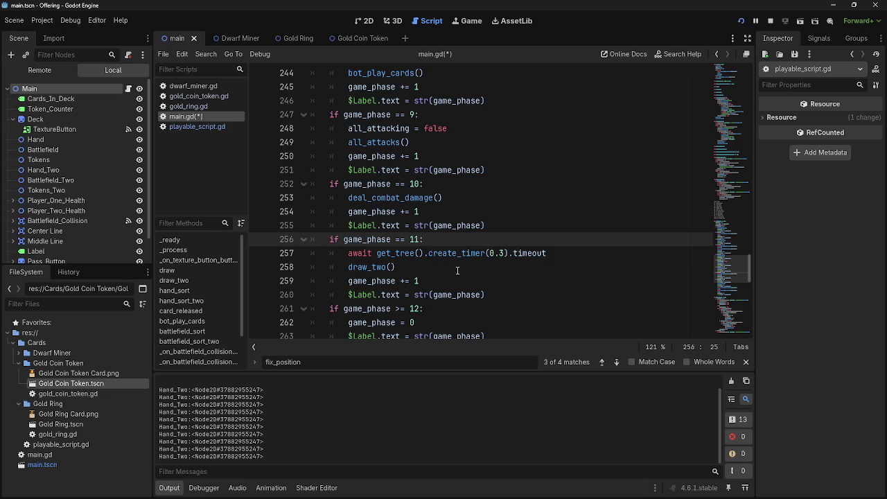
click(457, 270)
key(Return)
key(ctrl+v)
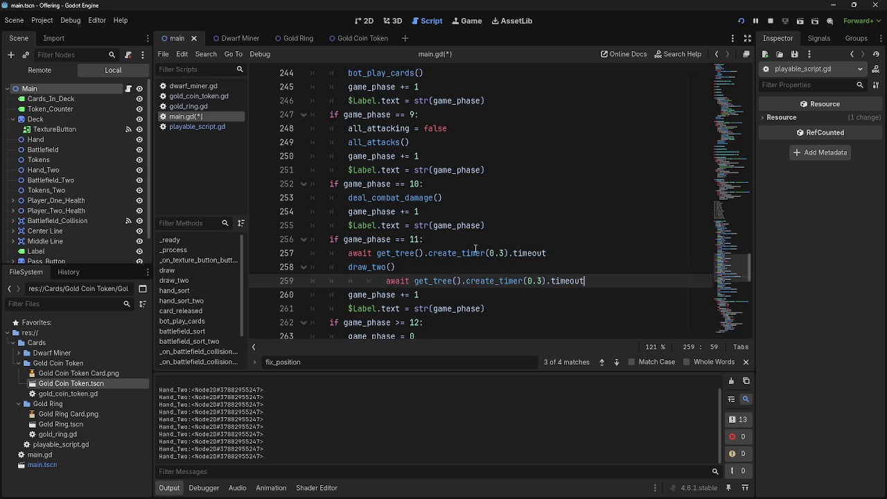
key(shift+Tab)
key(shift+Tab)
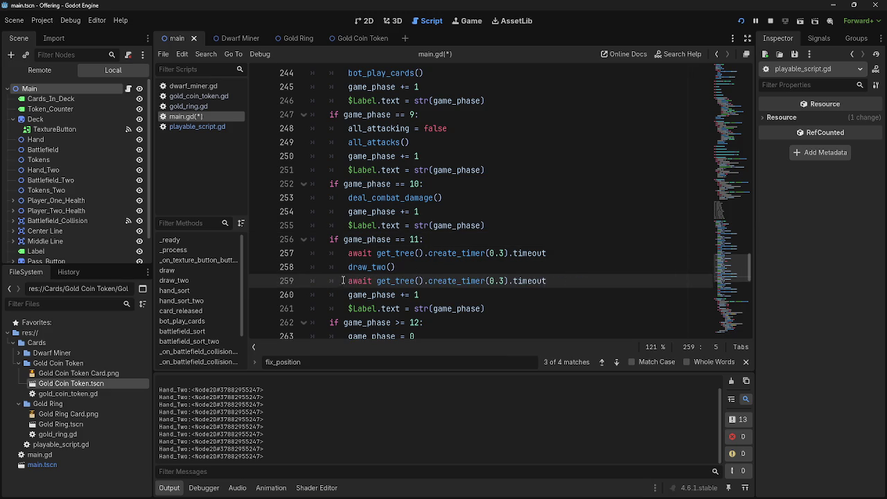
- Paste the 0.3-second timer wait after deal_combat_damage() in phase 10 and after all_attacks()
drag(348, 280, 576, 282)
key(ctrl+c)
click(488, 212)
key(Return)
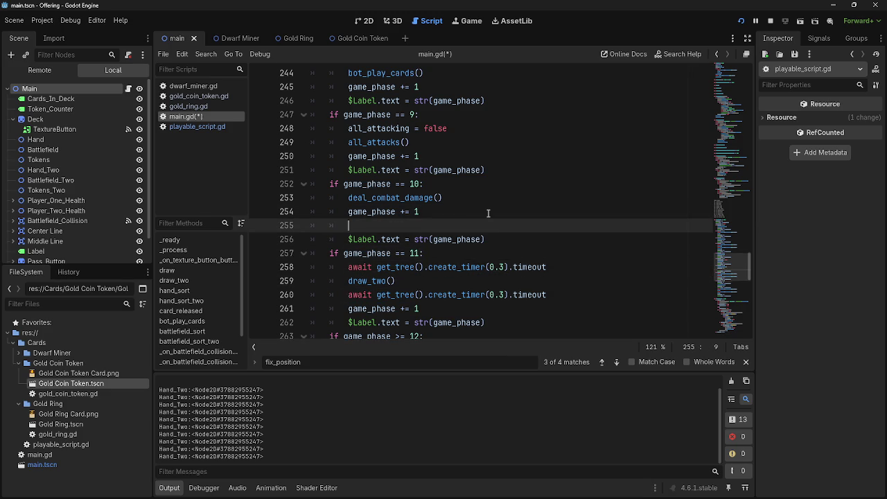
key(ctrl+z)
click(484, 198)
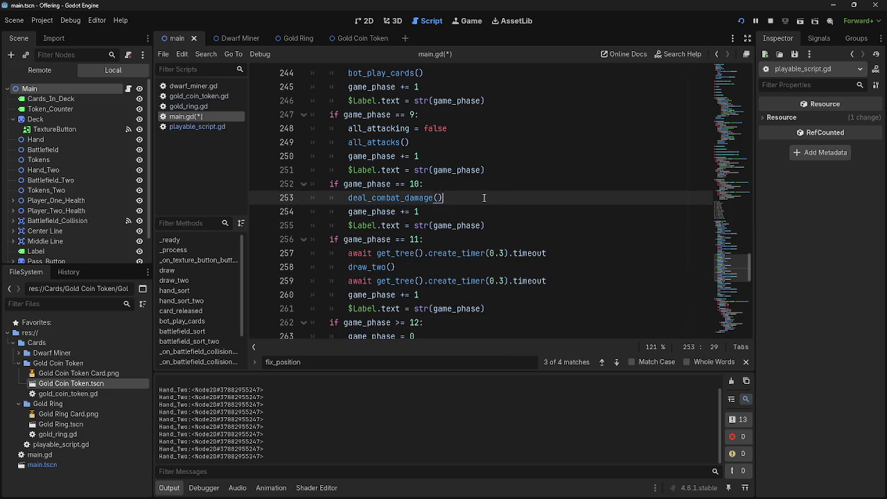
key(Return)
key(ctrl+v)
click(460, 142)
key(Return)
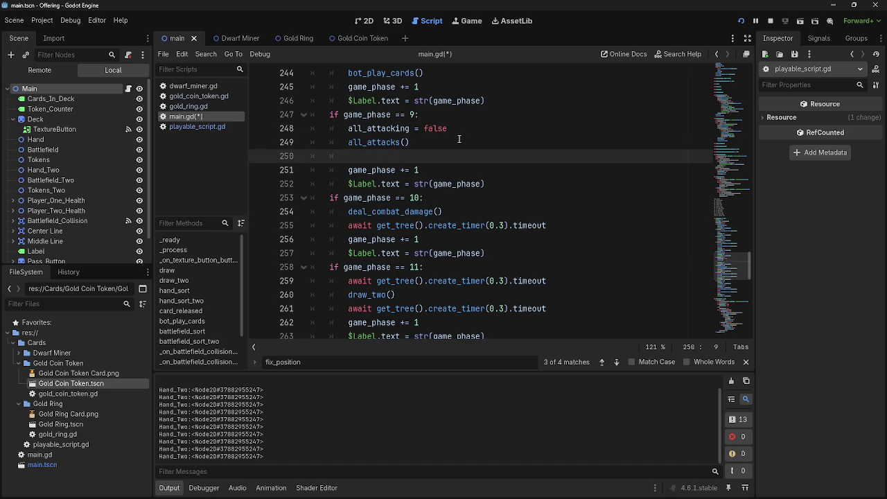
key(ctrl+v)
- Add the timer wait after bot_play_cards() and after the second draw_two()
scroll(456, 197, up, 2)
click(457, 166)
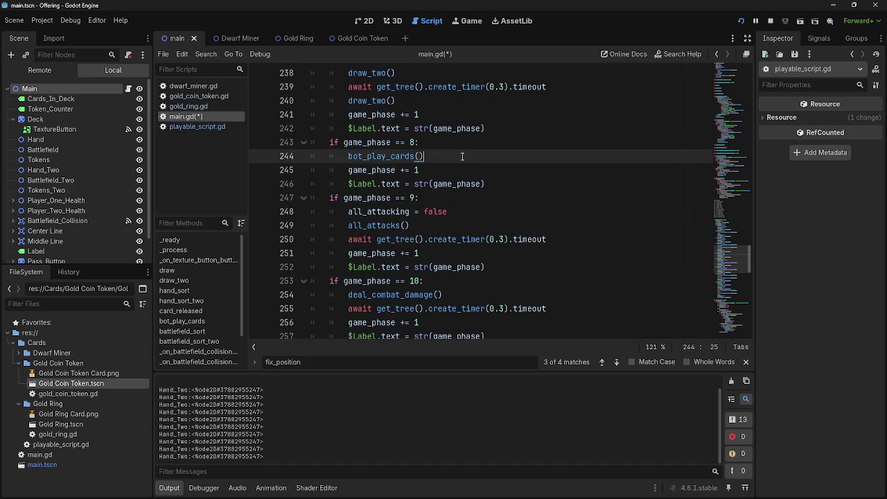
click(460, 160)
key(Return)
key(ctrl+v)
scroll(460, 170, up, 2)
click(441, 184)
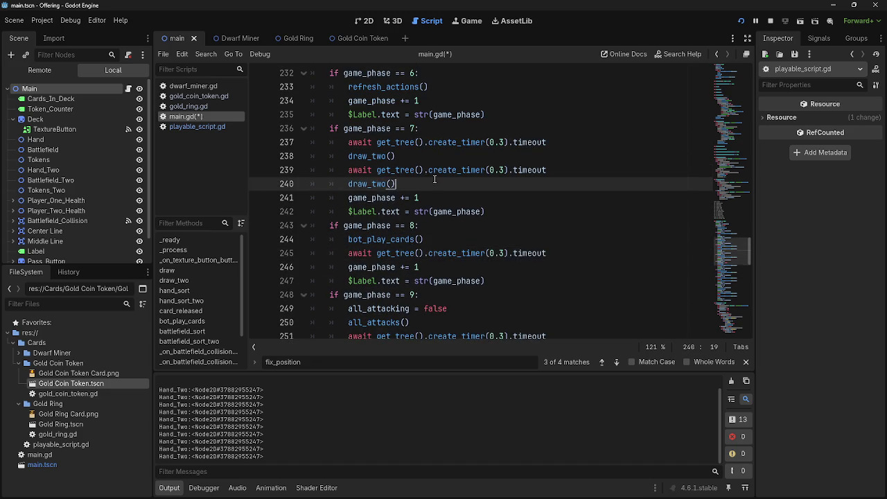
key(Return)
key(ctrl+v)
- Add the timer wait after refresh_actions() in the phase 12 reset block
scroll(436, 207, up, 3)
scroll(437, 206, up, 5)
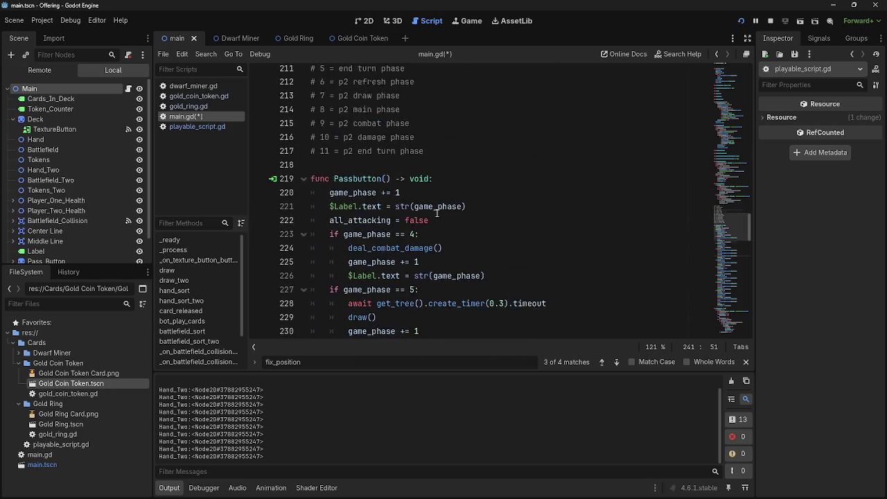
scroll(437, 211, down, 2)
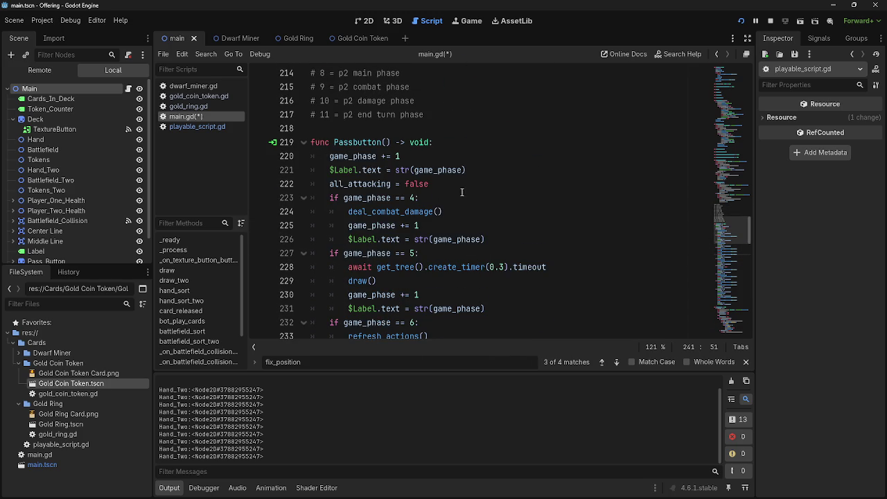
scroll(462, 192, down, 15)
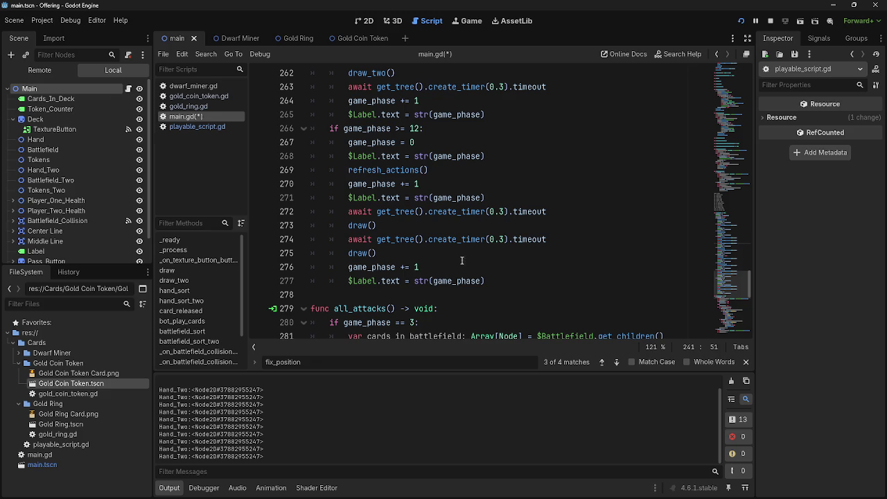
scroll(463, 268, up, 1)
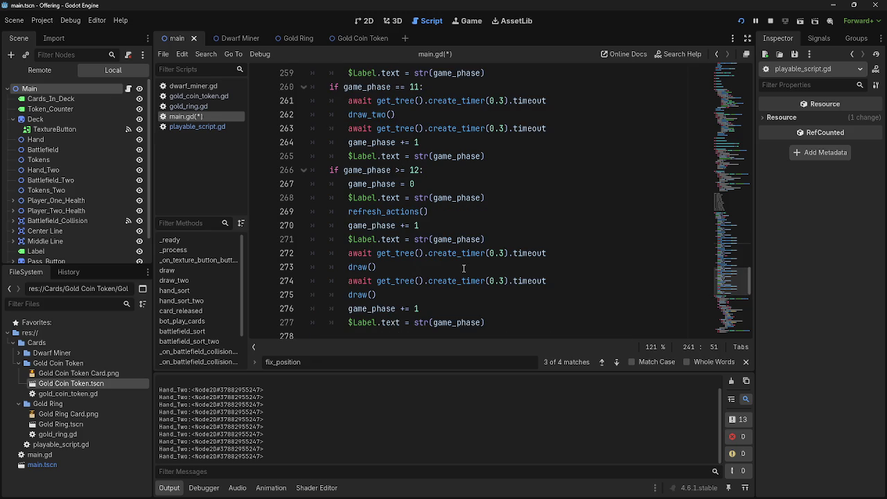
drag(497, 320, 331, 308)
click(330, 308)
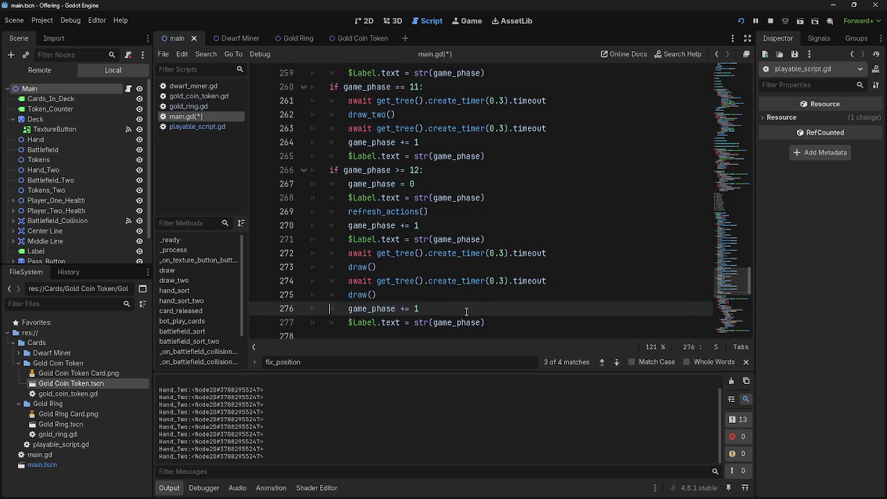
click(457, 184)
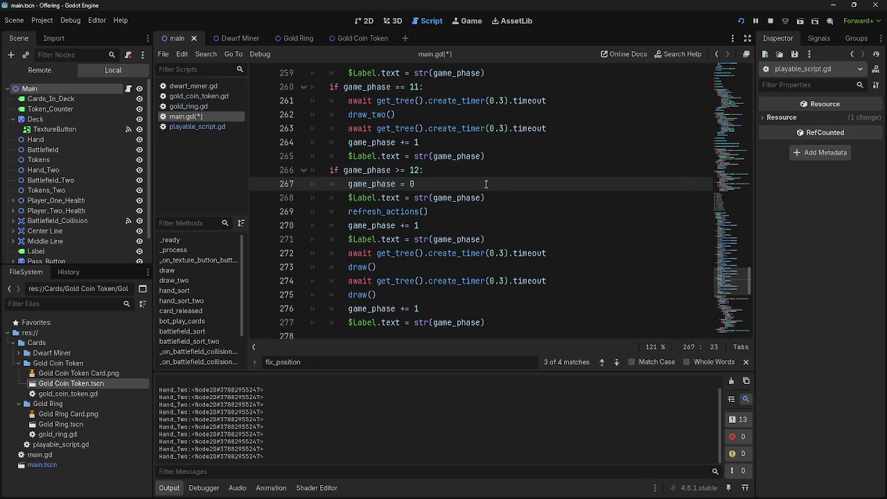
click(348, 198)
shift+click(515, 198)
click(515, 198)
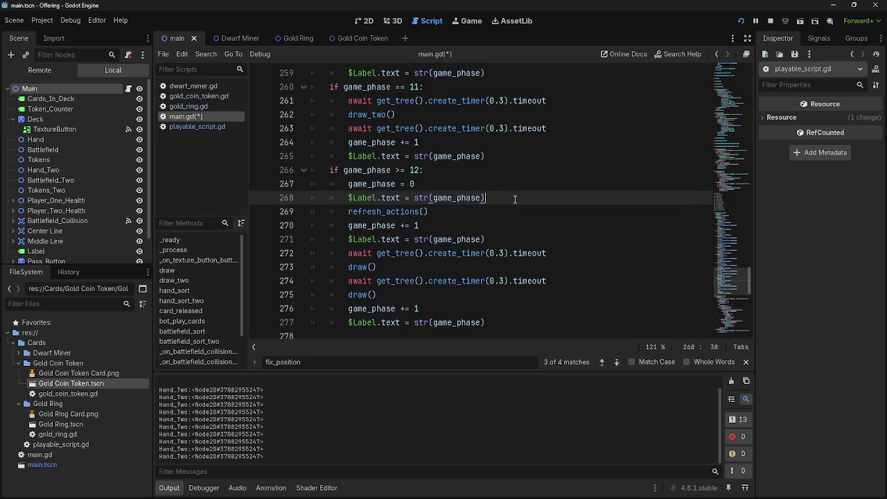
double_click(418, 211)
click(451, 212)
key(Return)
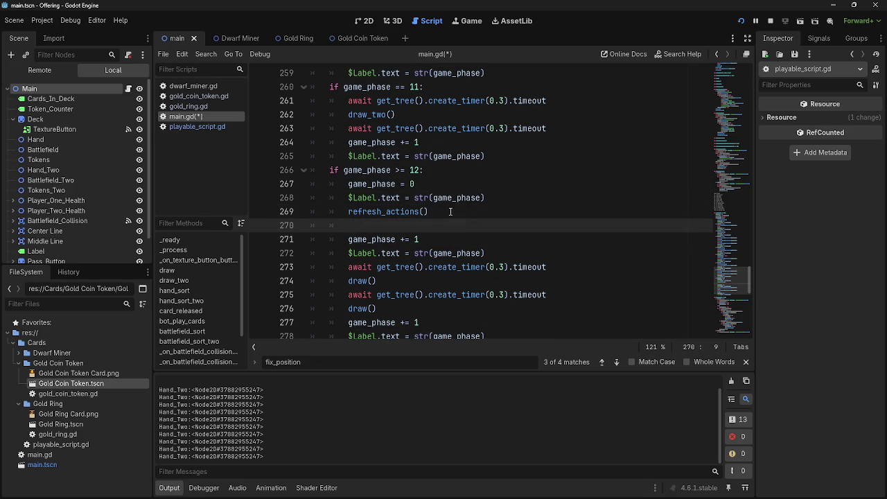
key(ctrl+v)
- Add the timer wait after deal_combat_damage() in phase 4
scroll(451, 211, down, 1)
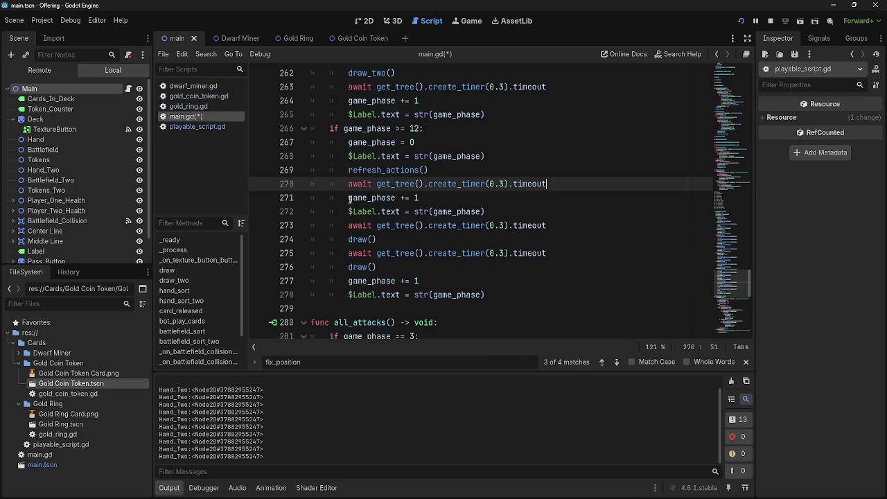
drag(348, 197, 549, 207)
click(549, 206)
scroll(523, 249, up, 12)
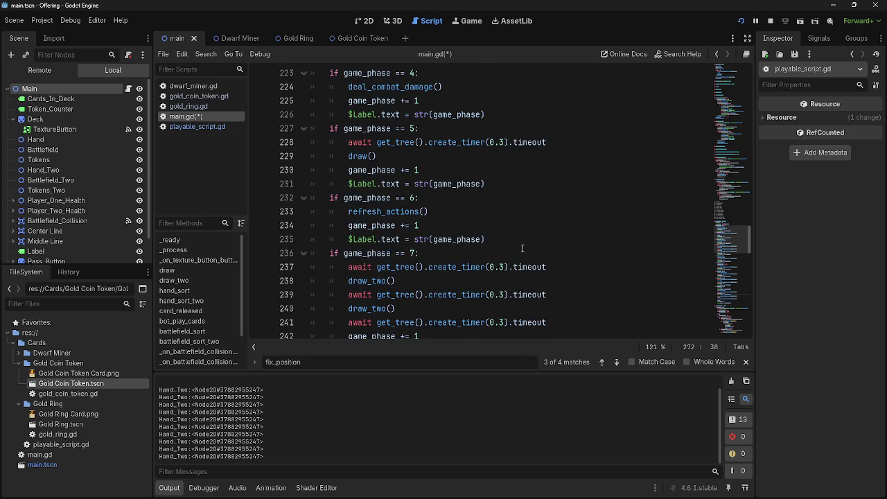
scroll(522, 251, up, 5)
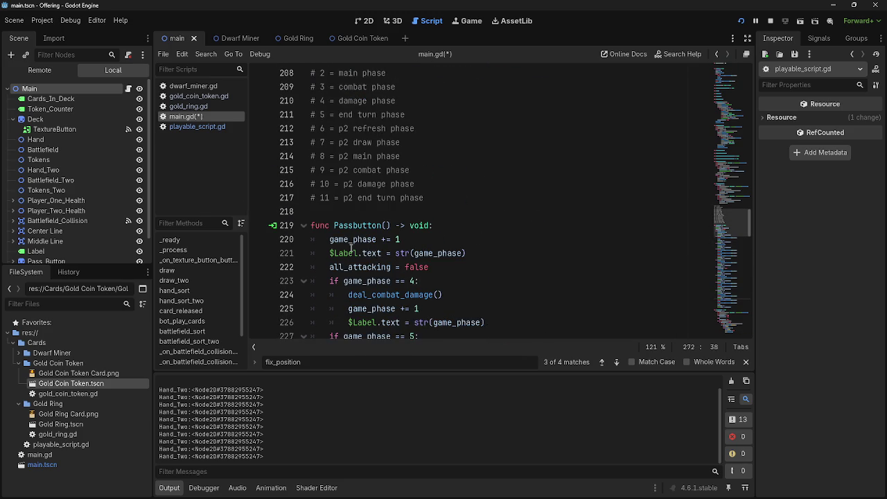
scroll(416, 239, down, 5)
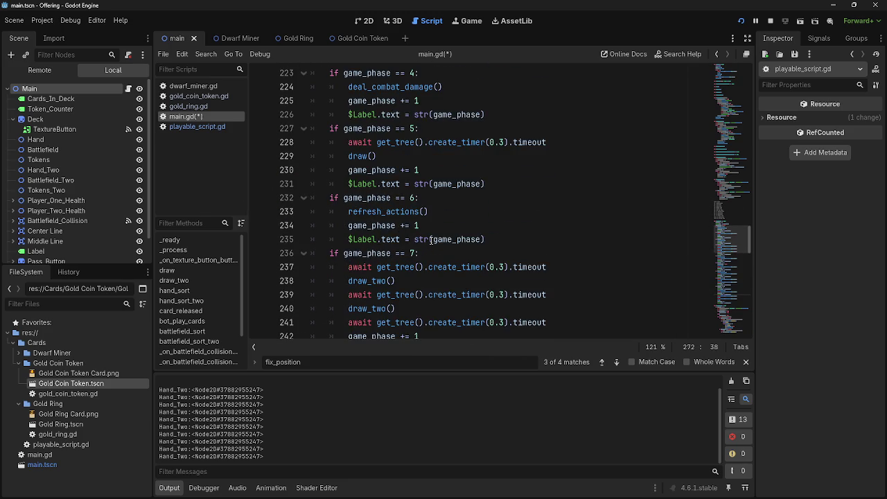
scroll(430, 240, up, 1)
click(476, 120)
key(Return)
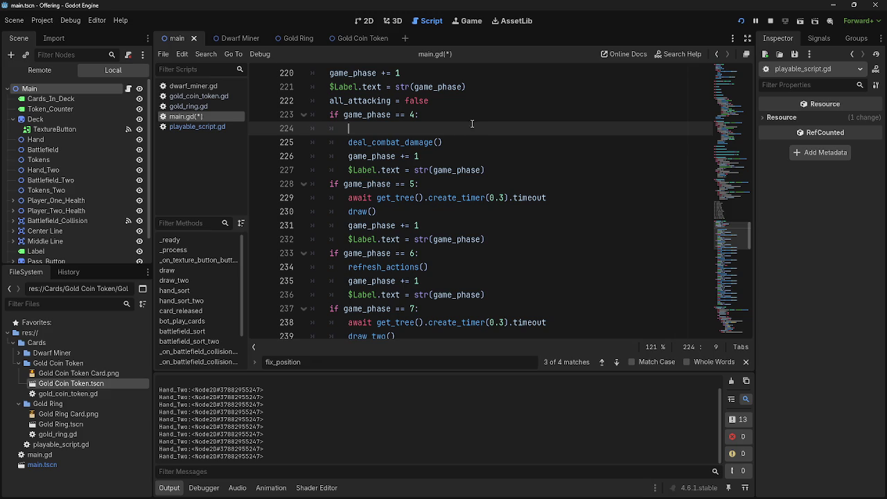
key(BackSpace)
key(BackSpace)
click(469, 128)
key(Return)
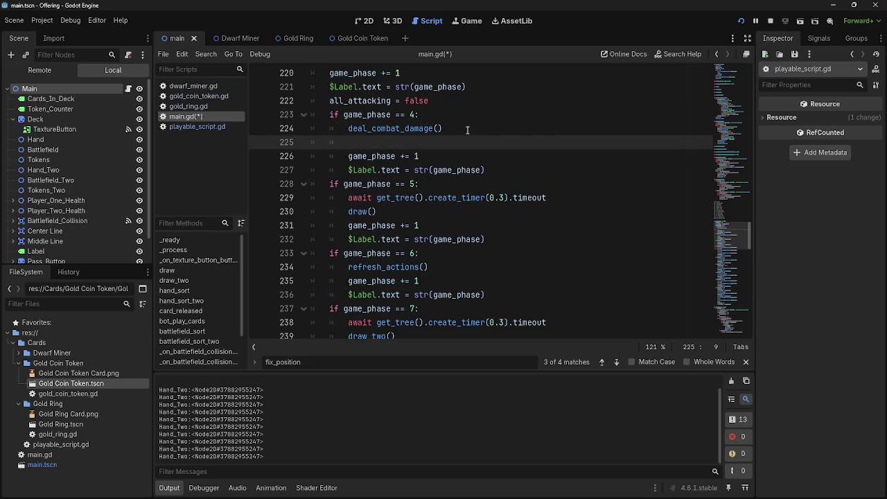
key(ctrl+v)
- Add timer waits after draw() in phase 5 and refresh_actions() in phase 6
scroll(433, 159, down, 2)
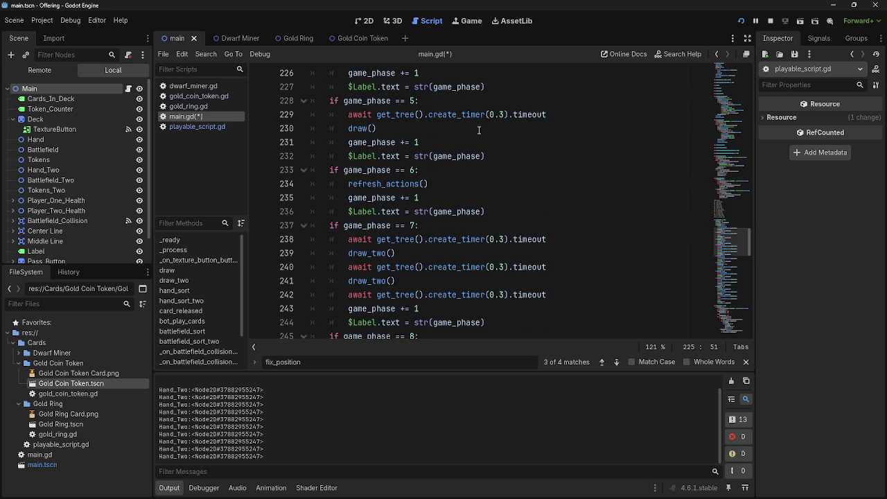
click(479, 131)
key(Return)
key(ctrl+v)
click(457, 201)
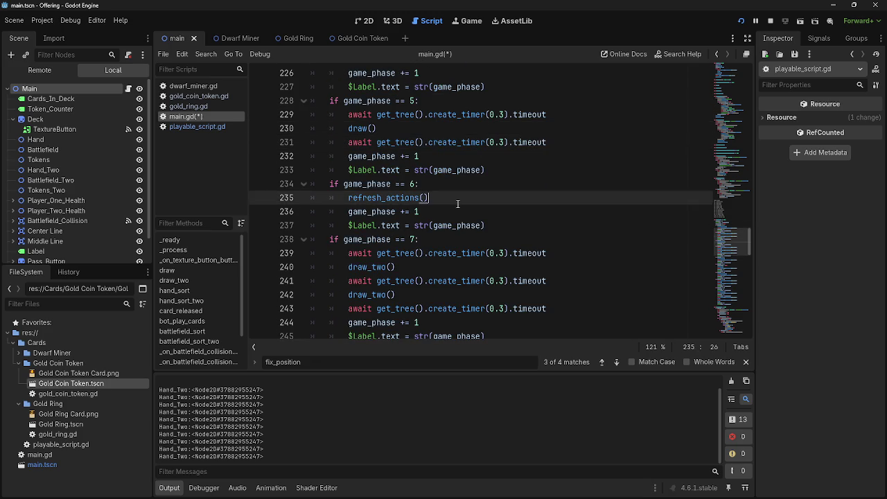
key(Return)
key(ctrl+v)
- Add the timer wait after the second draw() in the reset block
scroll(457, 205, down, 8)
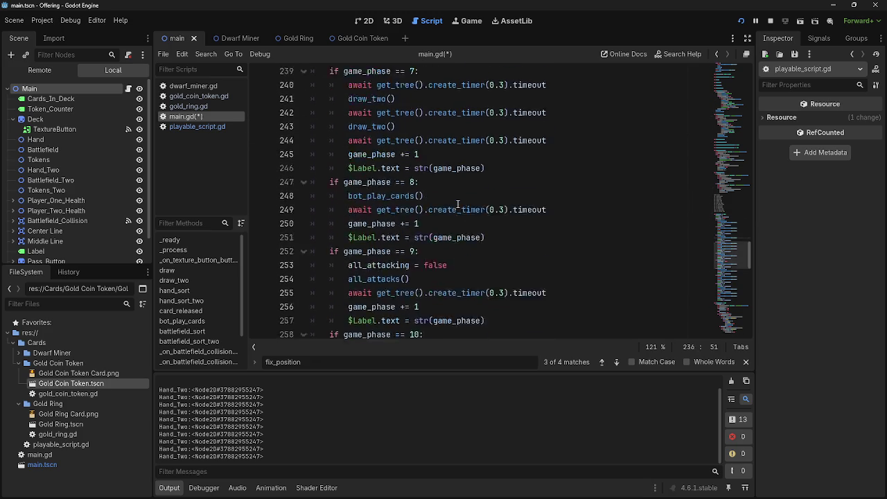
scroll(457, 204, down, 3)
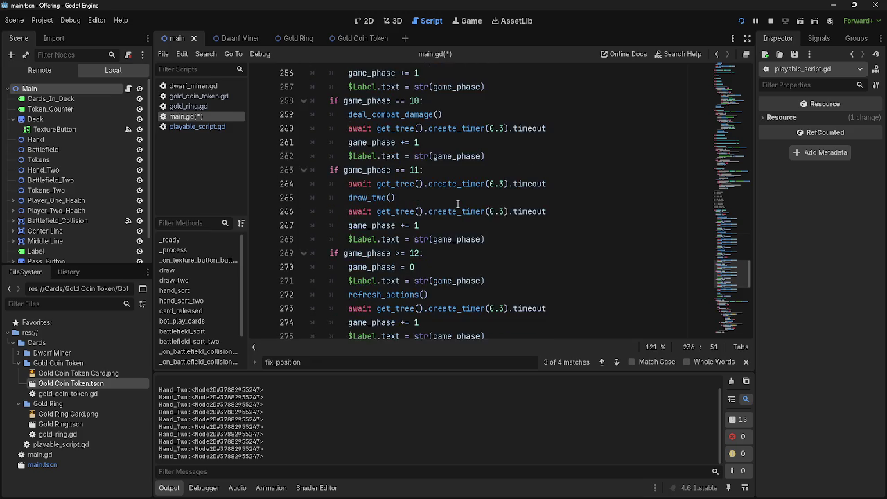
scroll(457, 203, down, 1)
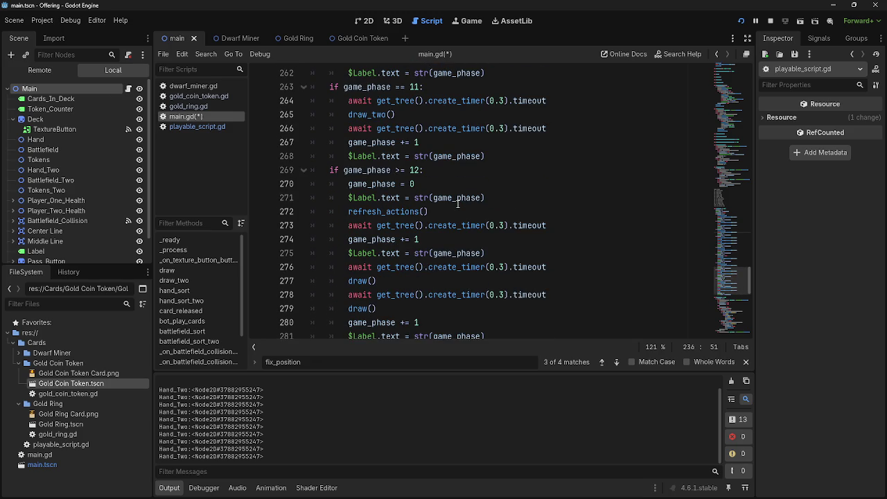
scroll(457, 203, down, 1)
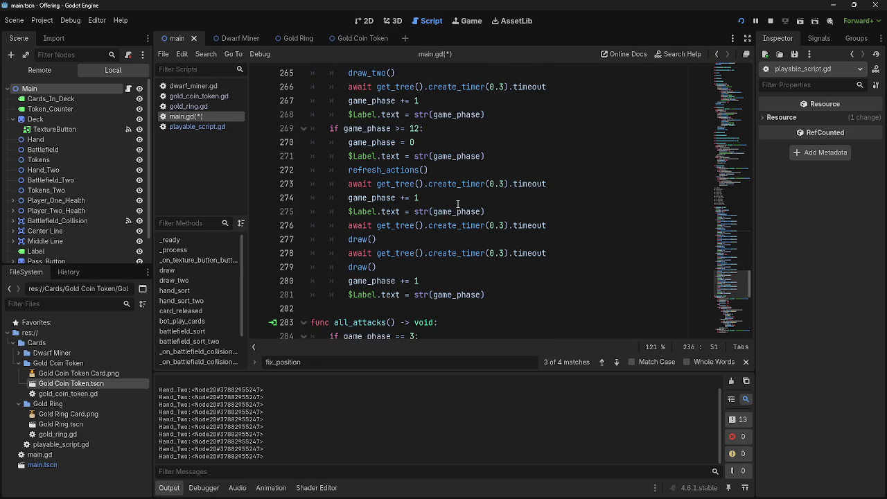
click(431, 272)
key(Return)
key(ctrl+v)
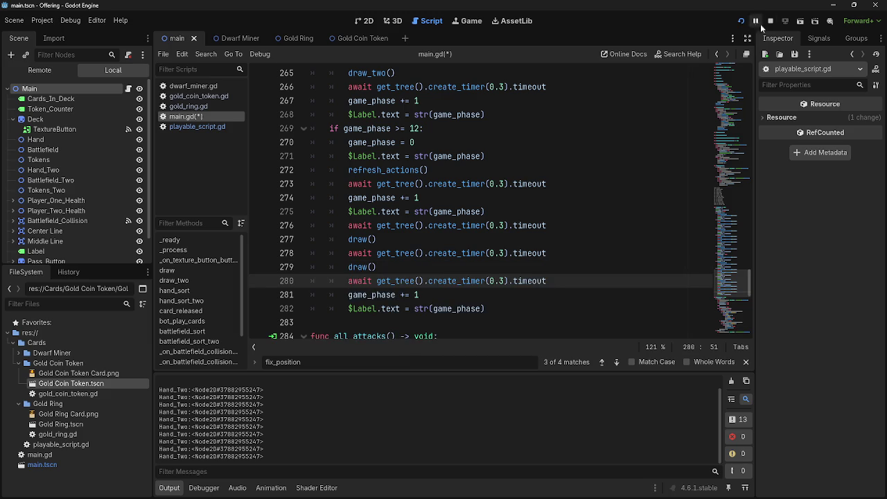
- Run the game to check phase timing, then return to main.gd's # game phases comments
click(740, 20)
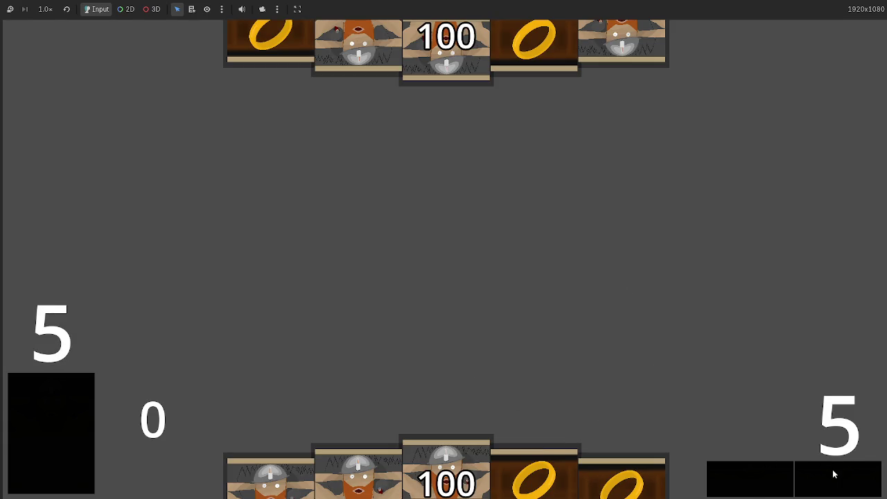
key(alt+Tab)
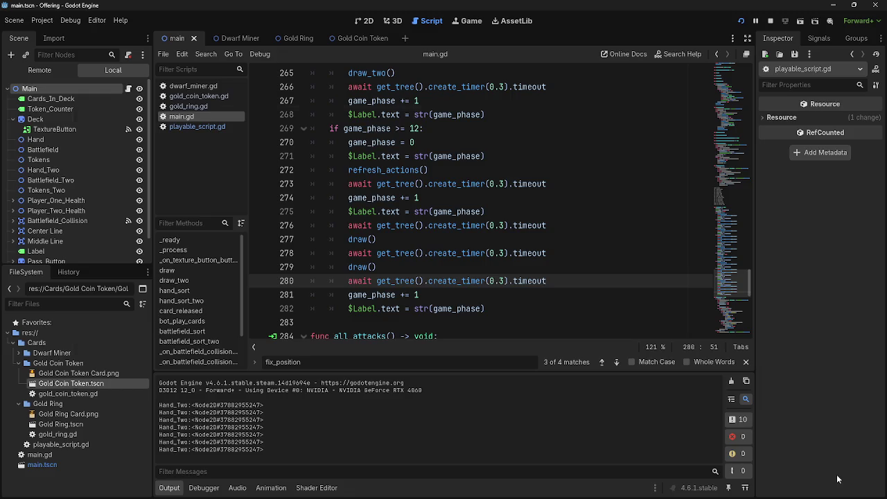
key(alt+Tab)
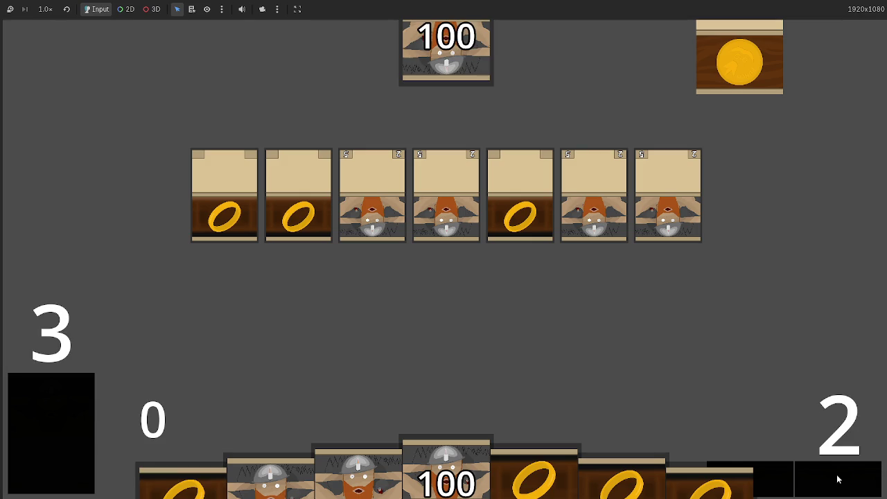
key(alt+Tab)
scroll(454, 285, up, 4)
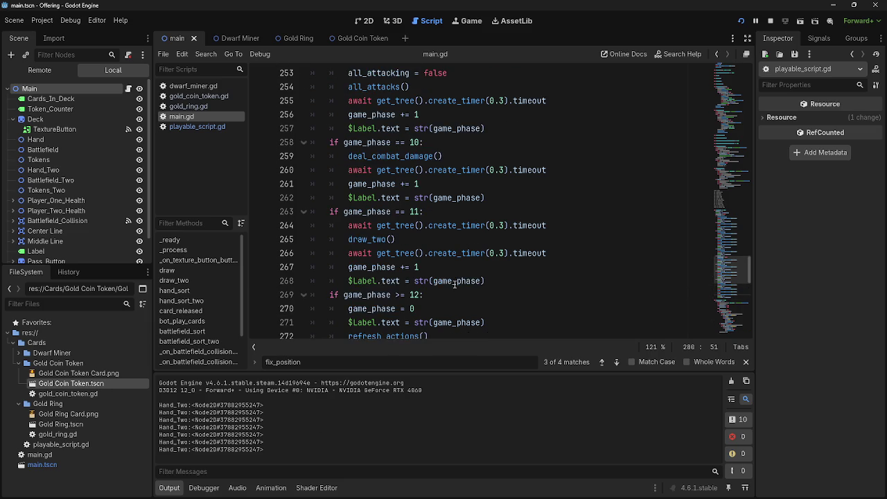
scroll(455, 284, up, 15)
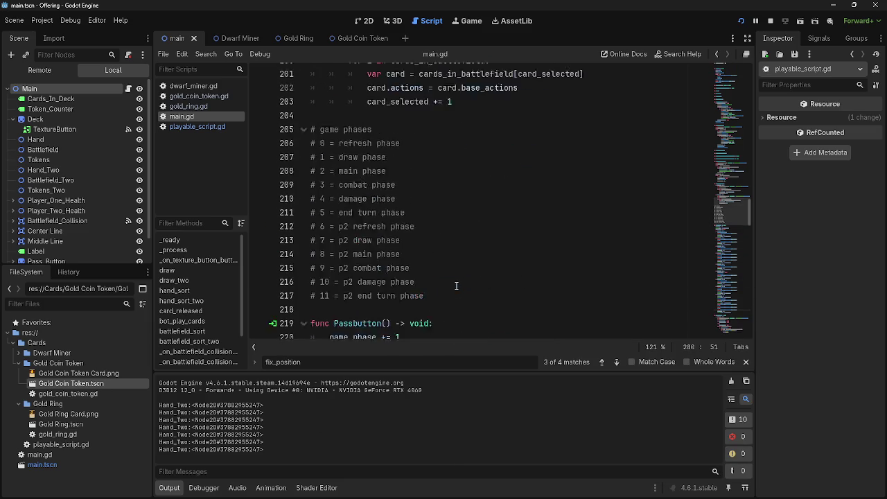
scroll(456, 286, up, 4)
- Delete the print(parent_node) debug line from fix_position in playable_script.gd
click(198, 126)
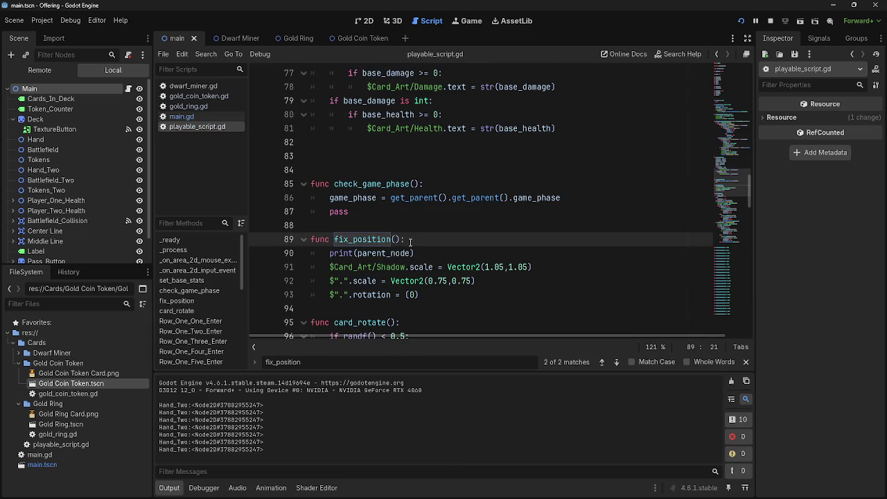
click(292, 253)
key(BackSpace)
key(BackSpace)
scroll(467, 249, down, 2)
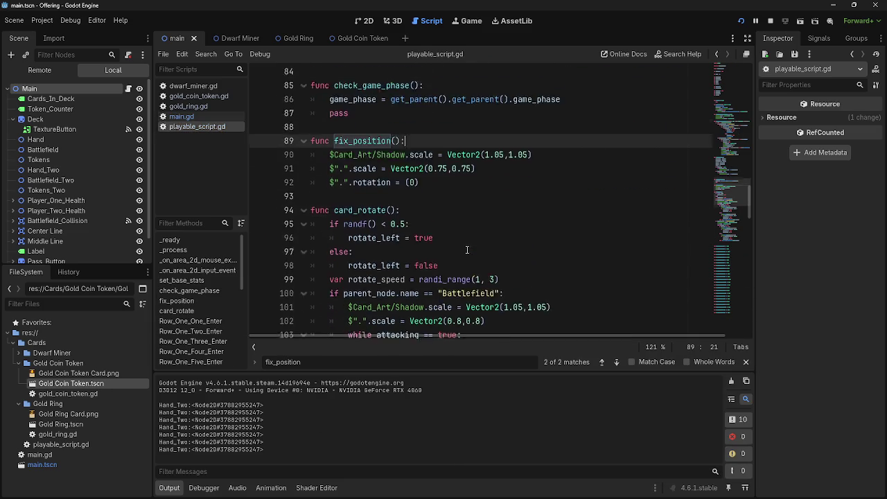
scroll(467, 249, down, 2)
drag(523, 225, 309, 225)
key(ctrl+c)
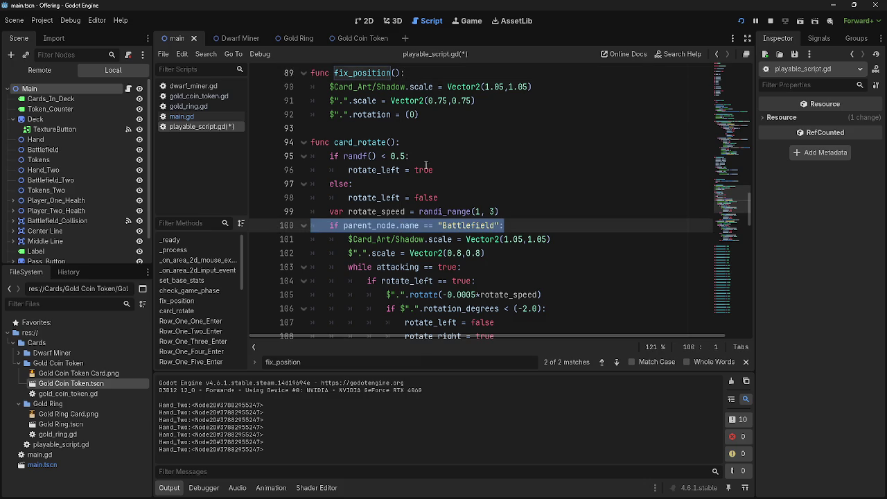
- Wrap rotation = (0) in a pasted Battlefield check so only Battlefield cards reset rotation
click(511, 101)
key(Return)
key(ctrl+v)
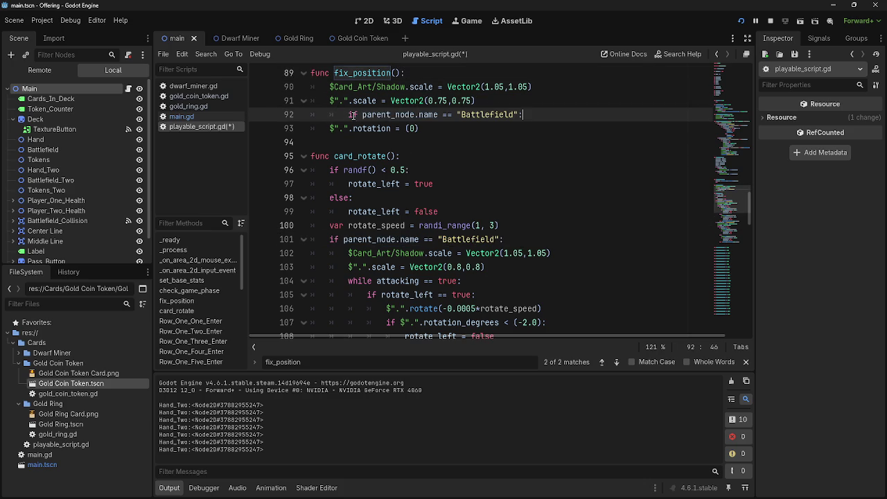
key(Down)
key(Tab)
click(450, 128)
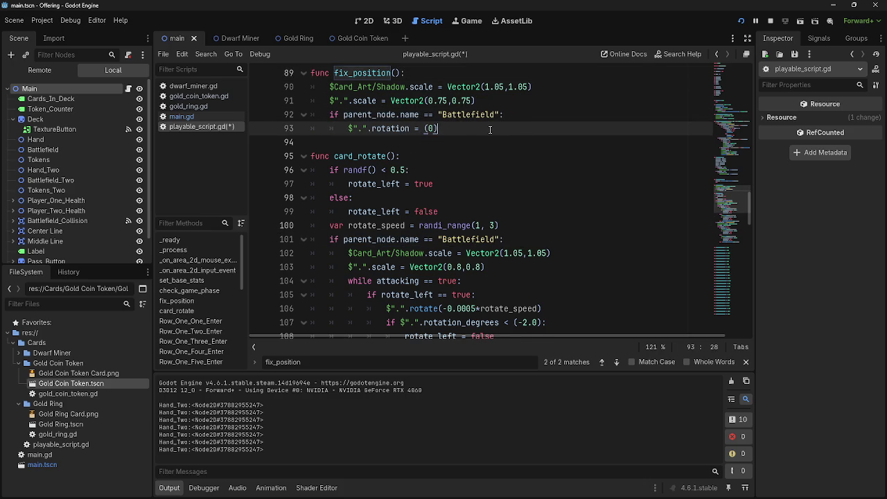
key(Return)
- Add a copy of the condition below, changed to check for Battlefield_Two
drag(505, 116, 472, 115)
mouse_move(382, 116)
mouse_down()
mouse_move(309, 114)
mouse_move(324, 111)
mouse_up()
click(352, 144)
key(ctrl+v)
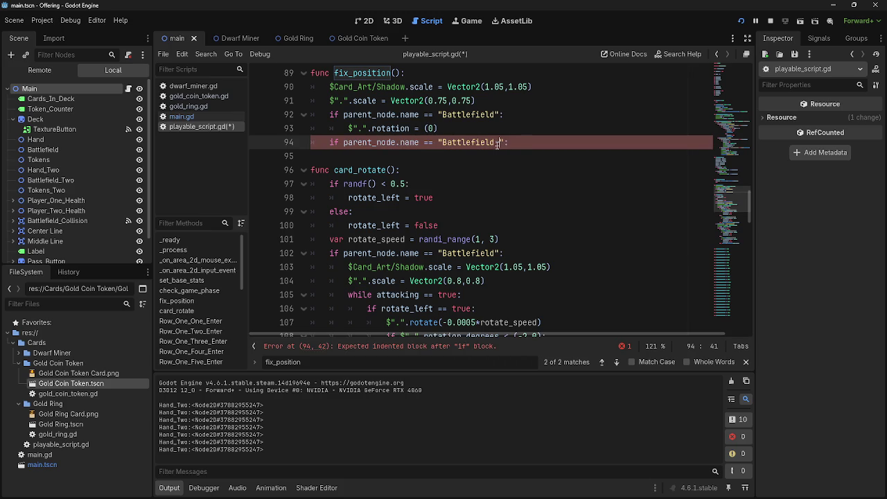
text(_Two)
key(Return)
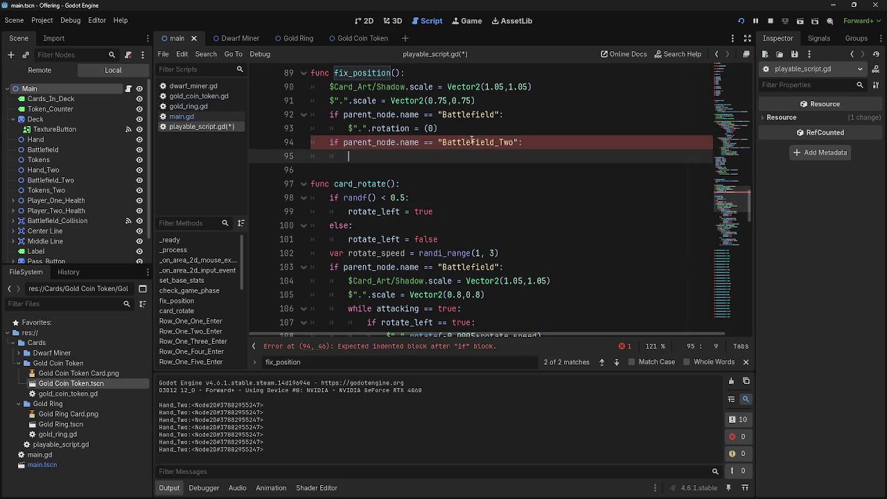
- Set rotation_degrees = (180) under the Battlefield_Two check and stop the running game
click(449, 132)
click(374, 158)
text($".".rotation = (0))
text(_Deg)
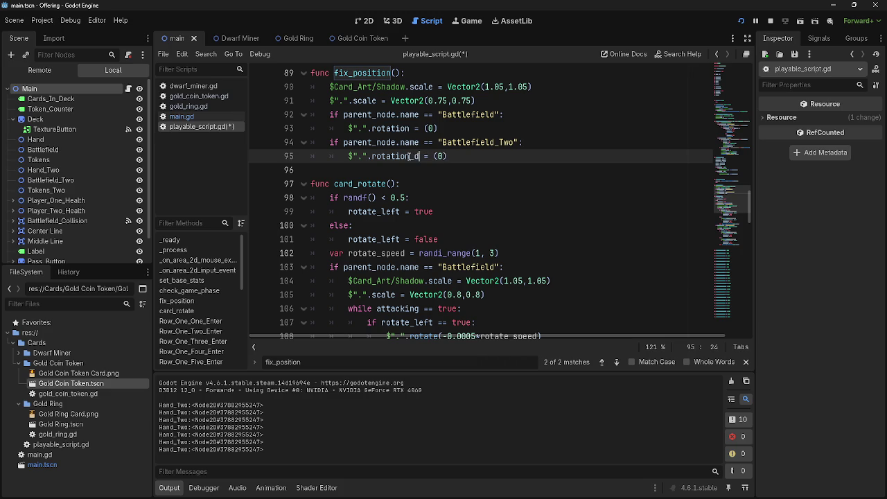
key(BackSpace)
key(BackSpace)
key(BackSpace)
text(_degrees)
click(500, 158)
key(Left)
key(Left)
text(18)
click(507, 157)
click(767, 21)
- Run the game to test the Battlefield_Two card rotation
click(485, 128)
click(459, 113)
click(471, 142)
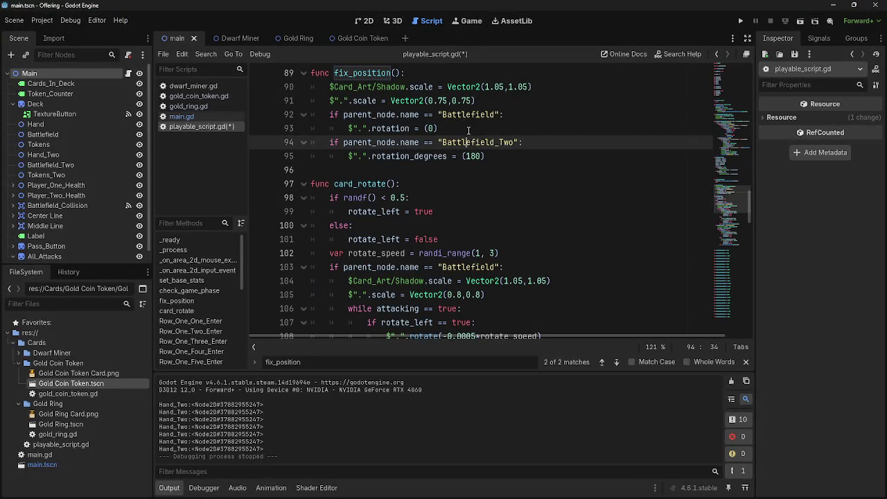
click(458, 114)
click(475, 142)
click(740, 21)
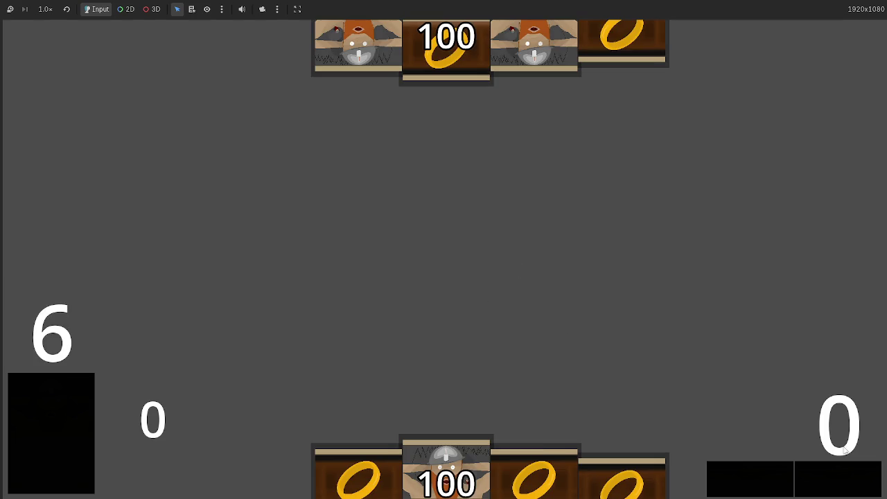
- Pass through five game phases, then stop the game with F8
click(844, 478)
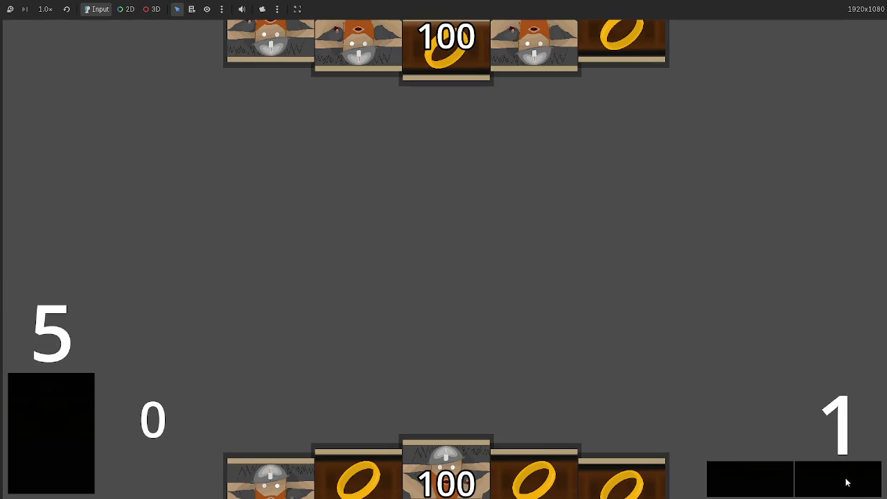
click(844, 478)
click(844, 478)
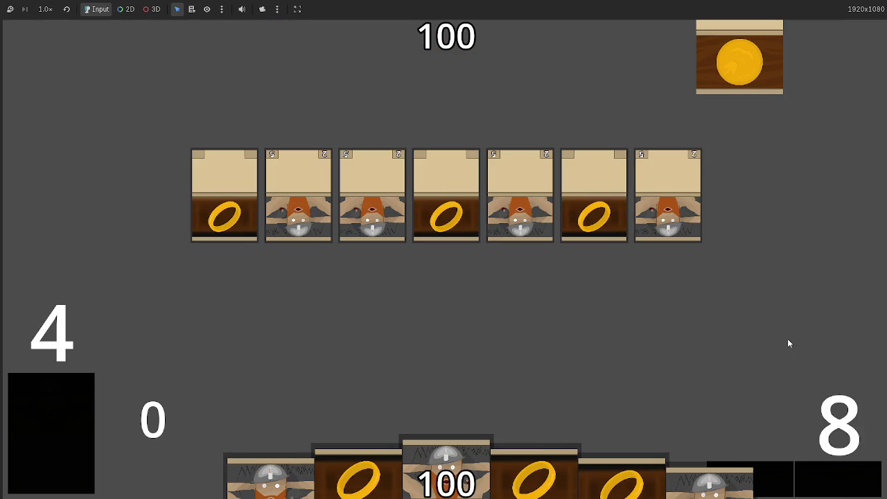
click(836, 473)
click(836, 473)
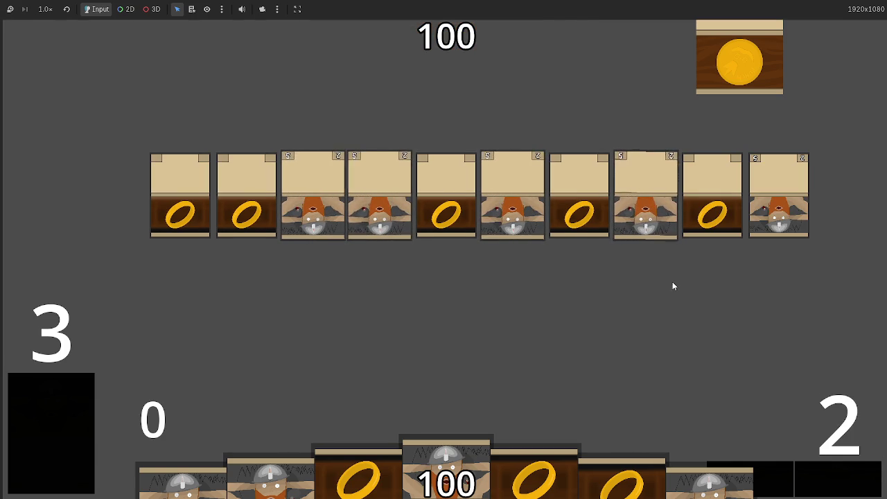
key(F8)
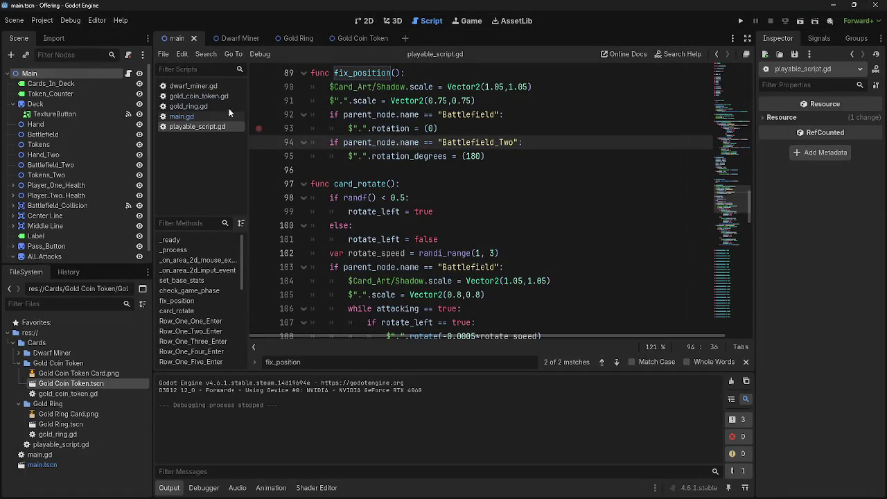
- Show deal_combat_damage in the main.gd script
click(181, 116)
scroll(450, 269, down, 10)
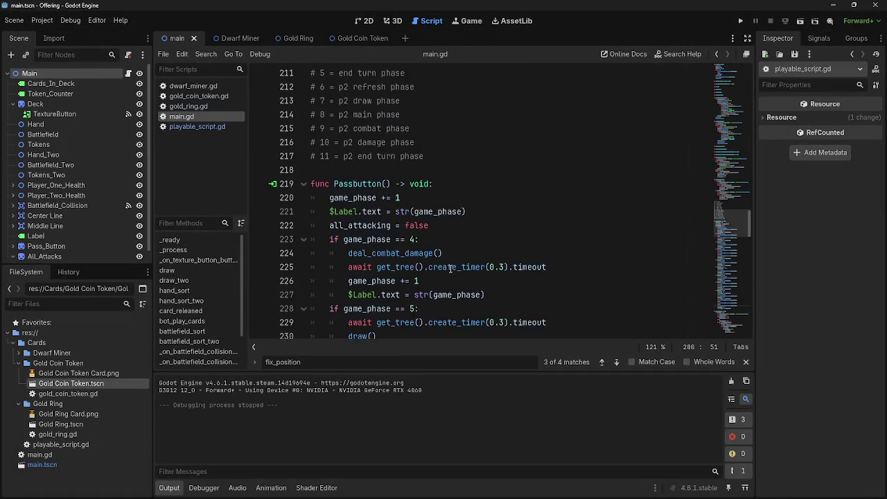
scroll(450, 269, up, 12)
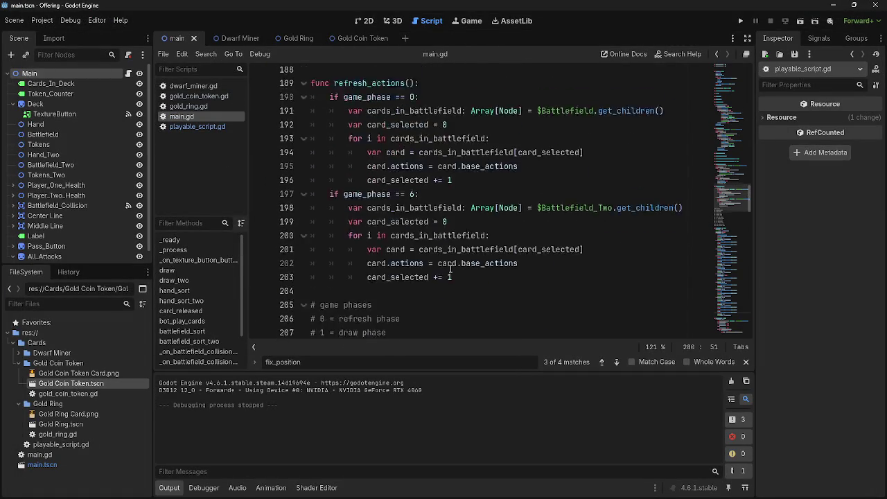
scroll(450, 268, up, 5)
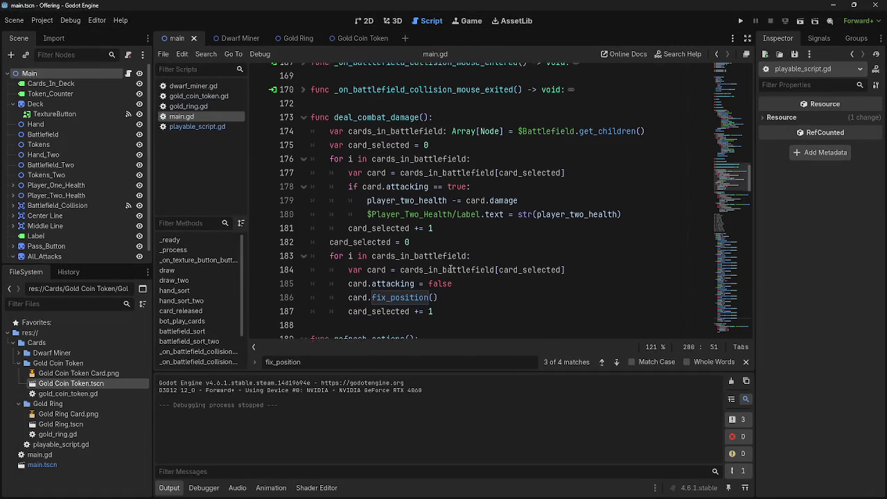
- Insert a new first line inside deal_combat_damage, right after its header
click(460, 304)
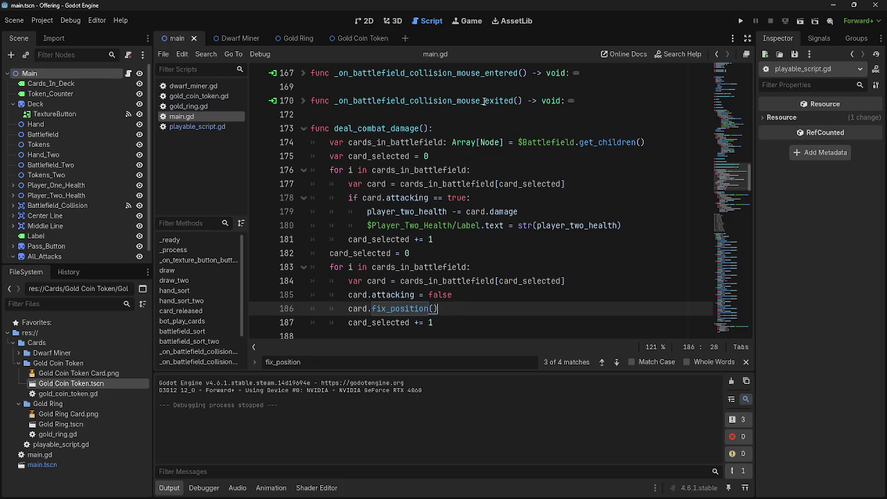
click(465, 129)
key(Return)
scroll(610, 197, down, 2)
scroll(611, 197, up, 2)
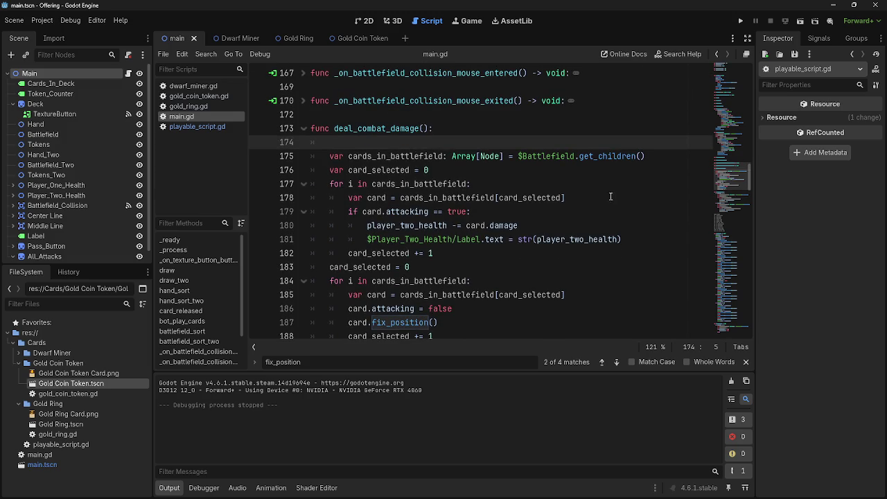
scroll(610, 197, down, 8)
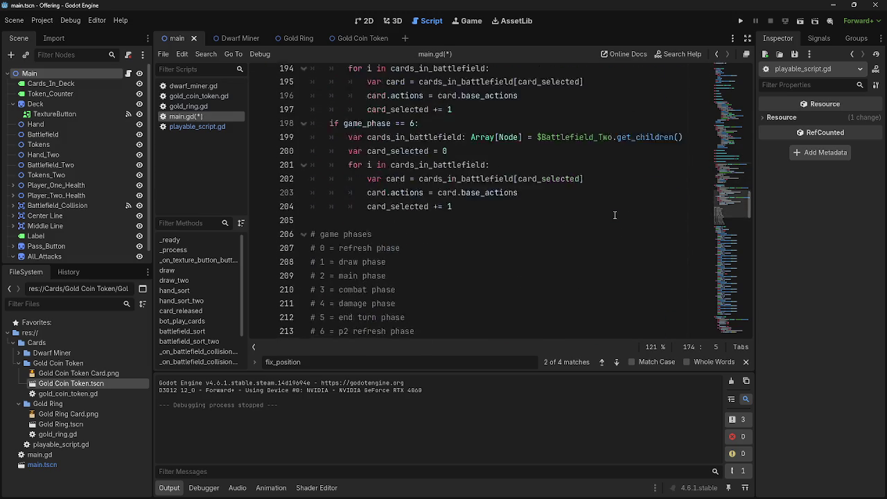
scroll(614, 215, down, 4)
scroll(614, 215, up, 2)
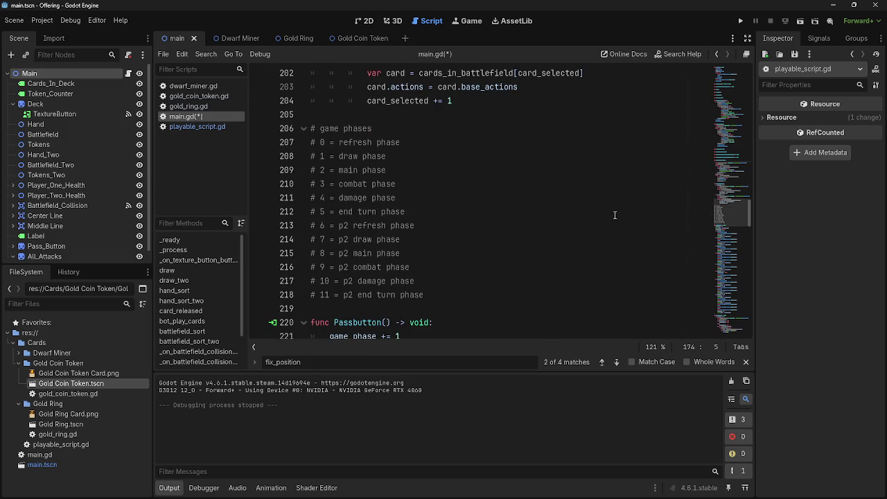
- Write the 'if game_phase == 4:' check and select the function body beneath it
text(if )
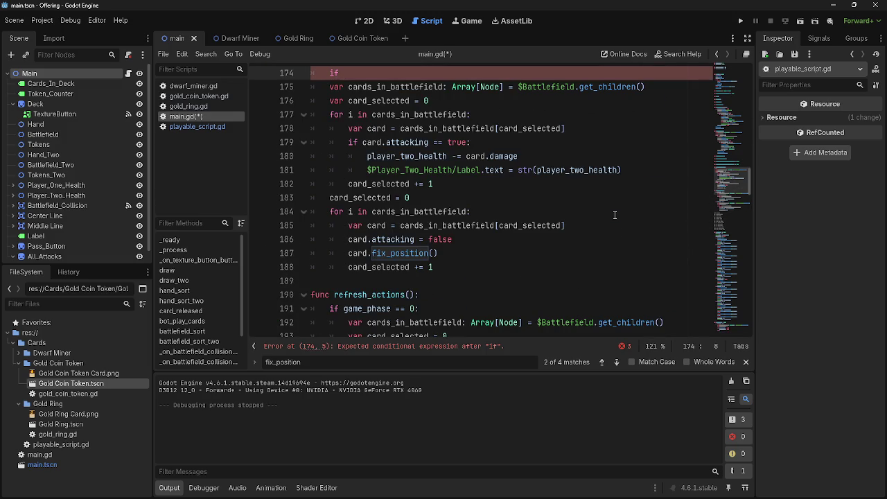
text(game_phase)
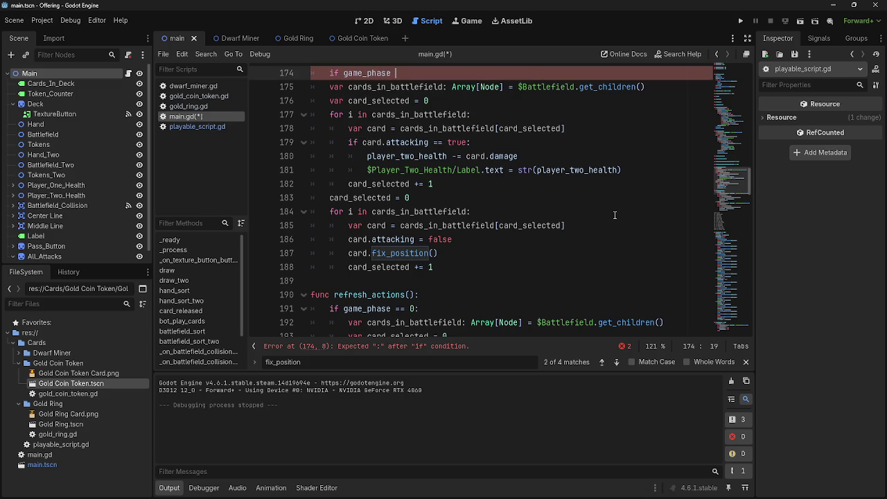
text( =)
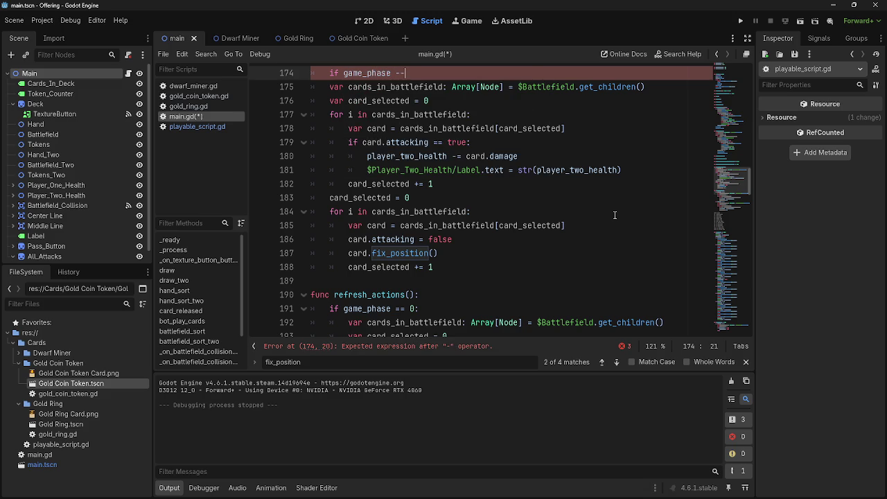
key(BackSpace)
key(BackSpace)
text(+)
key(BackSpace)
text(==)
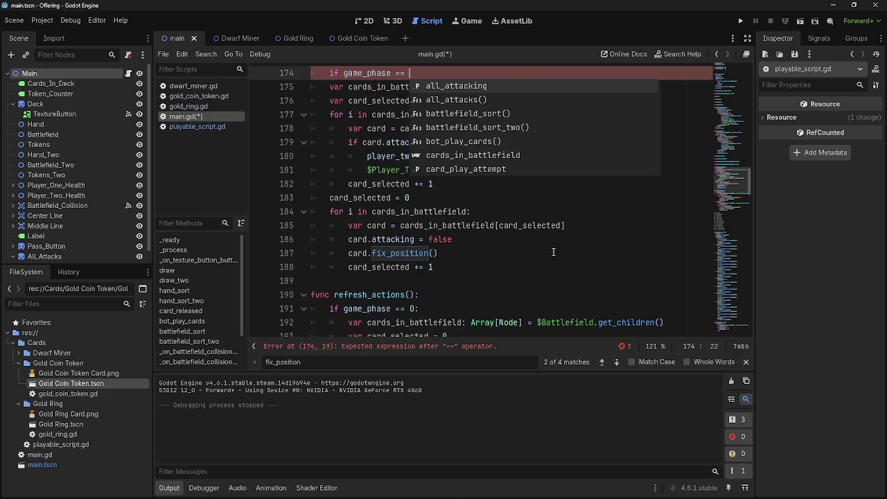
scroll(553, 268, down, 10)
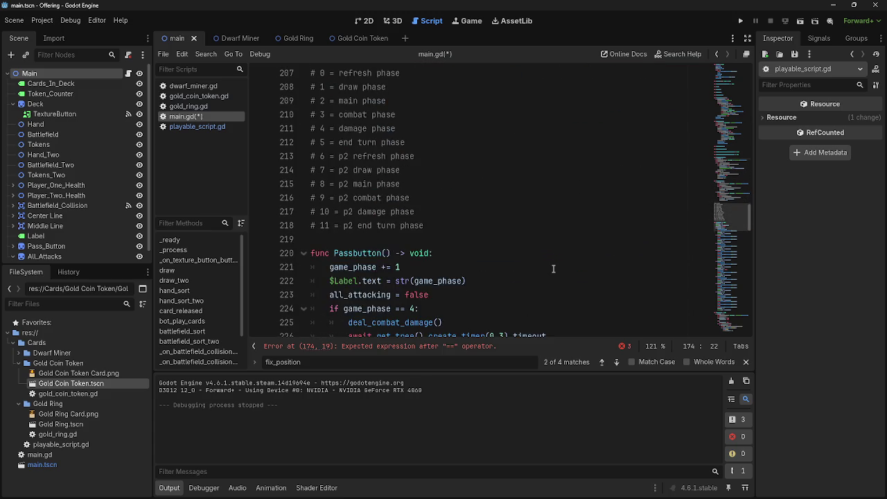
scroll(552, 268, up, 1)
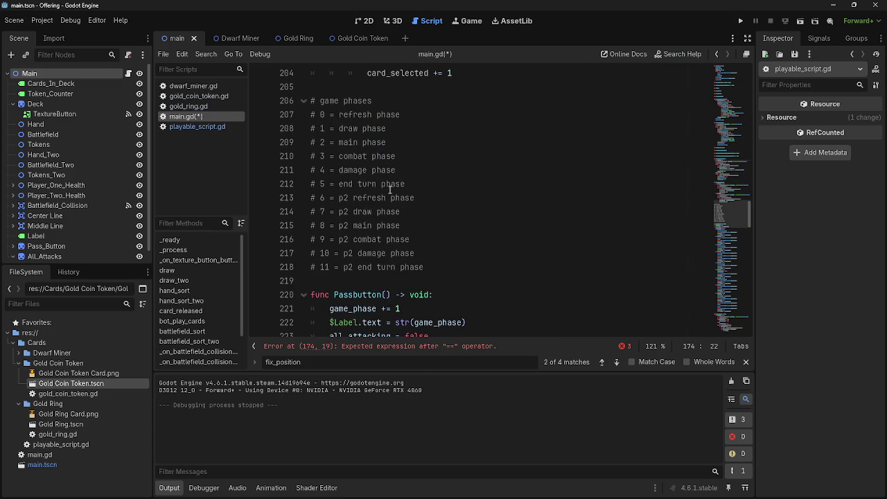
scroll(523, 254, up, 11)
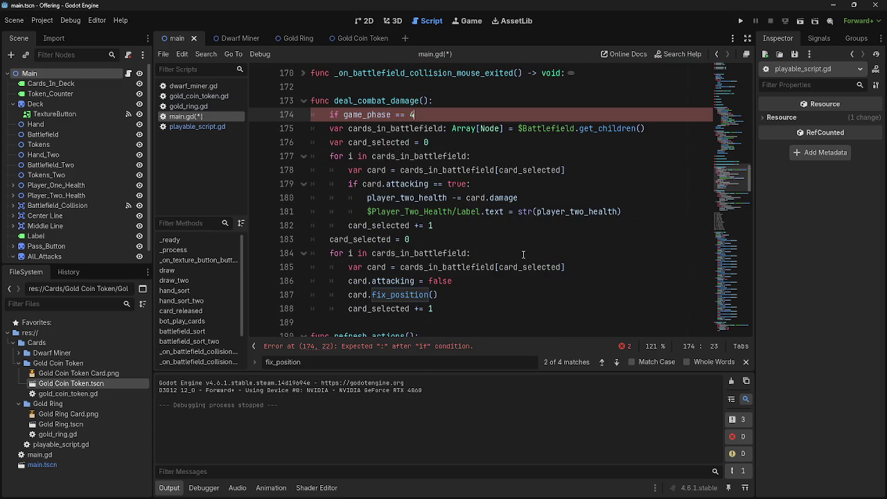
mouse_move(331, 128)
mouse_down()
mouse_move(443, 264)
mouse_move(463, 315)
mouse_up()
- Indent the body under the phase-4 check and add an 'if game_phase == 10:' line
key(Tab)
click(535, 314)
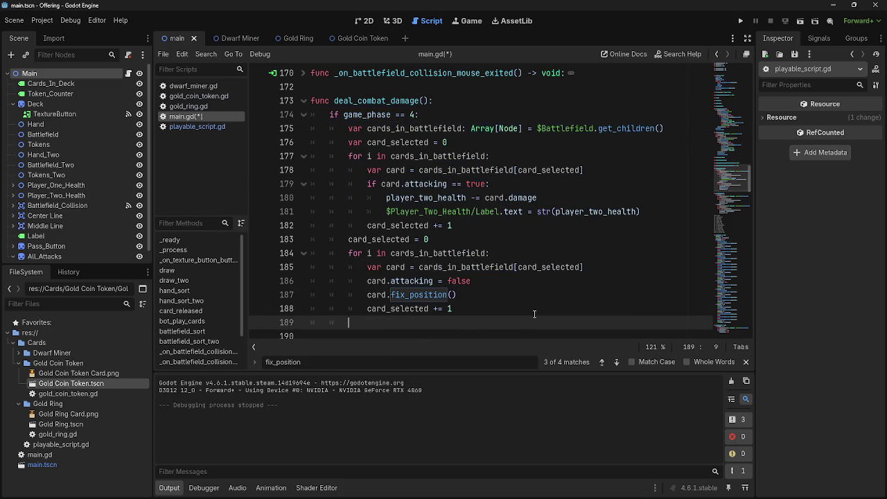
text(if g)
text(ame_)
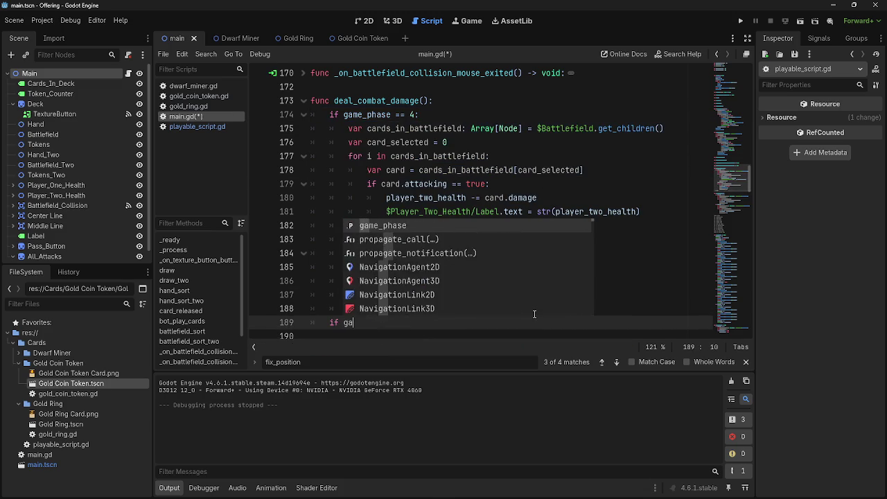
key(Return)
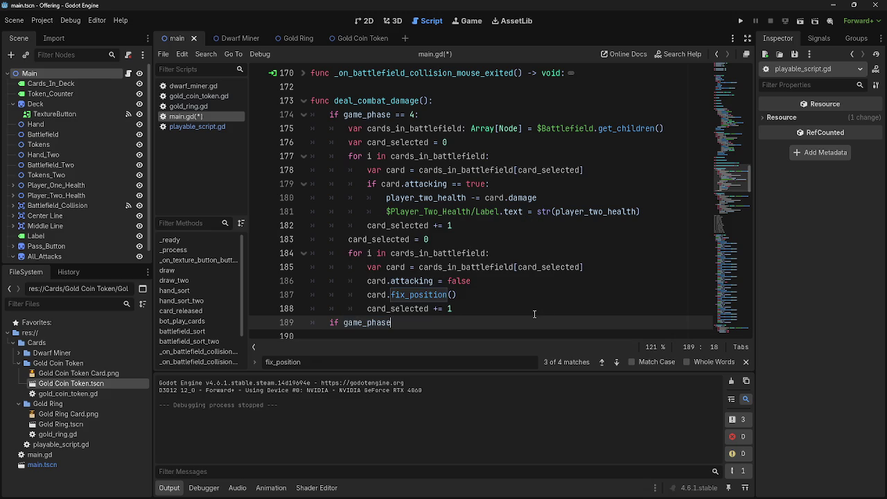
text( ==)
scroll(530, 317, down, 6)
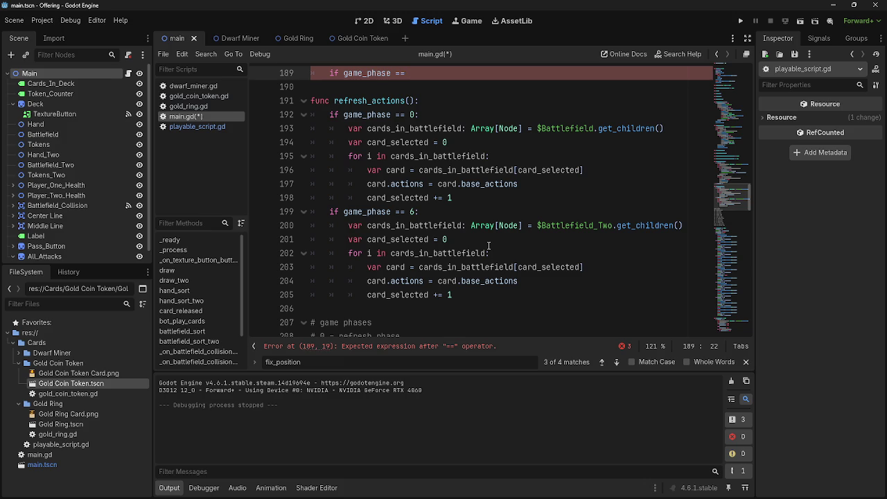
scroll(489, 246, down, 5)
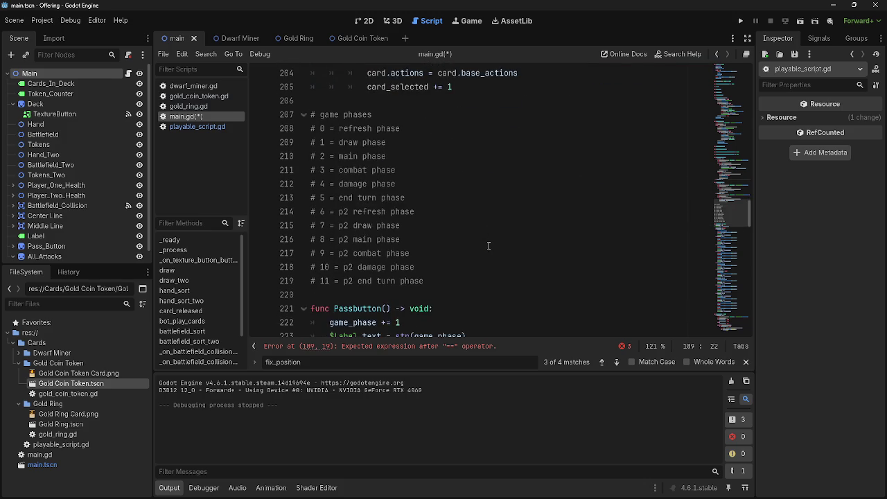
scroll(488, 246, up, 6)
scroll(488, 246, down, 5)
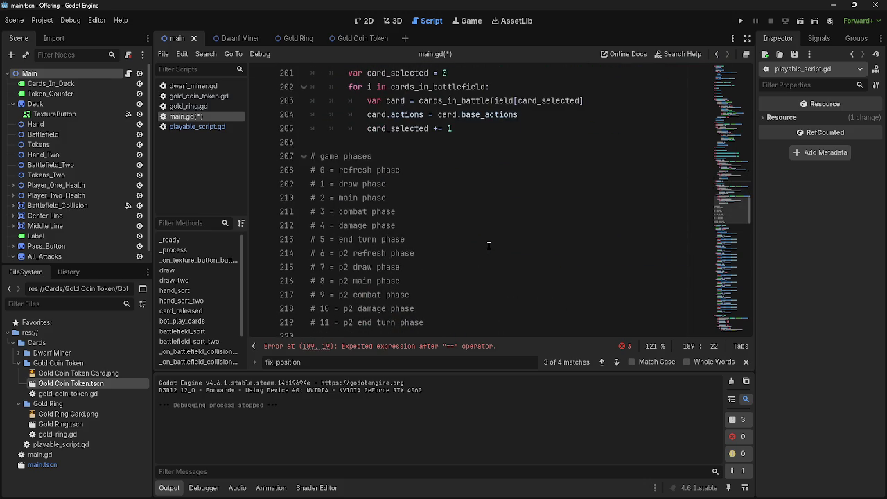
text(1)
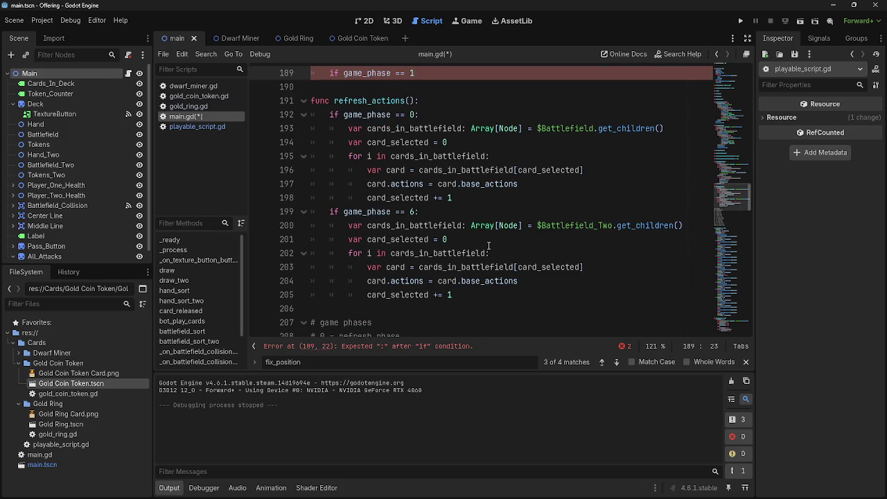
text(0)
scroll(488, 246, up, 5)
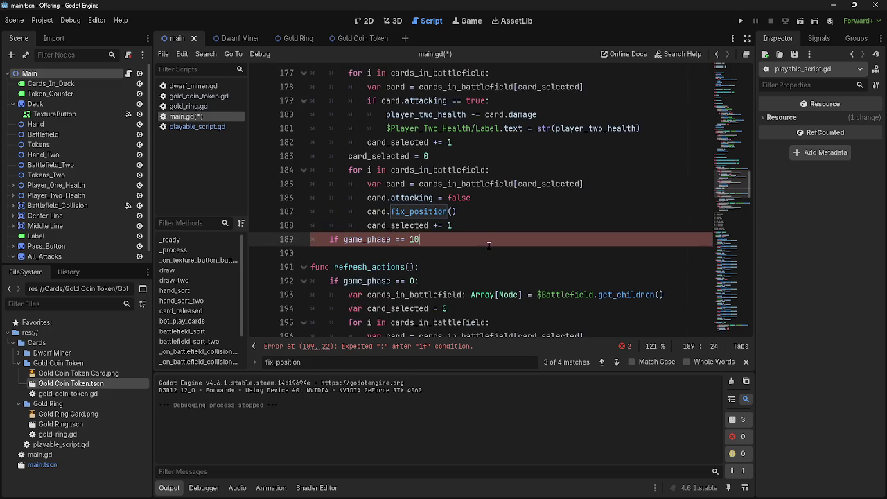
text(:)
key(Return)
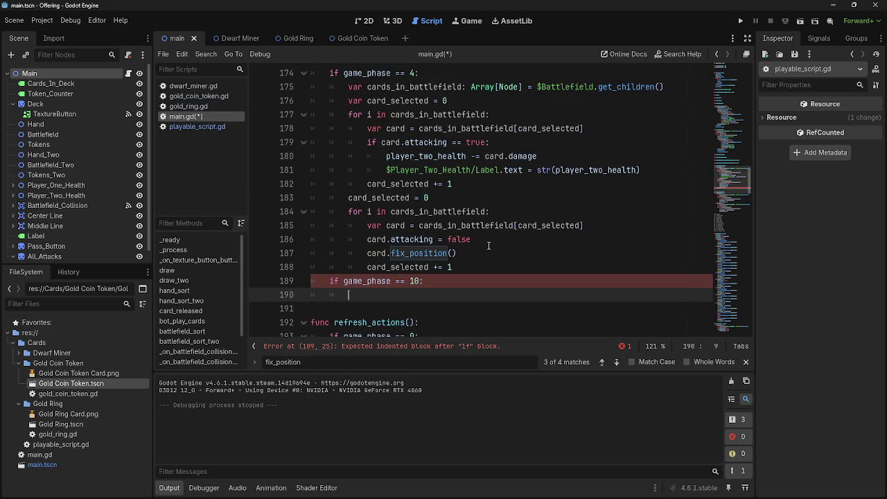
- Copy the phase-4 damage and reset loops into the phase-10 branch, and close the find bar
mouse_move(460, 268)
mouse_down()
mouse_move(423, 255)
mouse_move(315, 91)
mouse_up()
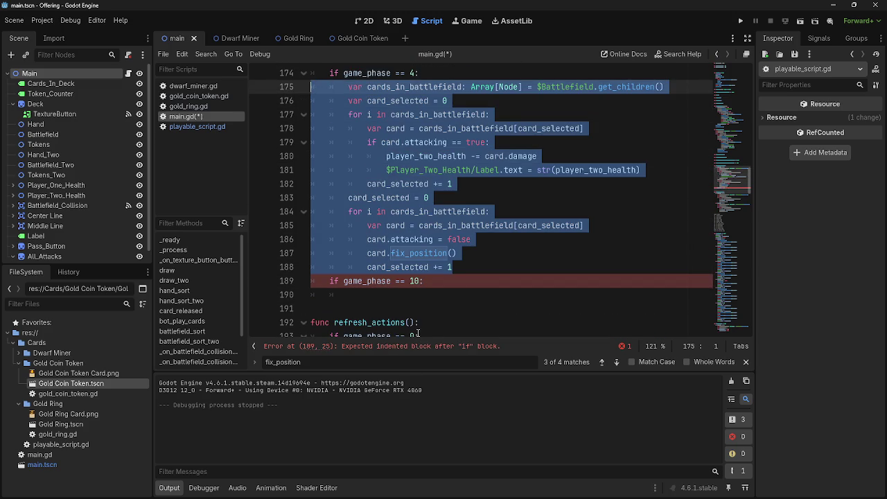
key(ctrl+c)
click(350, 309)
key(ctrl+v)
key(ctrl+z)
click(350, 142)
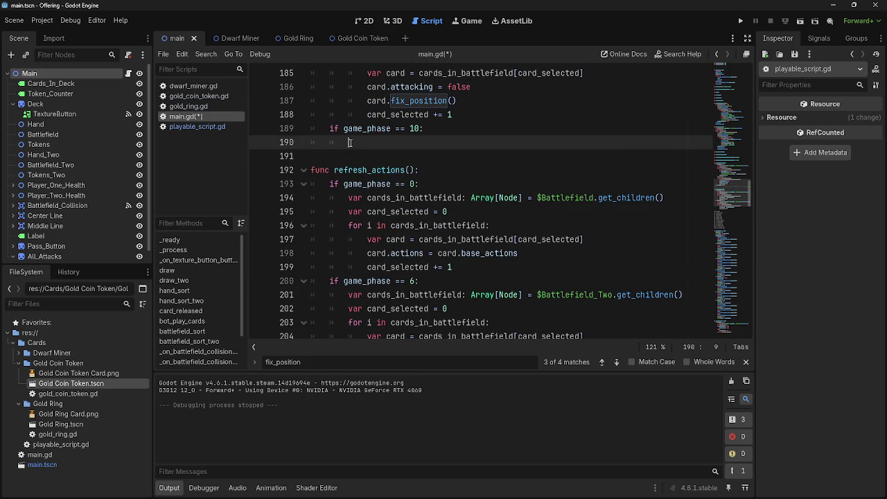
key(ctrl+v)
click(350, 142)
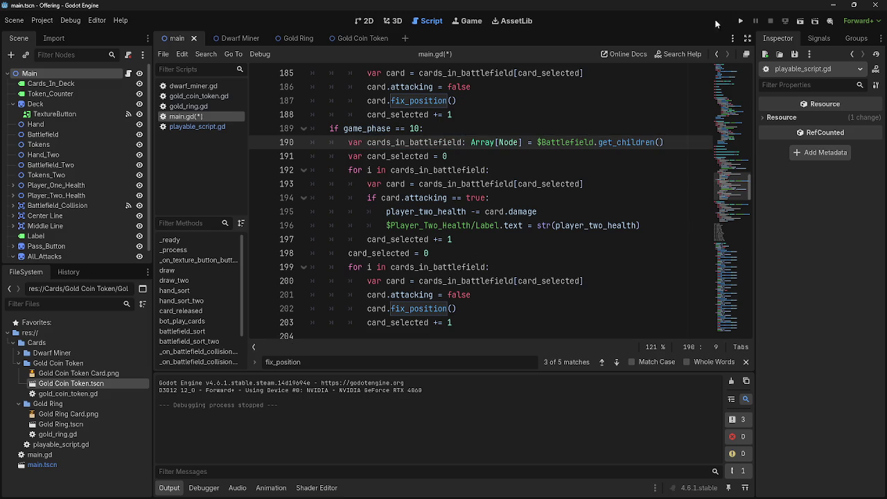
scroll(485, 180, up, 1)
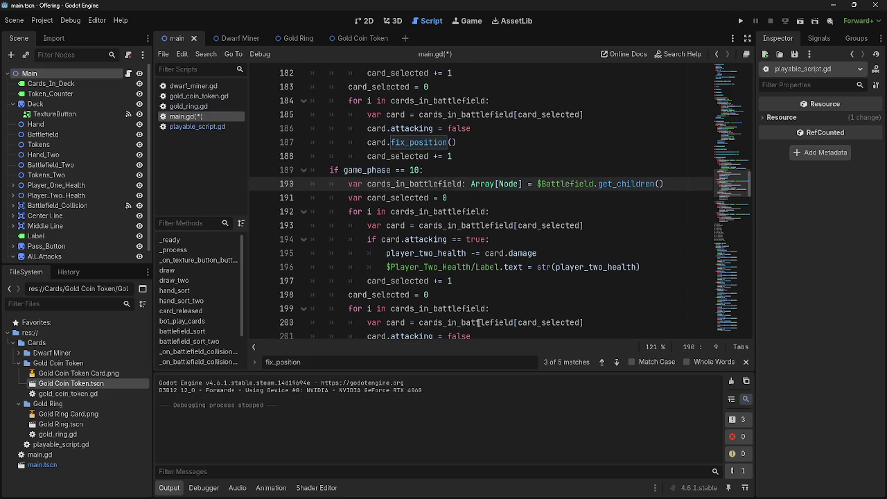
click(745, 362)
scroll(509, 302, down, 1)
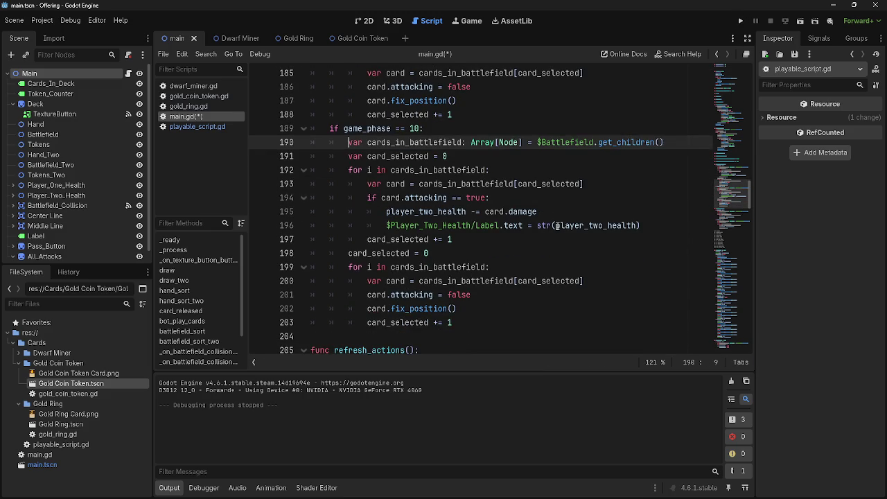
- Make line 190 of the phase-10 block read cards from $Battlefield_Two
click(476, 310)
click(594, 142)
text(_T)
key(Return)
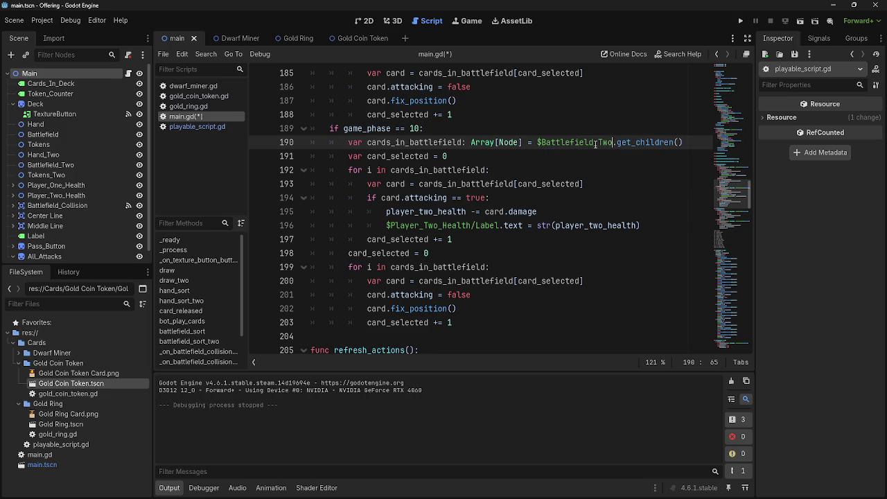
- Make the phase-10 damage subtract from player_one_health instead of player_two_health
click(444, 225)
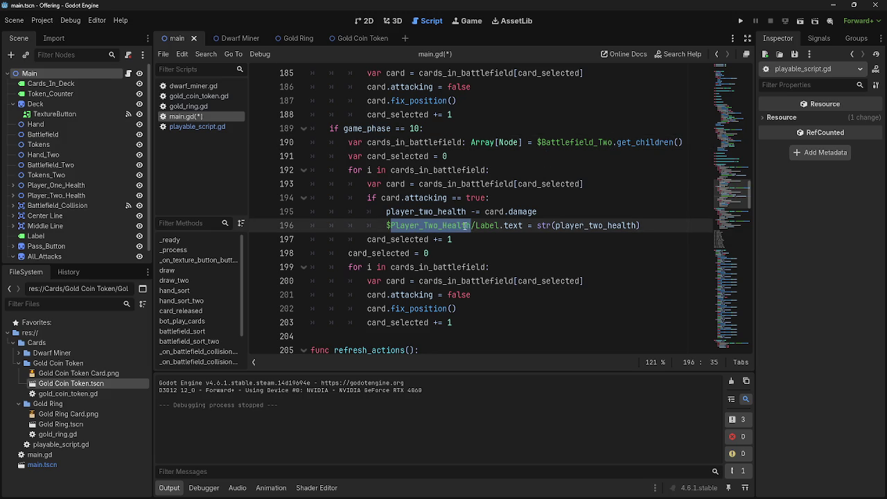
click(451, 212)
double_click(451, 211)
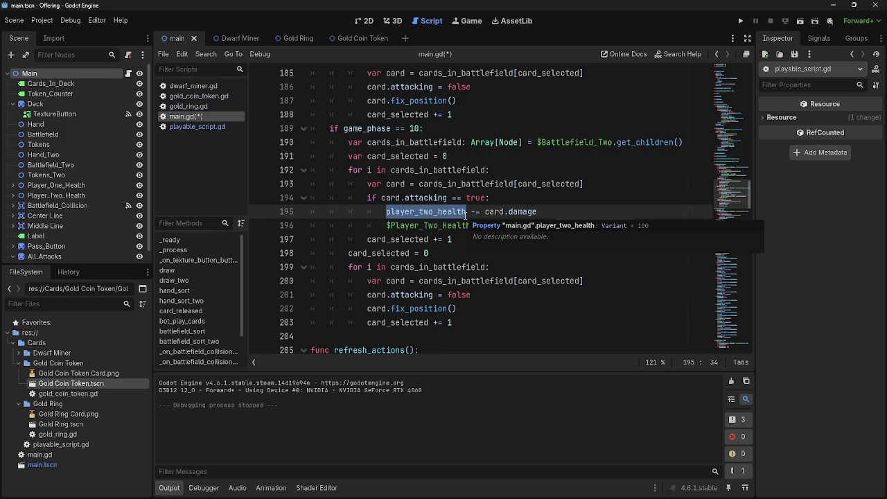
text(playe)
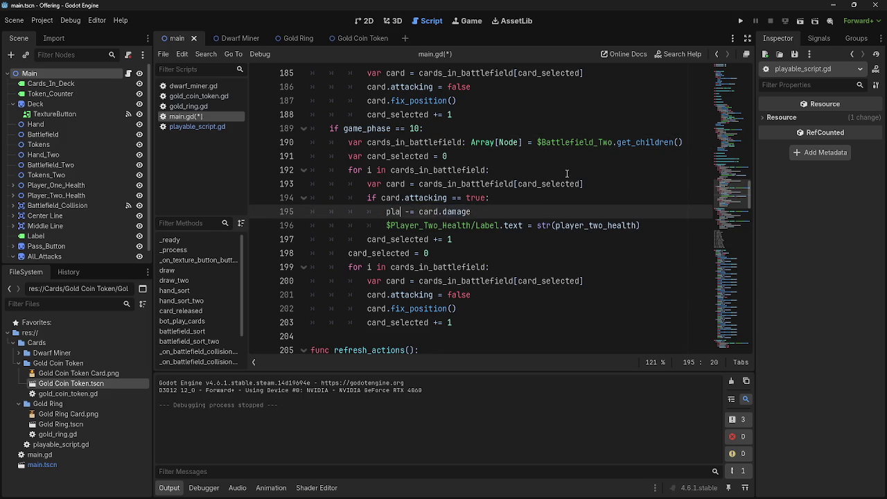
text(r_)
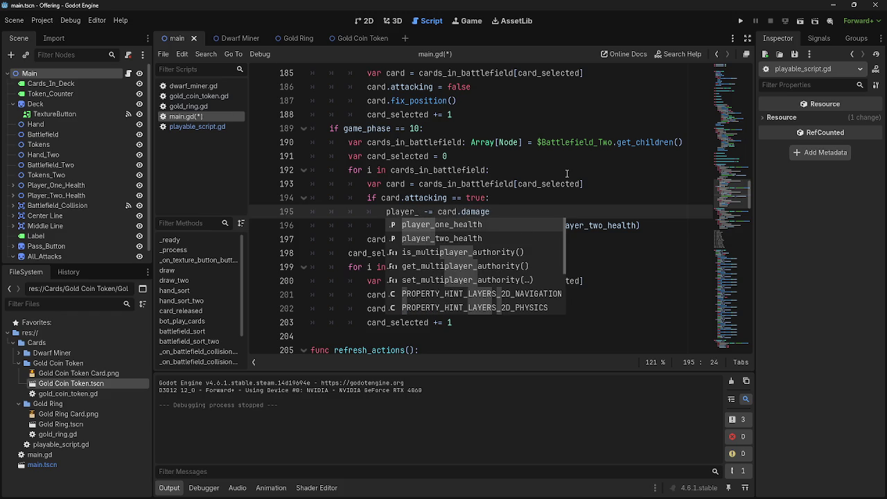
key(Return)
- Replace the label path on line 196 with $Player_One_Health/Label
drag(501, 225, 385, 225)
key(BackSpace)
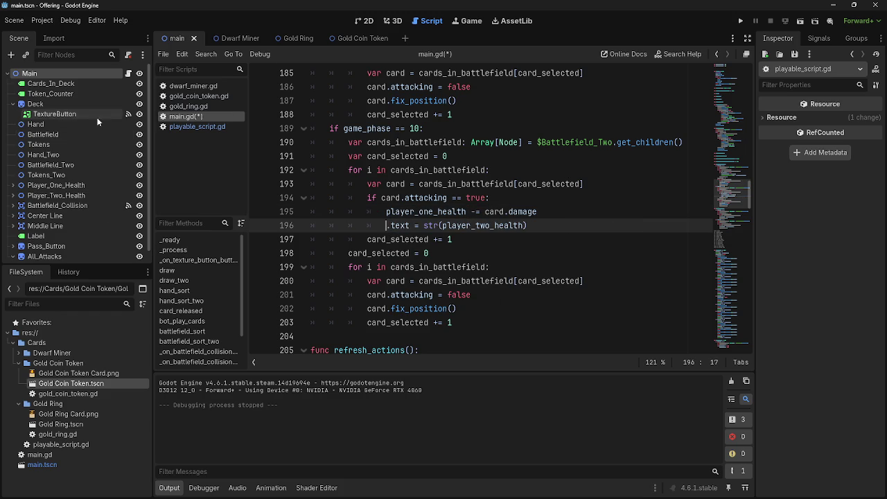
scroll(80, 191, down, 1)
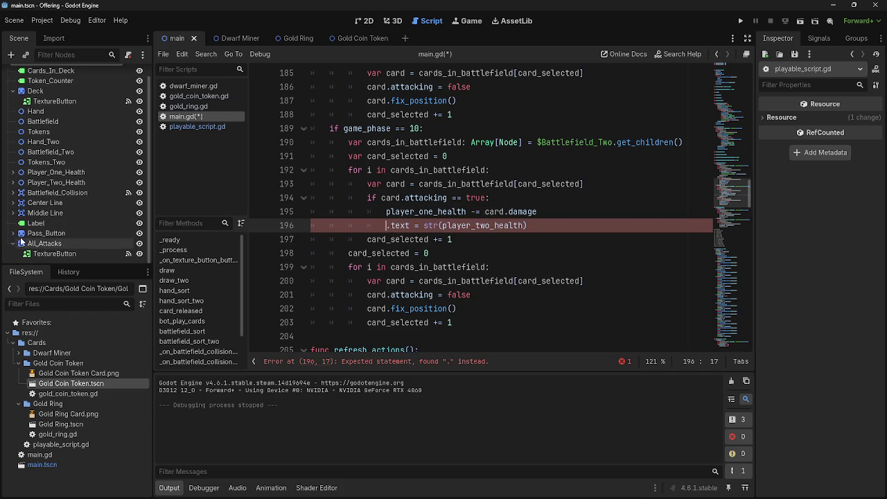
scroll(21, 235, up, 1)
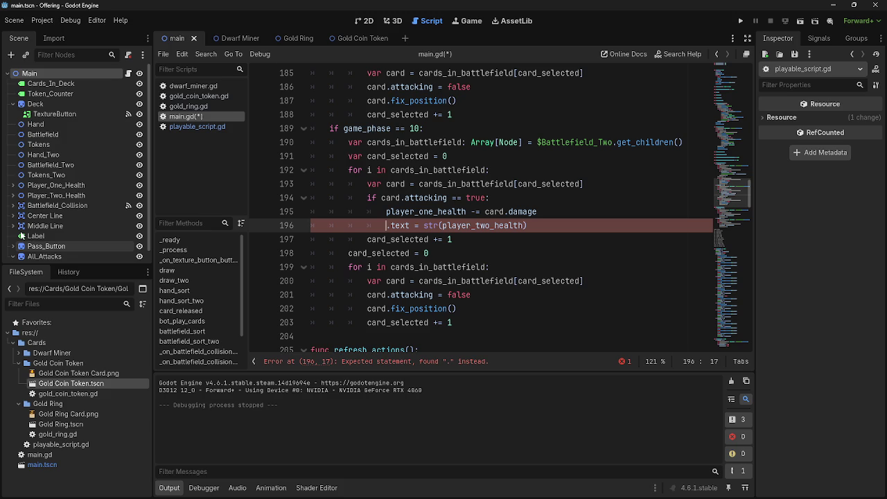
scroll(21, 236, down, 1)
click(31, 224)
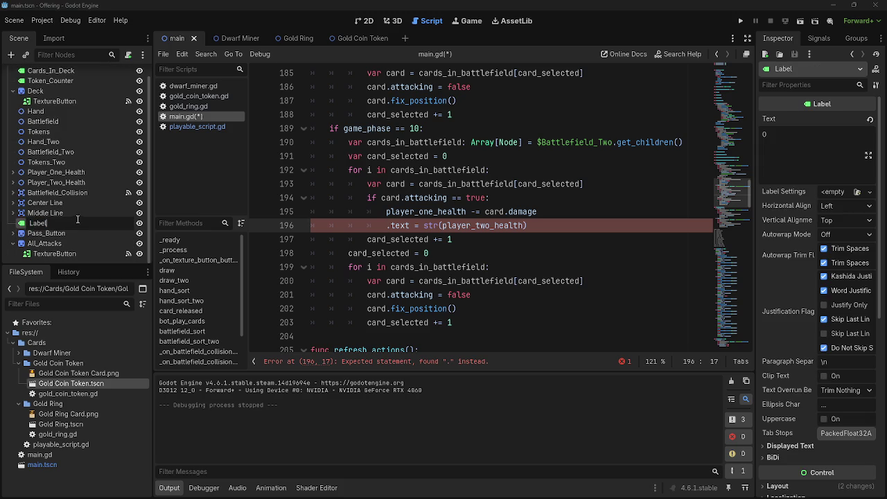
click(368, 20)
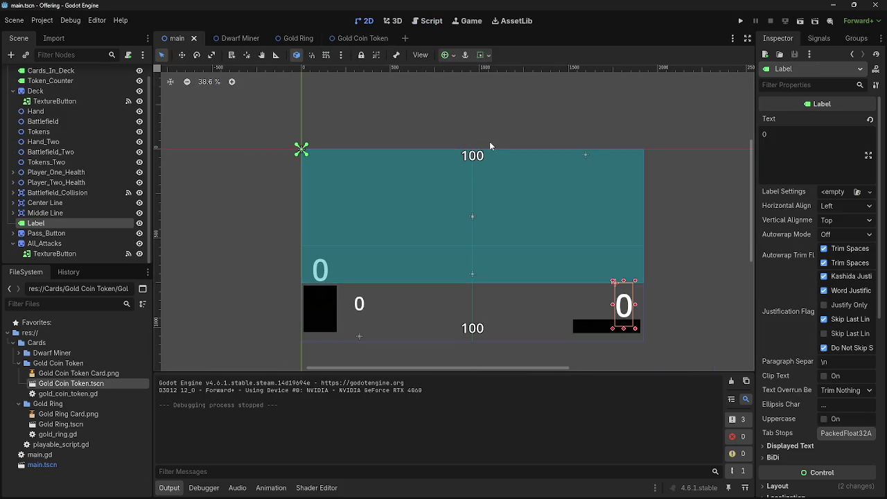
click(471, 152)
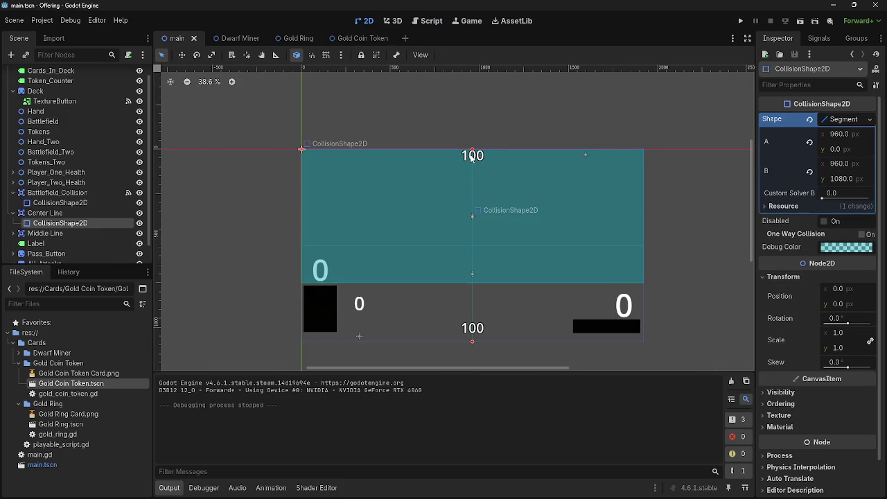
drag(474, 171, 487, 185)
click(477, 159)
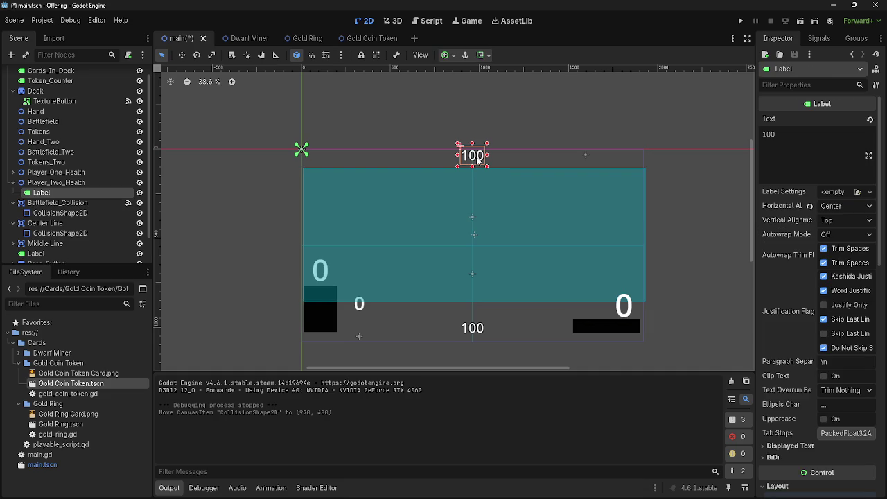
click(405, 156)
key(ctrl+z)
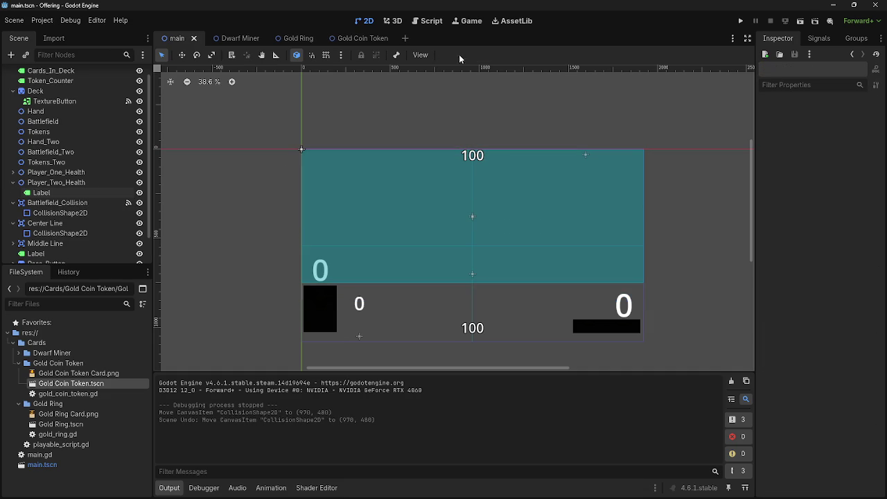
click(423, 21)
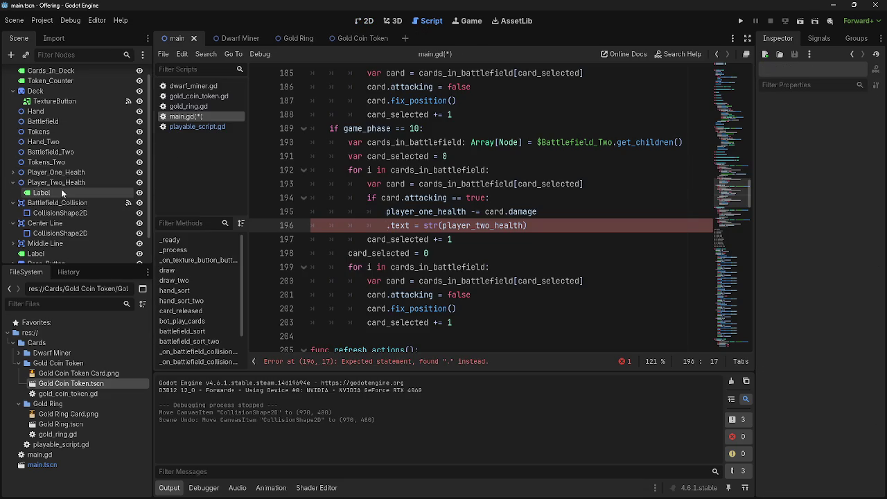
click(21, 172)
click(13, 172)
drag(29, 184, 400, 227)
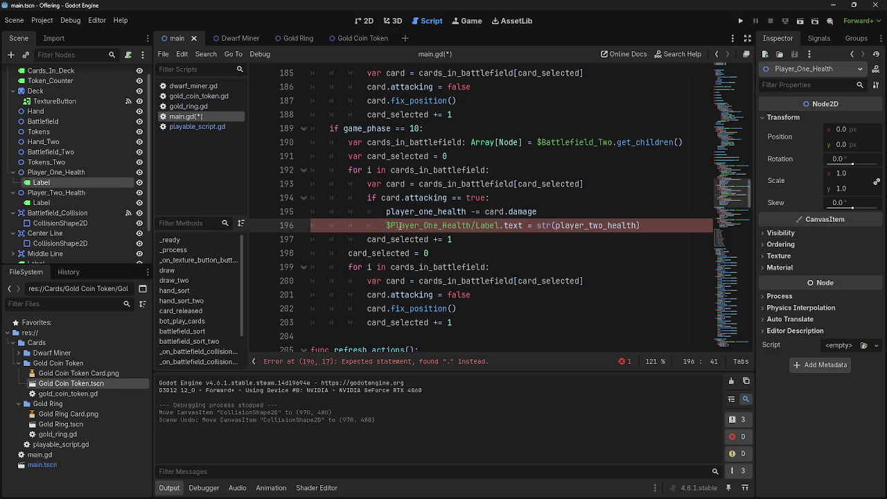
- Show player_one_health in that label's text, then run the game
click(649, 225)
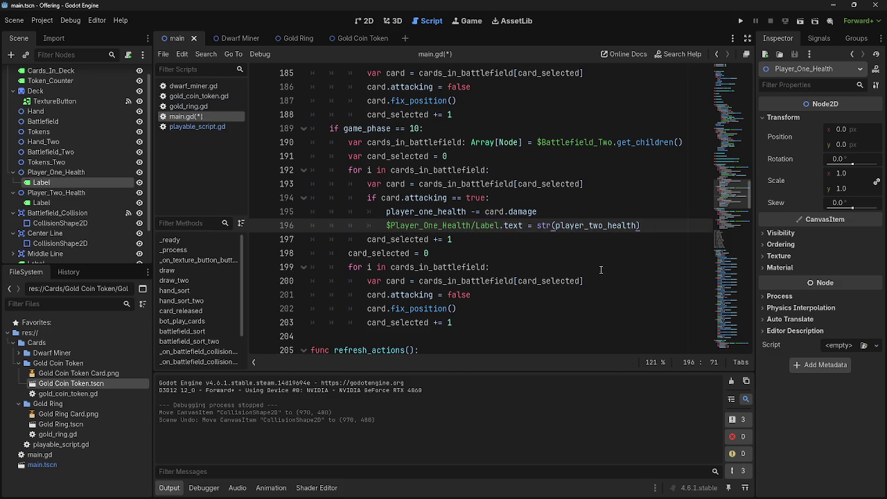
double_click(597, 226)
text(player)
key(Return)
click(540, 280)
click(545, 280)
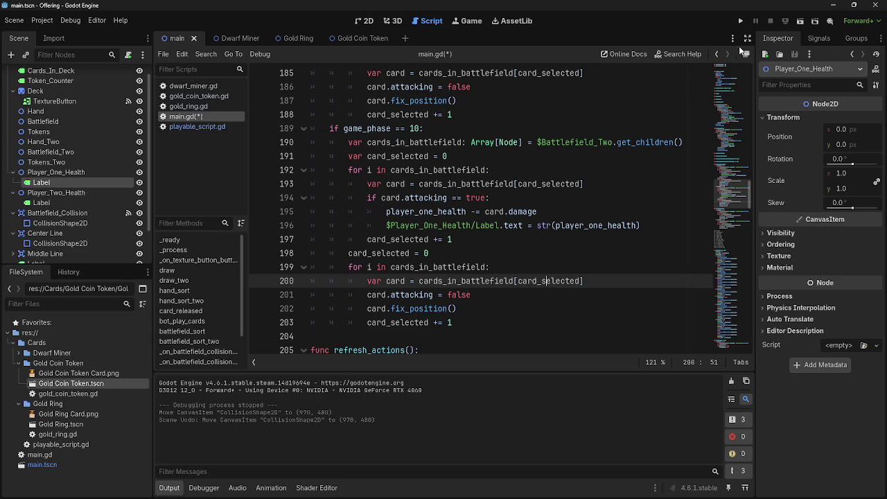
click(744, 23)
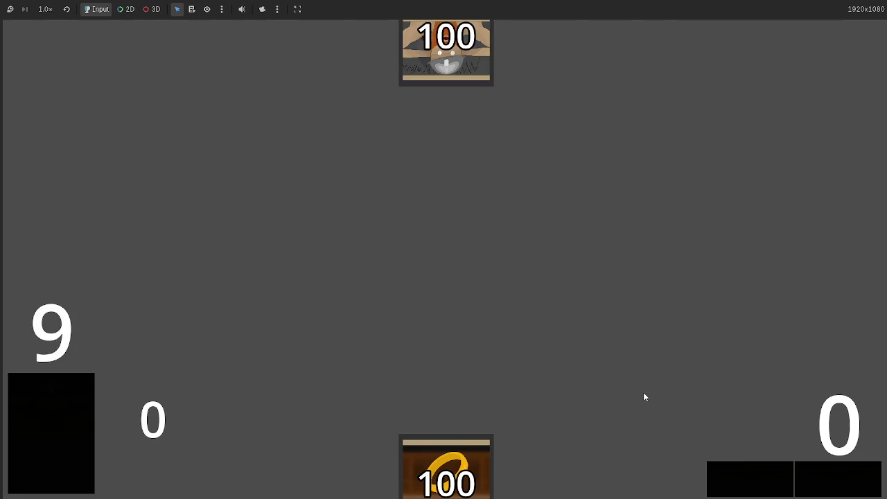
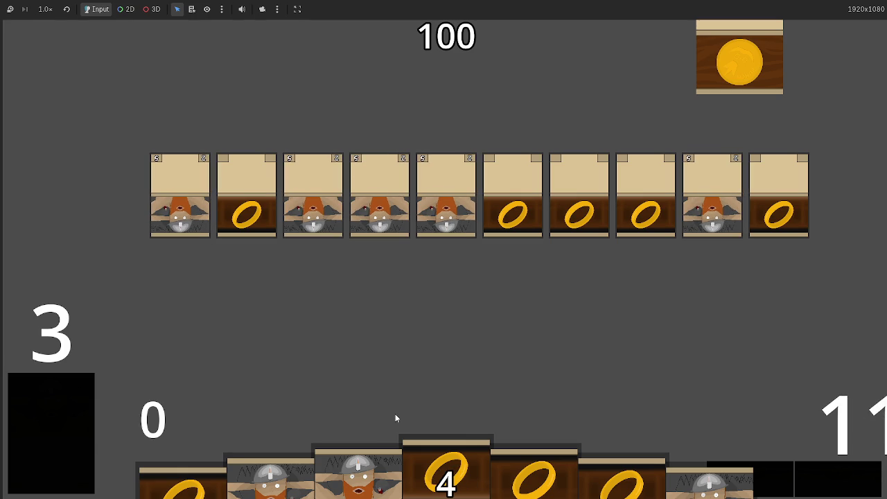
- Play three Dwarf Miner cards from the hand onto the table
click(359, 494)
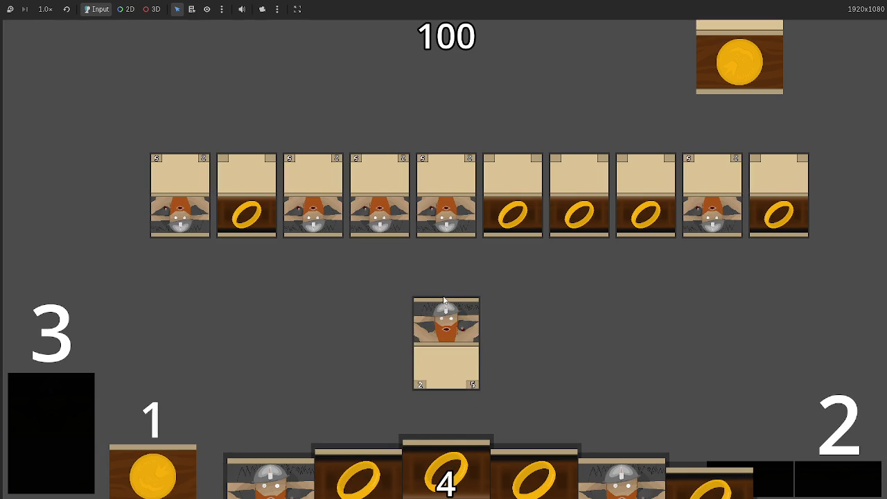
click(634, 473)
click(647, 471)
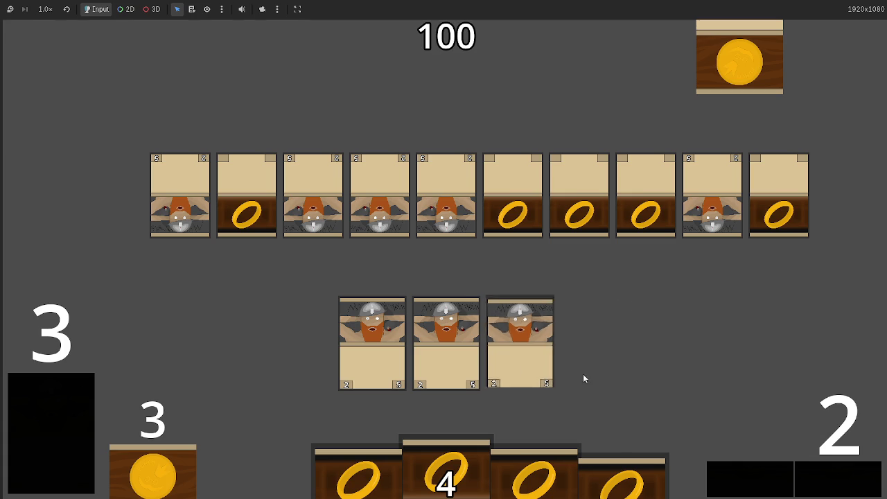
- Cycle through the phases and the opponent's turn, drag the newly drawn dwarf onto the table, then stop the game with F8
click(825, 475)
click(825, 475)
click(825, 476)
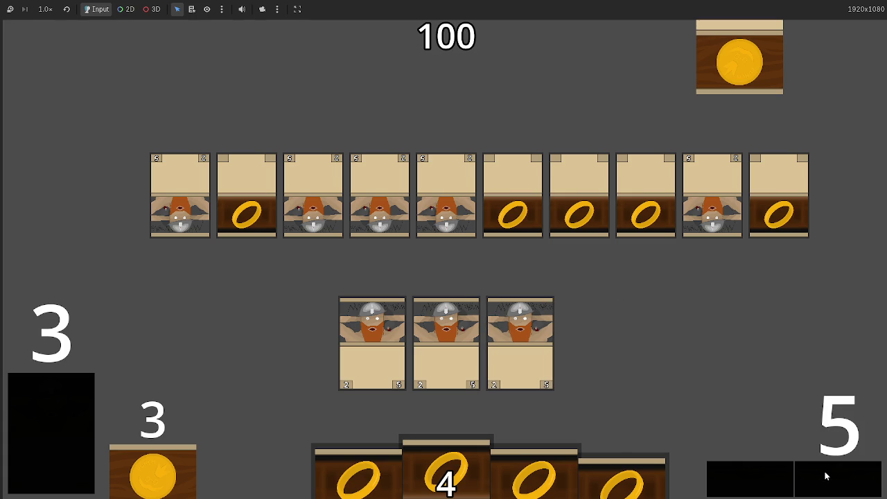
click(826, 475)
click(825, 475)
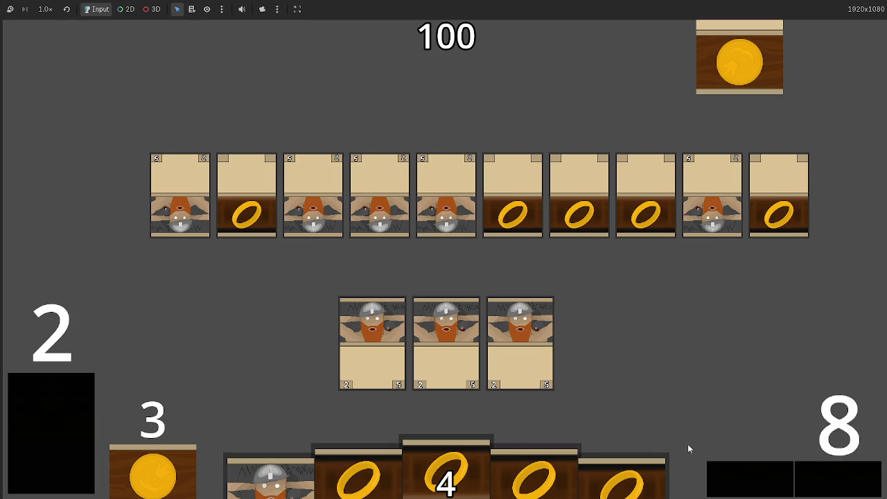
click(760, 469)
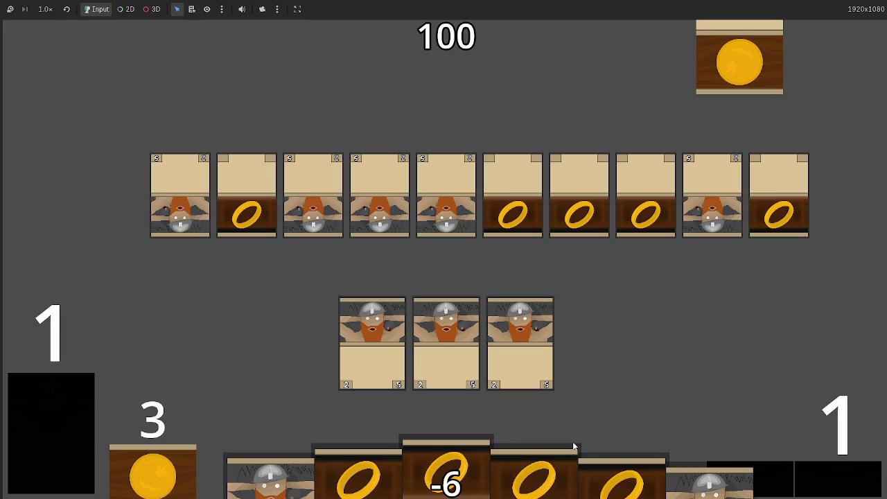
mouse_move(714, 485)
mouse_down()
mouse_move(655, 305)
mouse_move(659, 312)
mouse_up()
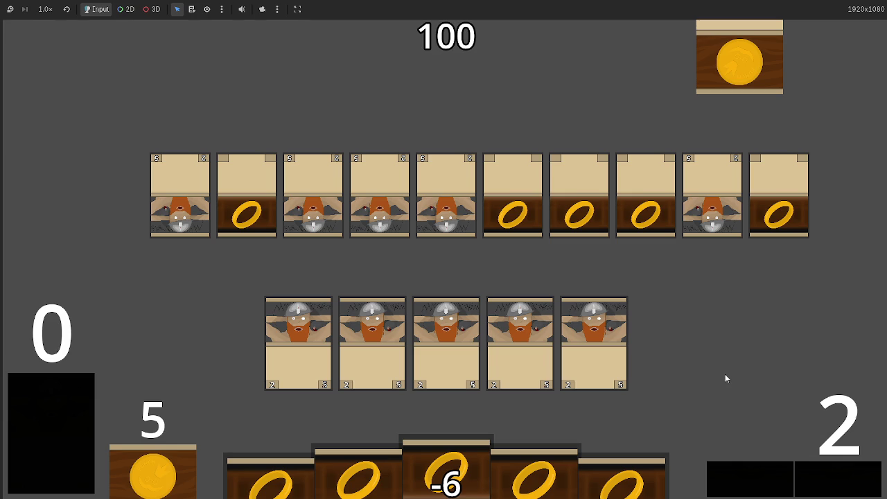
key(F8)
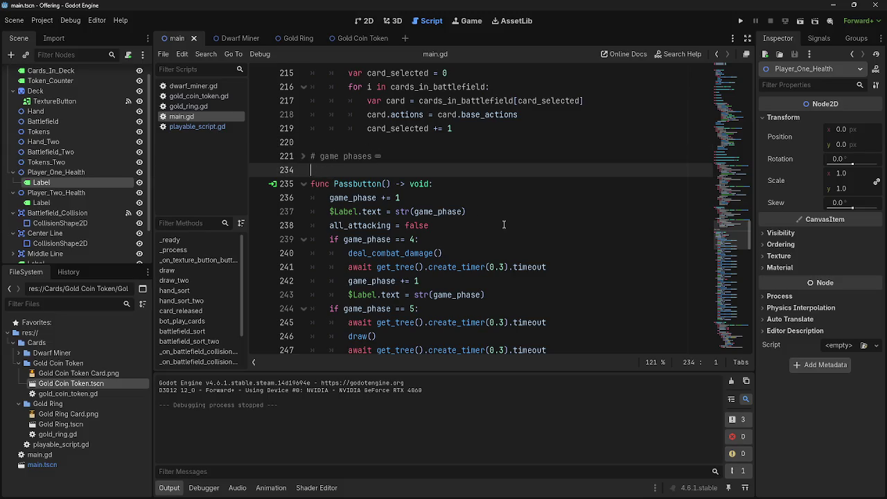
scroll(504, 224, down, 20)
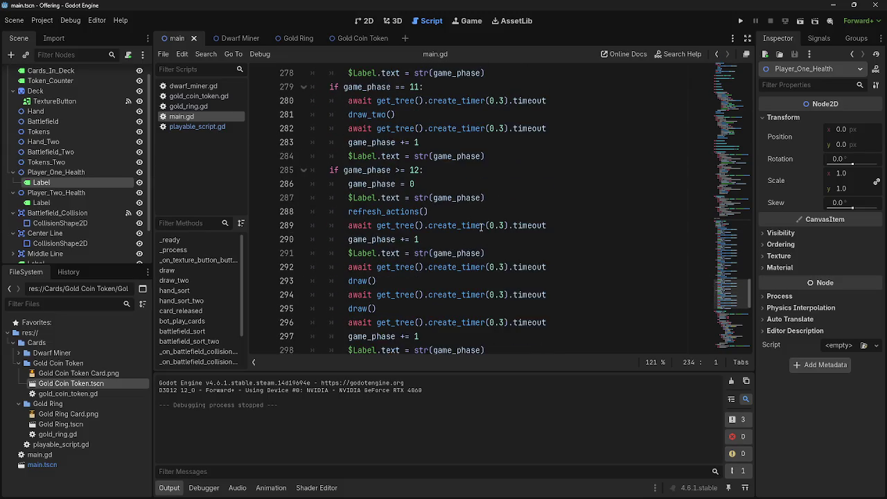
scroll(481, 226, down, 6)
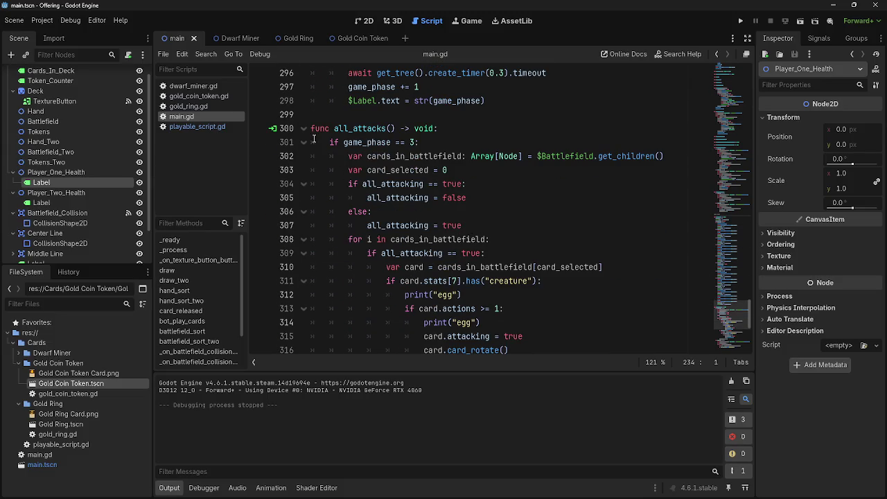
scroll(346, 196, down, 6)
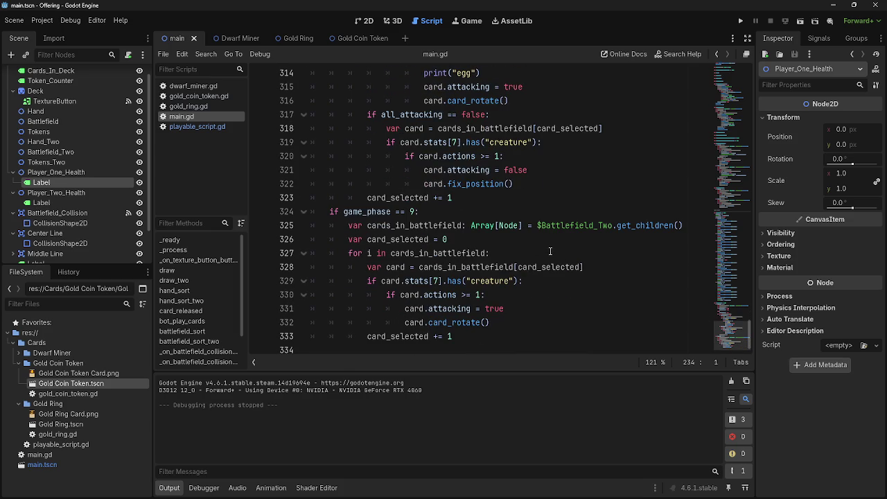
scroll(549, 257, up, 1)
scroll(549, 257, up, 18)
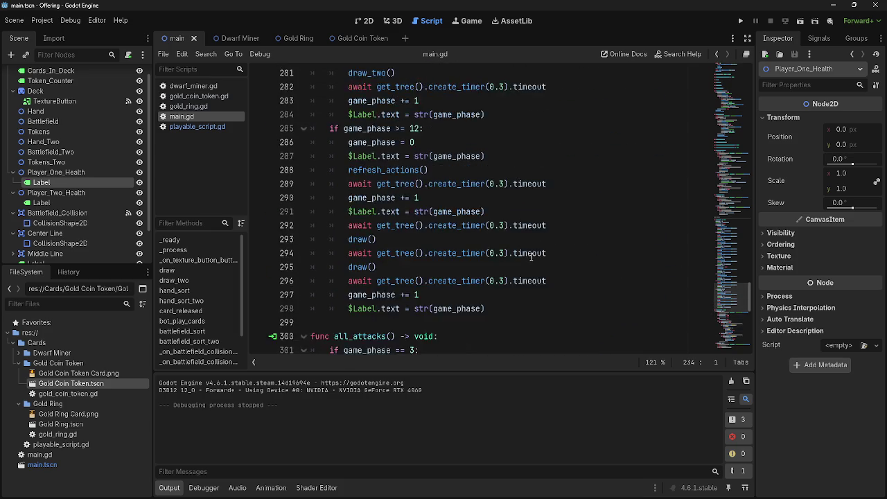
scroll(529, 257, up, 14)
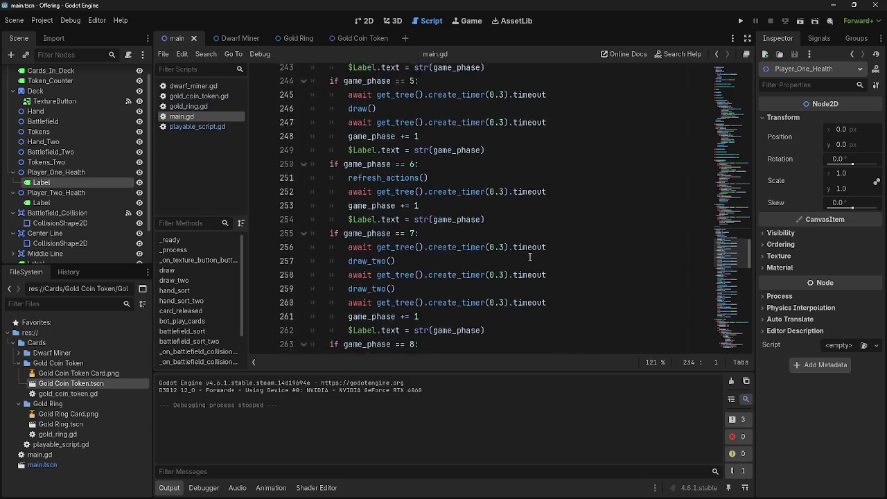
scroll(530, 257, up, 2)
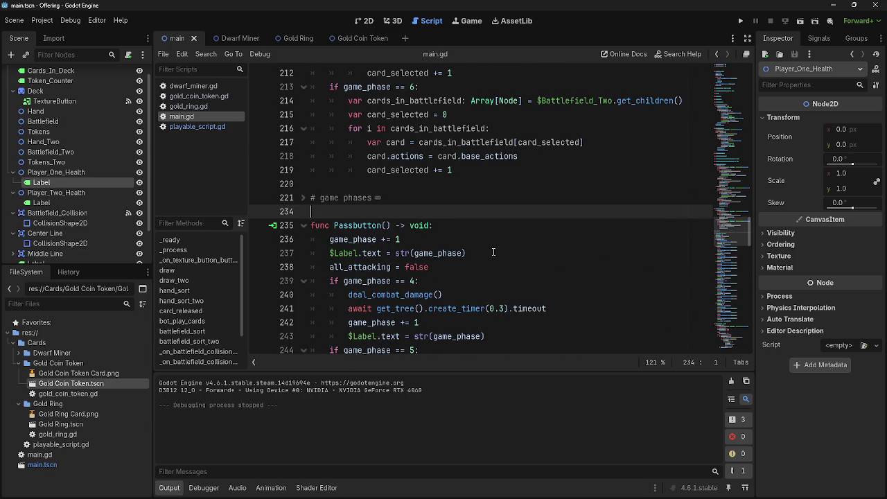
click(304, 198)
click(304, 198)
key(Up)
key(Up)
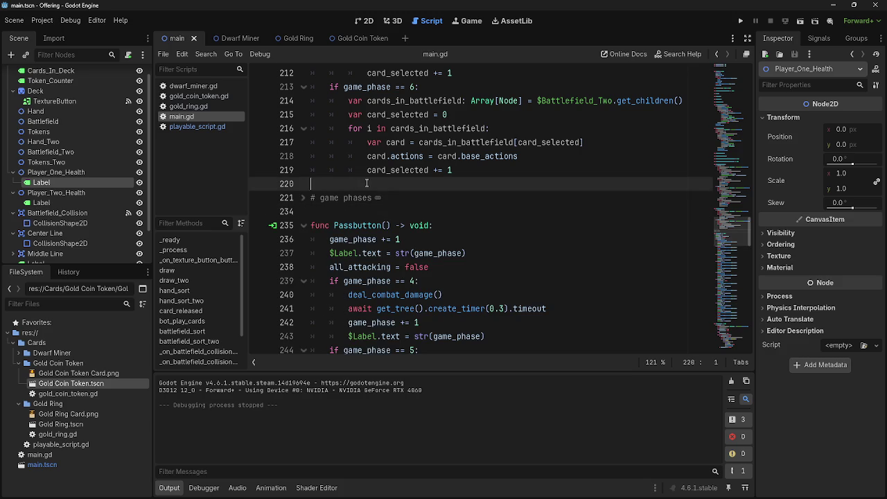
scroll(361, 205, up, 7)
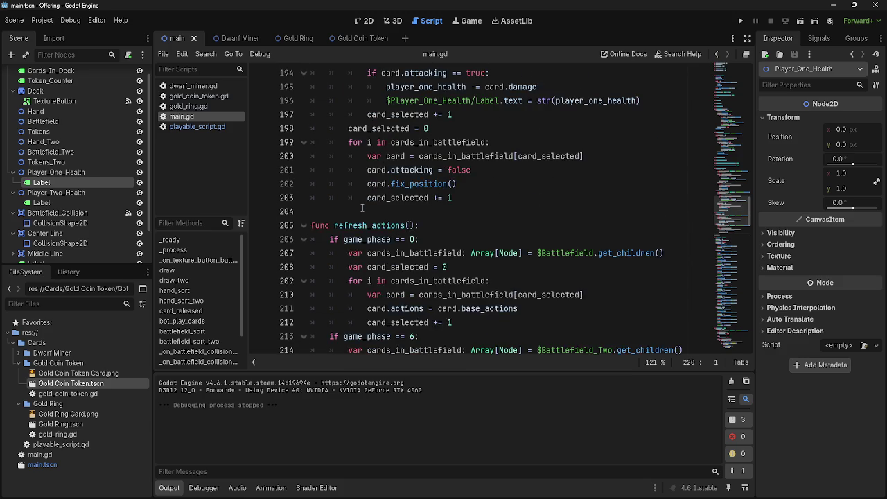
click(382, 252)
scroll(388, 251, up, 8)
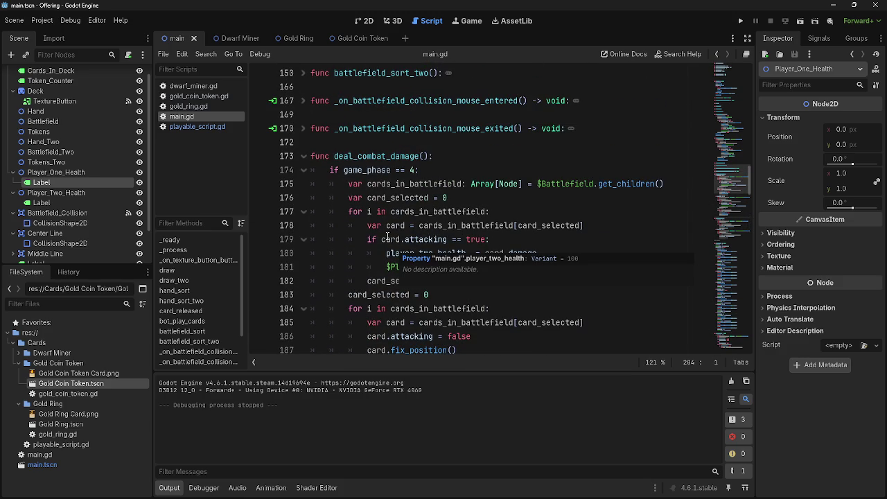
scroll(416, 208, down, 2)
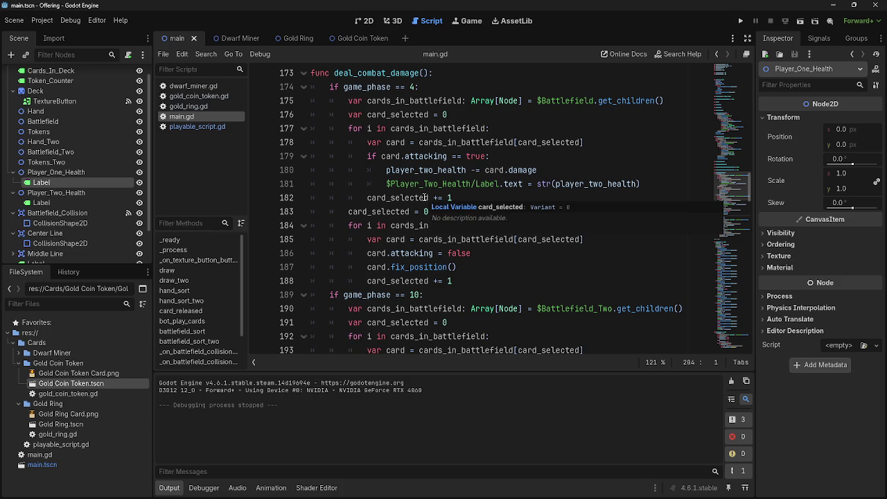
click(480, 280)
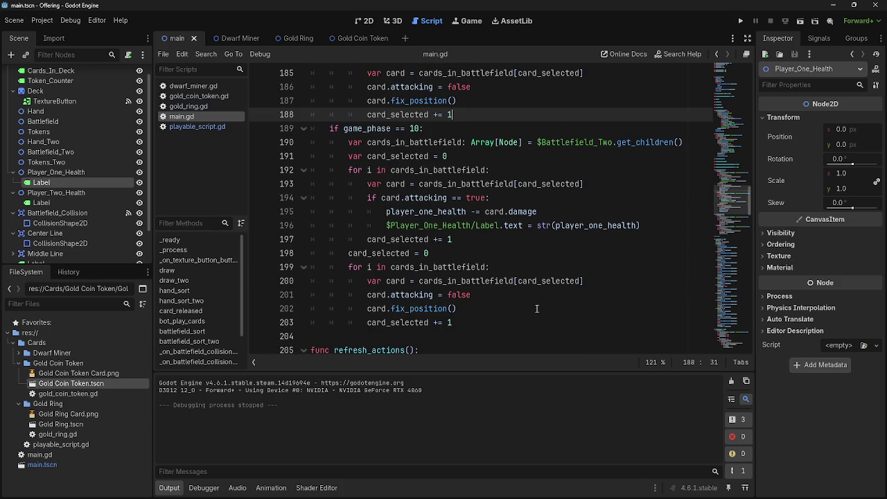
mouse_move(545, 320)
mouse_down()
mouse_move(312, 253)
mouse_move(348, 172)
mouse_move(311, 129)
mouse_up()
scroll(348, 172, up, 3)
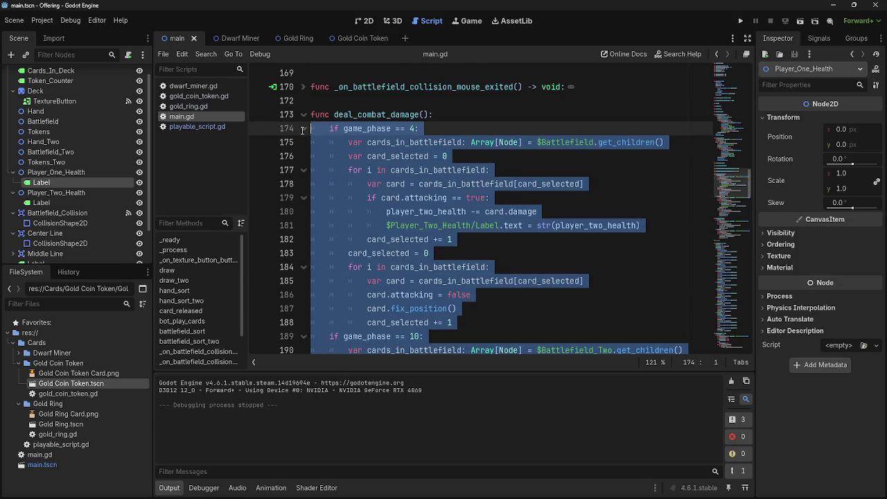
- Fold deal_combat_damage and add a #rework comment line above it
click(546, 252)
click(303, 114)
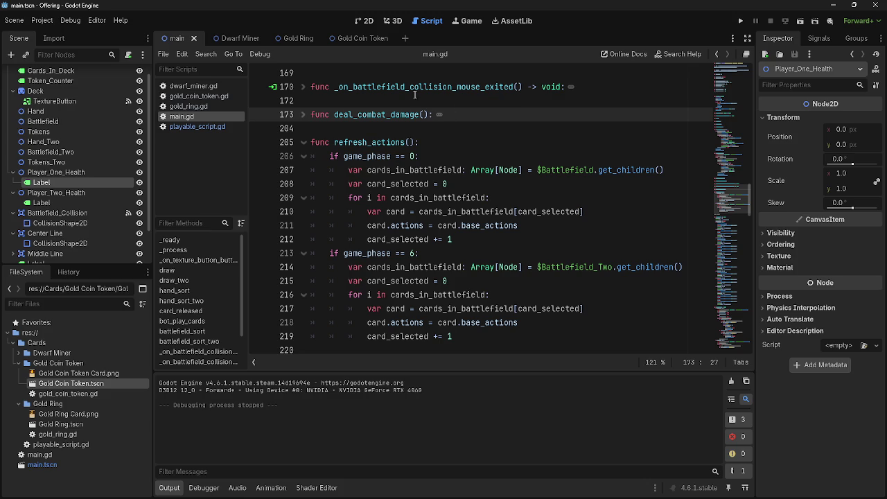
click(407, 99)
key(Return)
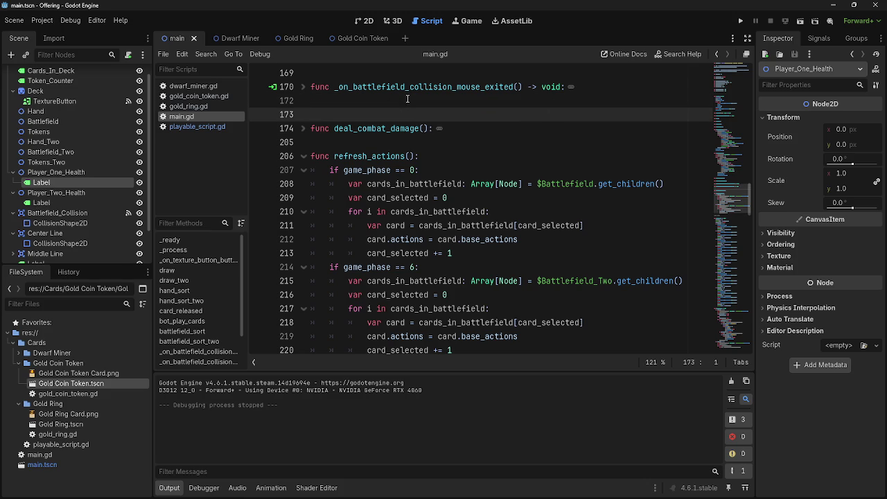
text(#rework)
- Add a #rework comment line above the battlefield_sort function
scroll(416, 111, up, 5)
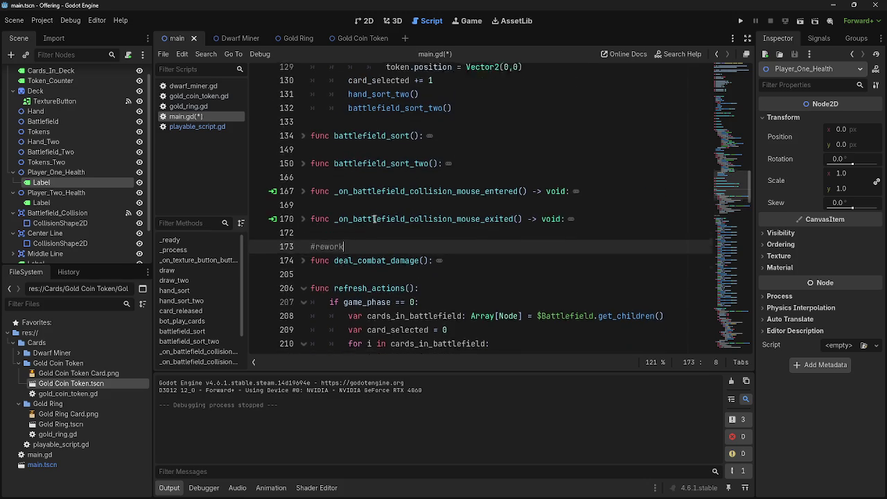
click(398, 266)
click(383, 239)
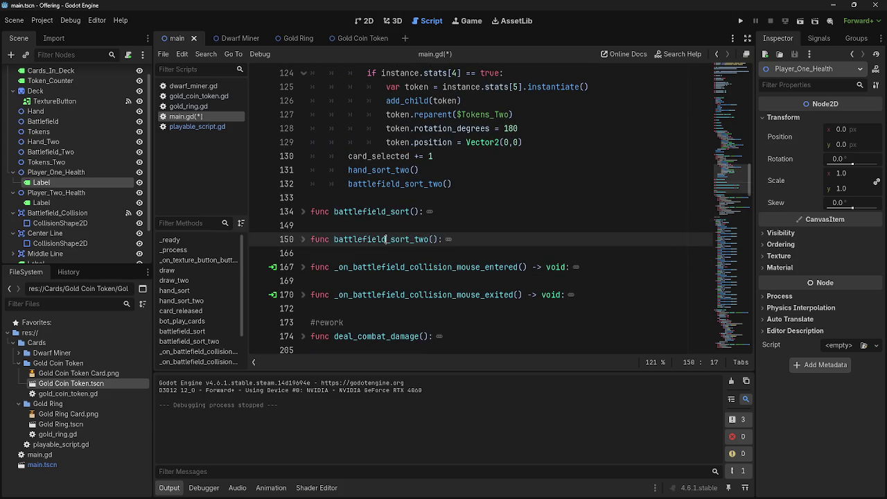
key(Up)
key(Up)
key(Home)
key(Down)
key(Up)
key(Up)
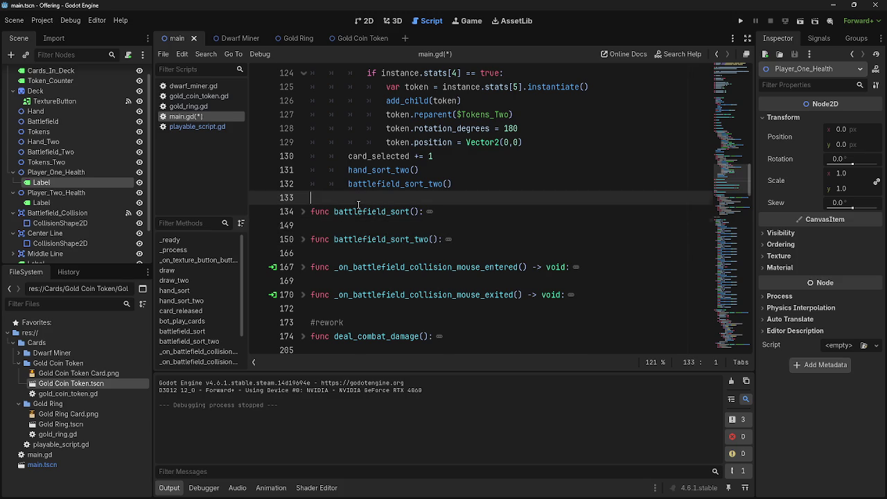
key(Return)
text(#)
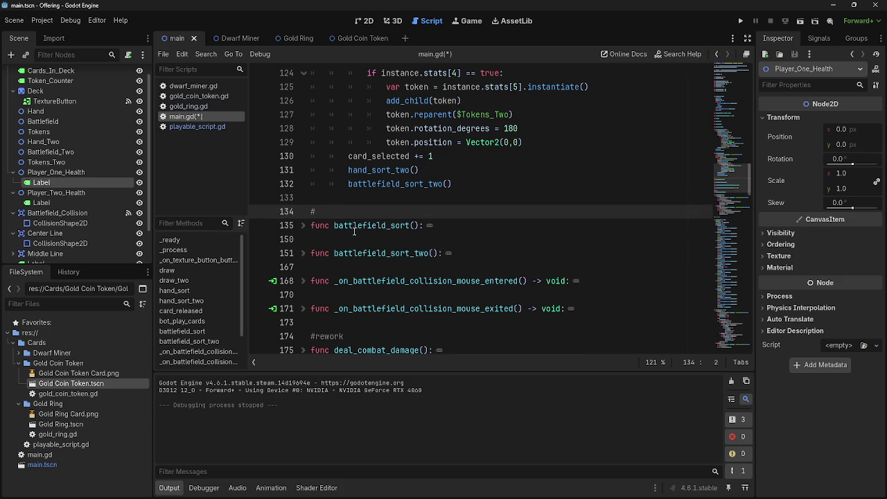
text(rework)
- Insert a blank line above battlefield_sort_two for its #rework marker
key(Down)
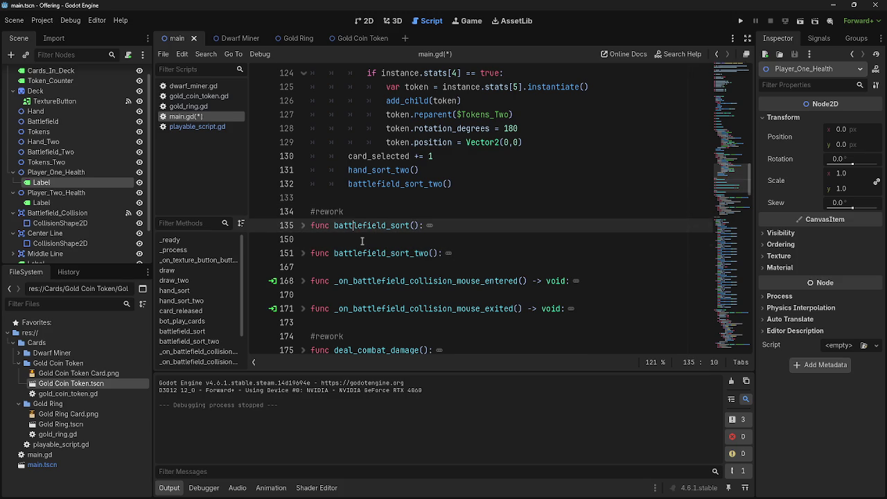
key(Down)
key(Return)
text(#rework)
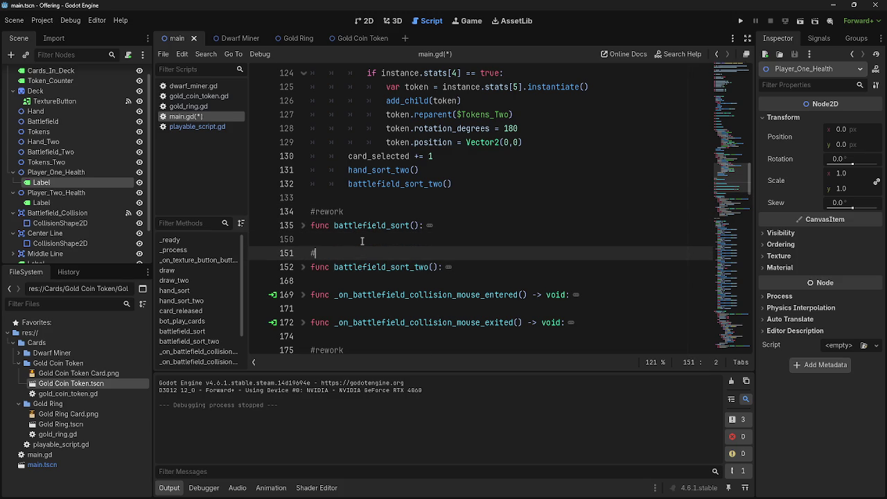
click(362, 239)
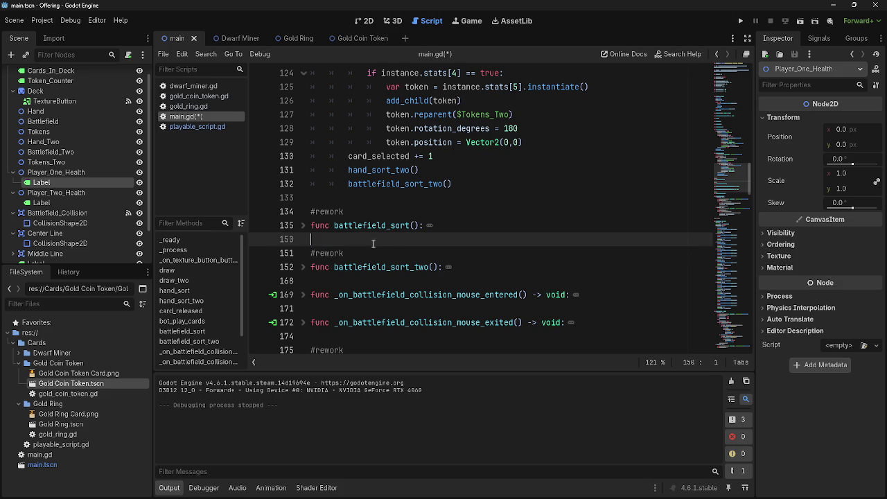
scroll(361, 239, up, 5)
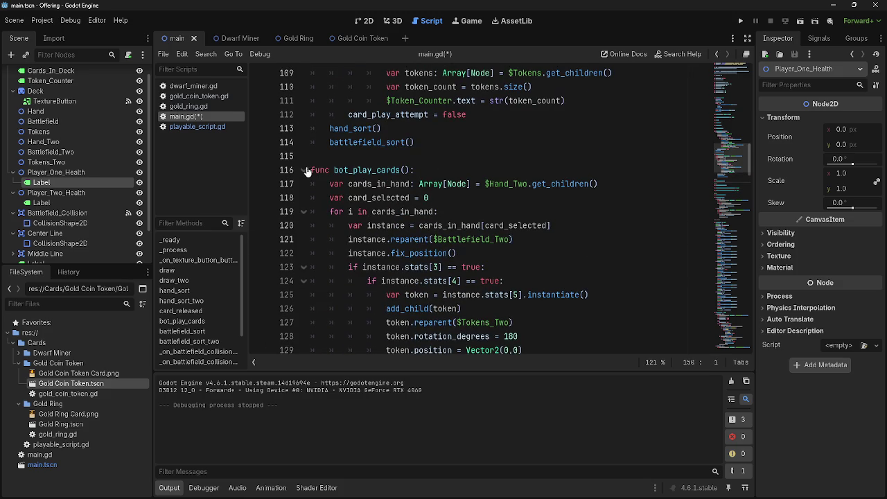
- Delete the extra blank line above func bot_play_cards()
click(404, 154)
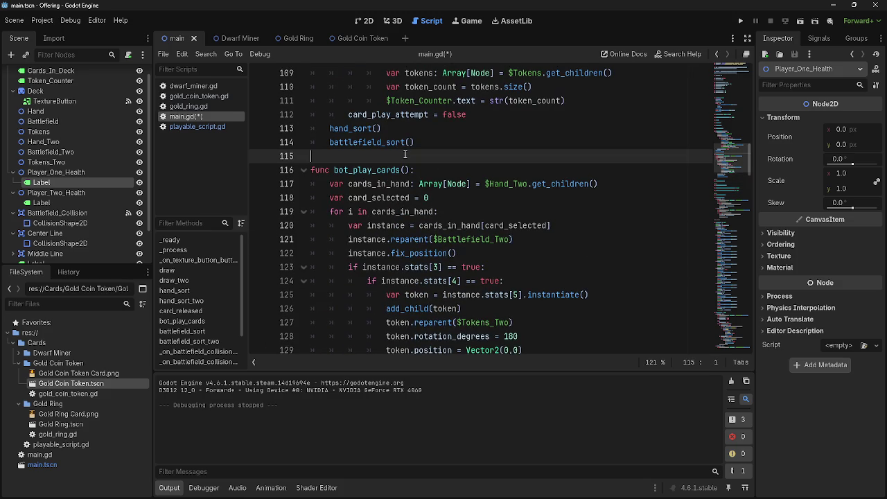
key(Return)
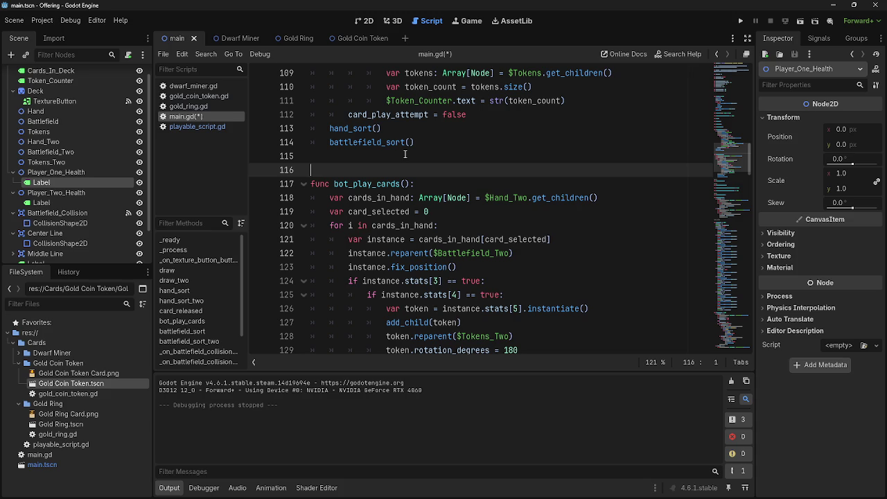
scroll(405, 153, down, 3)
scroll(402, 197, up, 4)
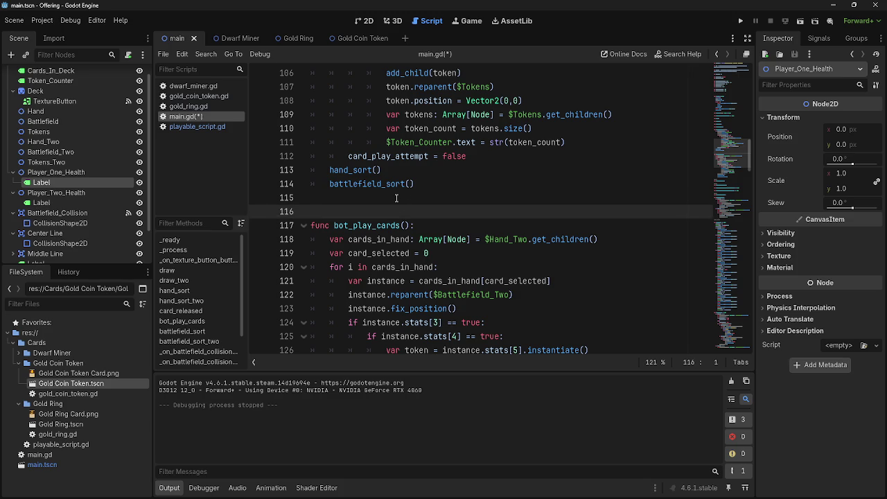
scroll(396, 208, down, 4)
scroll(396, 212, up, 2)
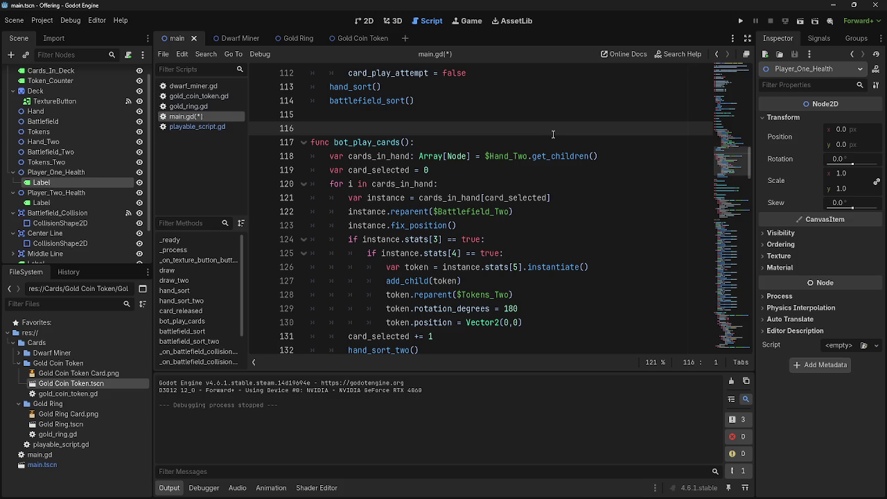
key(BackSpace)
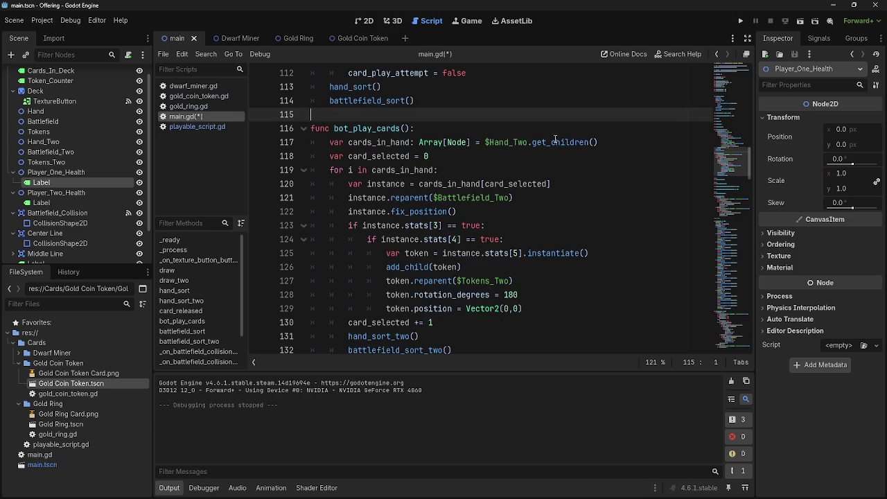
scroll(526, 249, up, 6)
scroll(515, 243, up, 6)
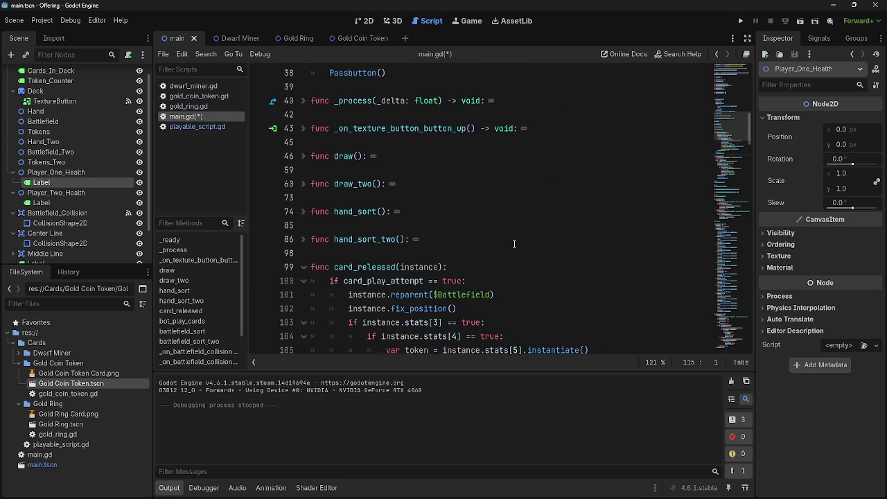
scroll(514, 244, up, 3)
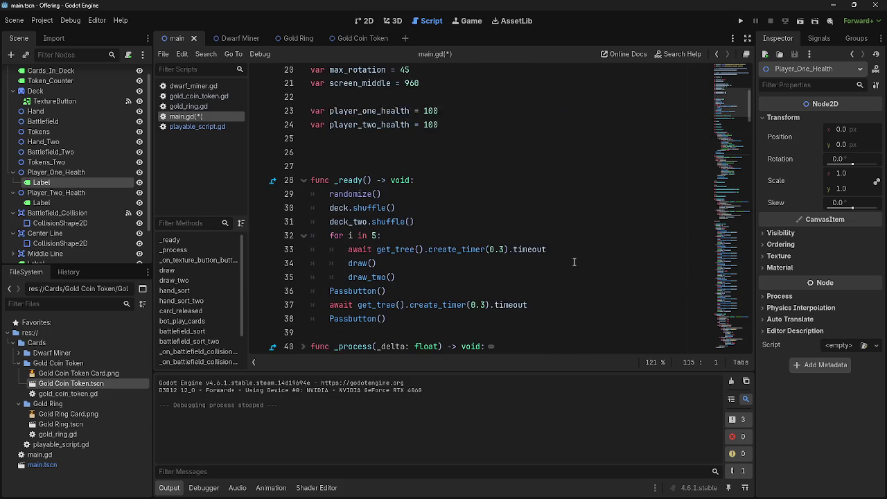
- Collapse the _ready function and look over the health variable declarations
click(303, 184)
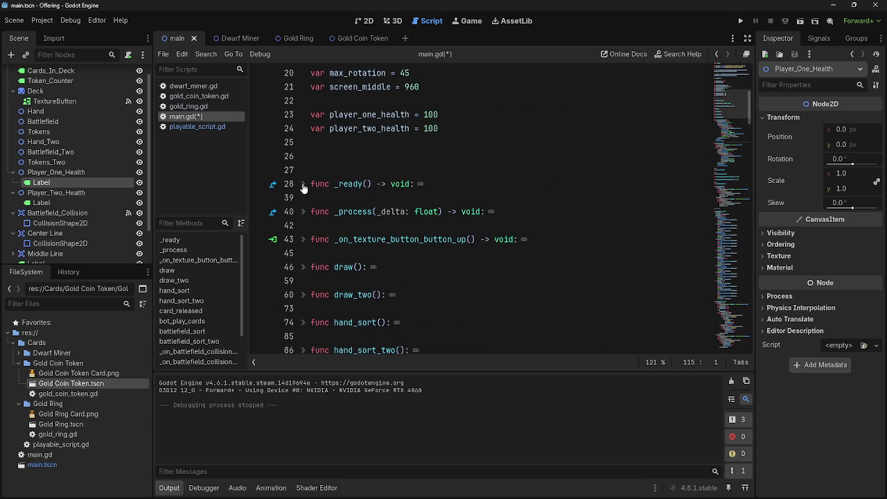
click(302, 185)
click(303, 184)
scroll(486, 280, up, 6)
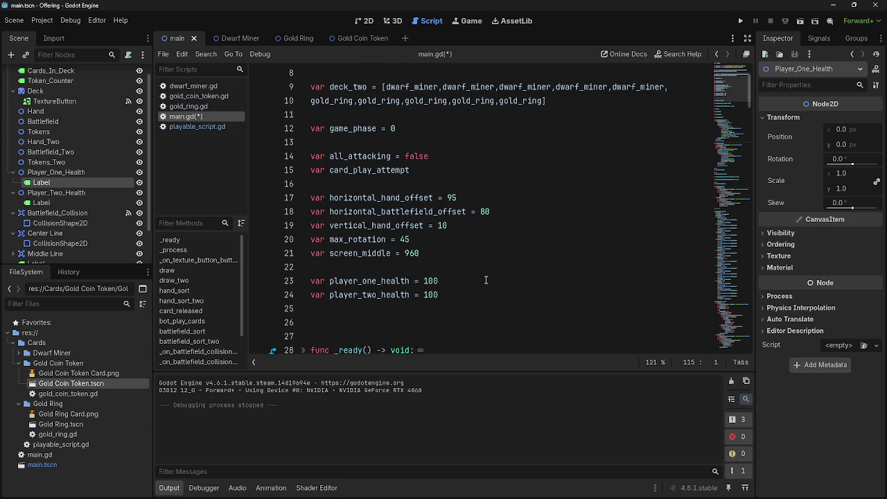
scroll(486, 280, down, 4)
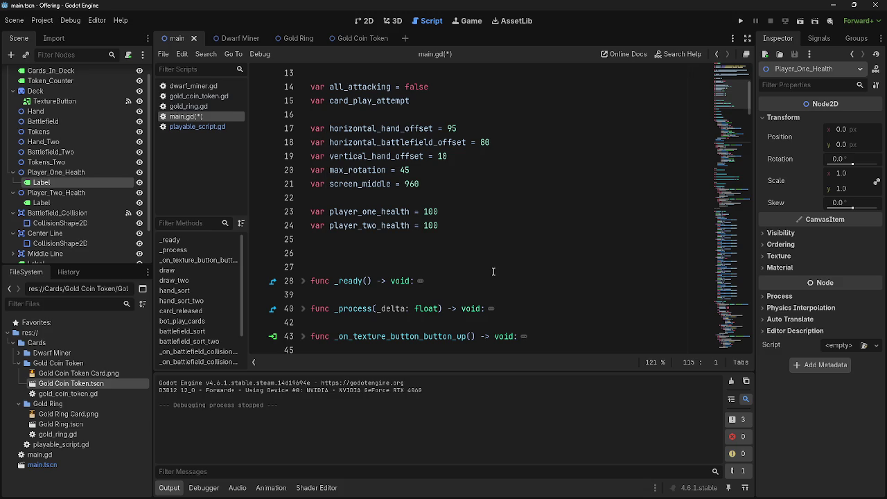
scroll(494, 272, down, 15)
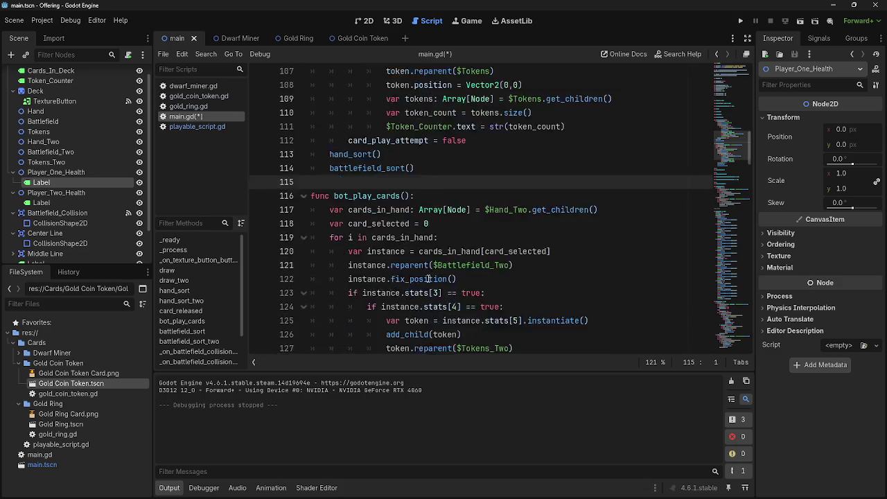
scroll(428, 279, down, 9)
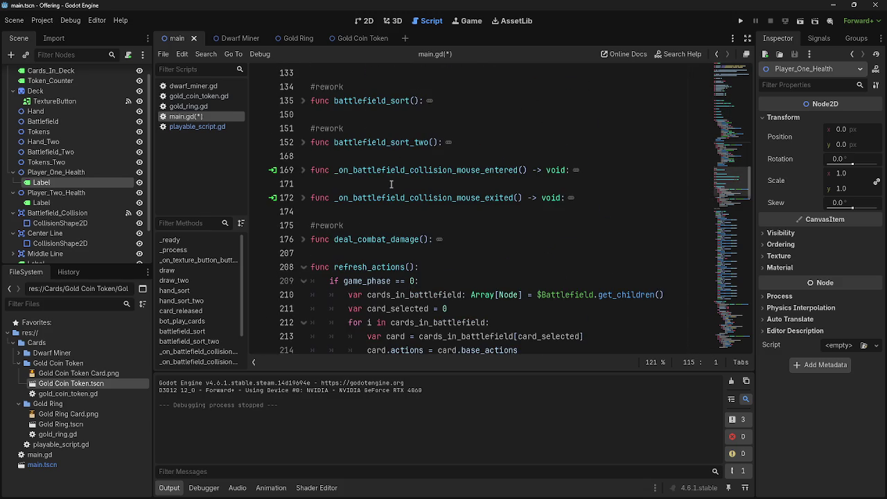
click(392, 184)
scroll(413, 270, down, 3)
- Fold func refresh_actions() and scroll to the game phases 0–11 comment list
click(337, 131)
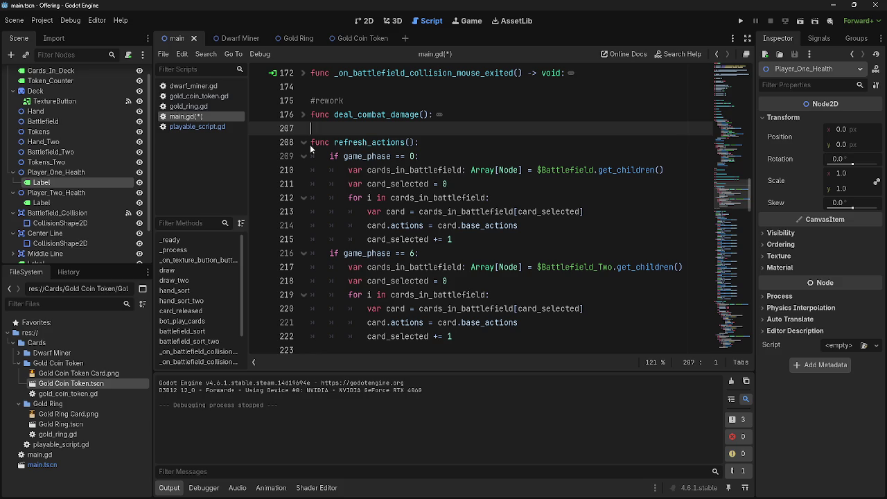
click(310, 144)
click(395, 115)
key(Down)
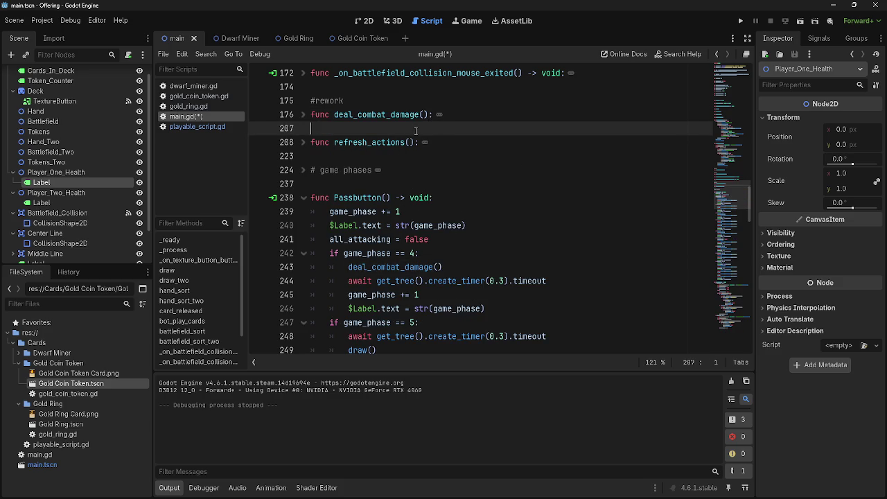
scroll(503, 264, down, 9)
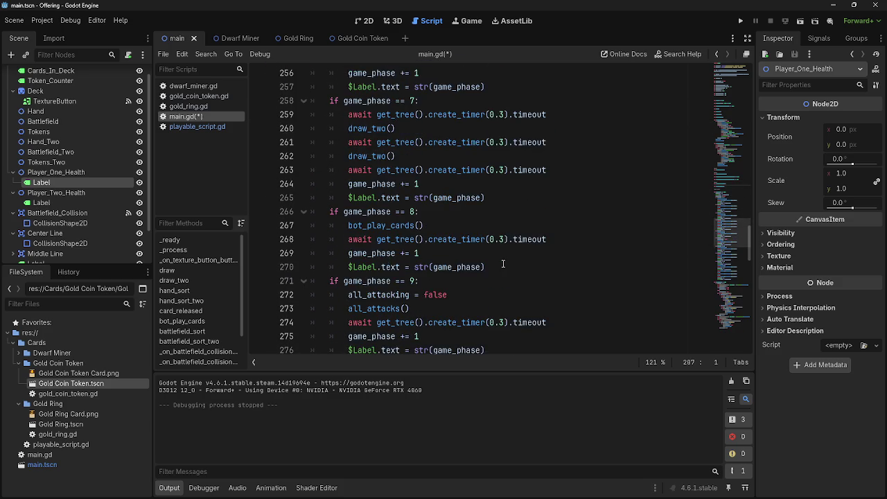
scroll(503, 263, up, 12)
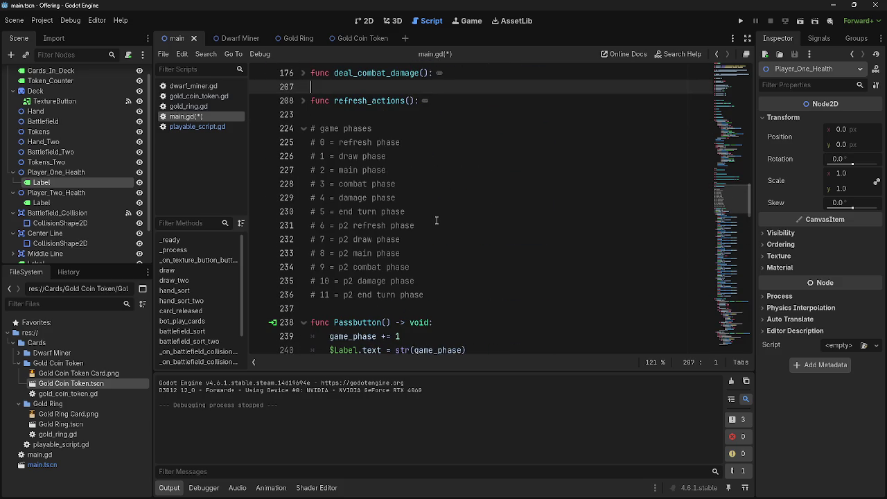
- Rename 'combat' to 'attack' in the phase 3 and p2 phase 9 comments, adding a line after phase 9
drag(339, 184, 469, 181)
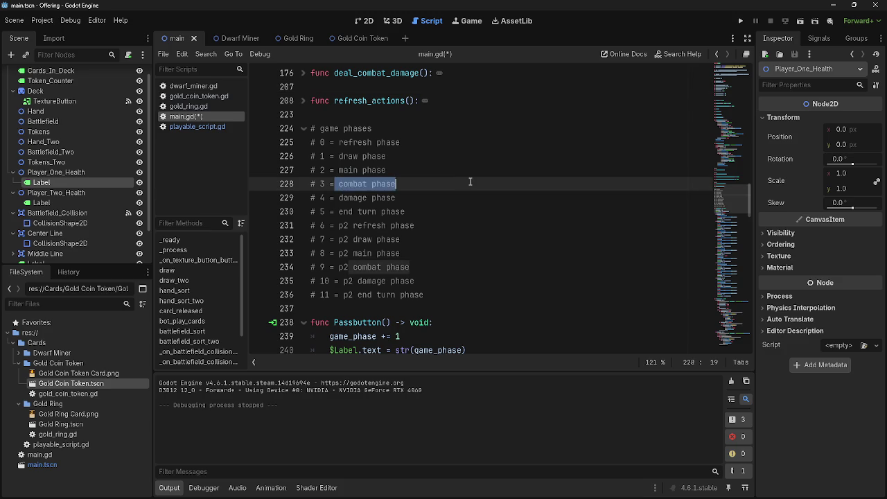
click(427, 184)
drag(368, 184, 340, 185)
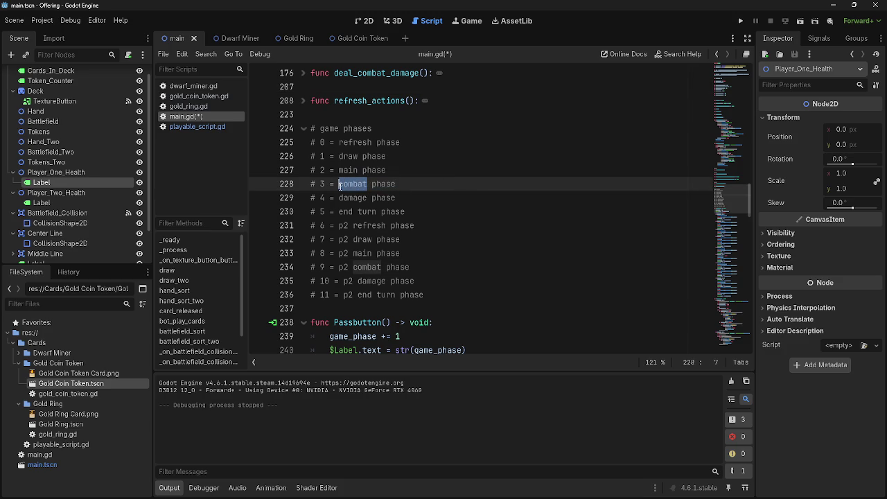
text(att)
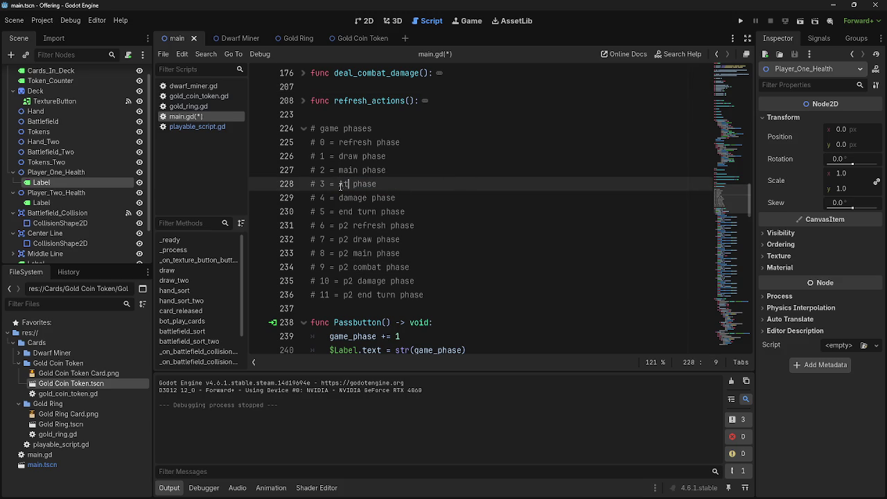
text(ack)
double_click(363, 267)
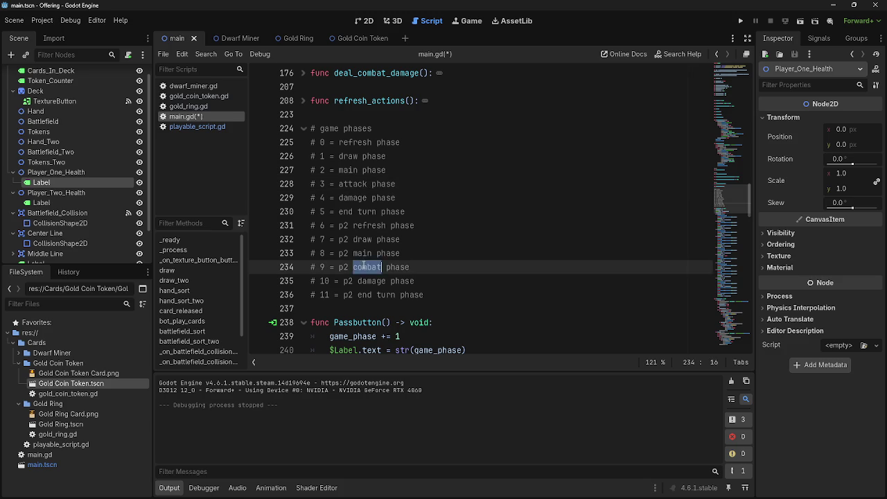
text(attack)
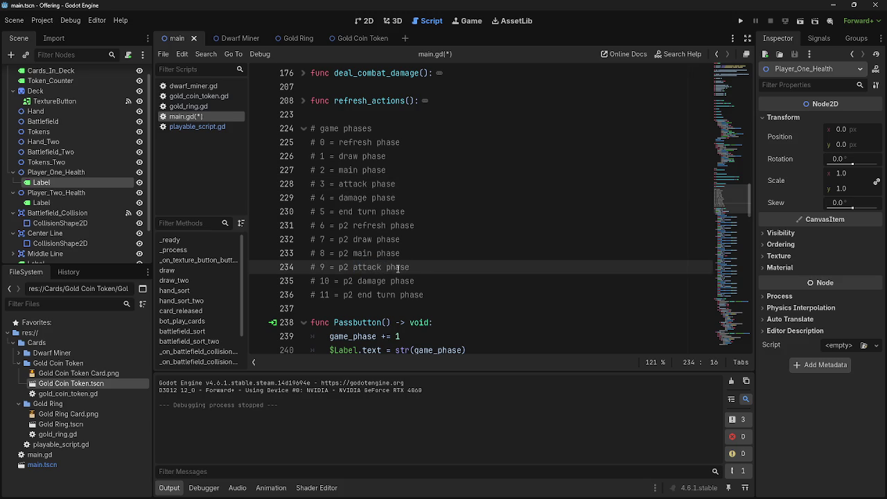
click(428, 267)
key(Return)
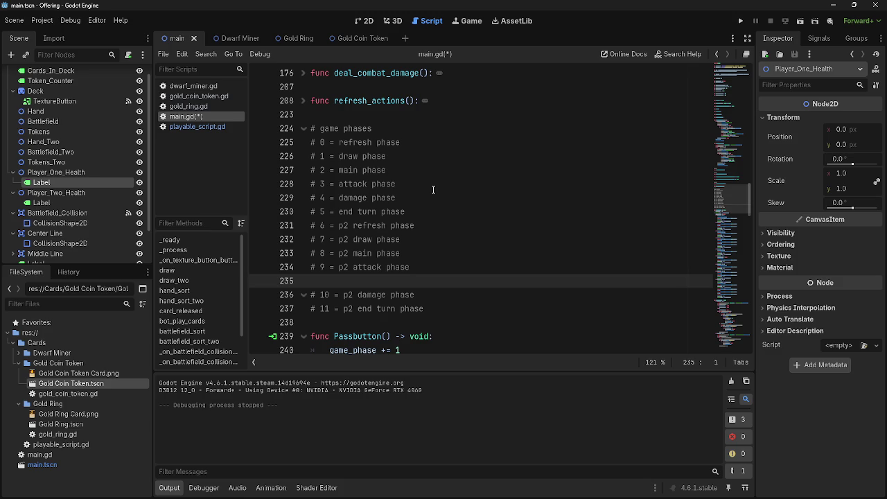
- Add a '# 4 = block phase' comment after phase 3 and start a comment below phase 9
click(433, 188)
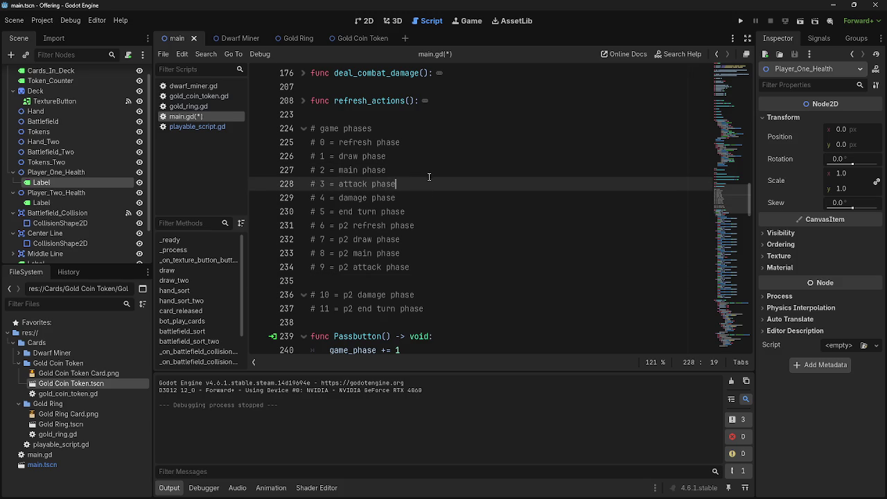
key(Return)
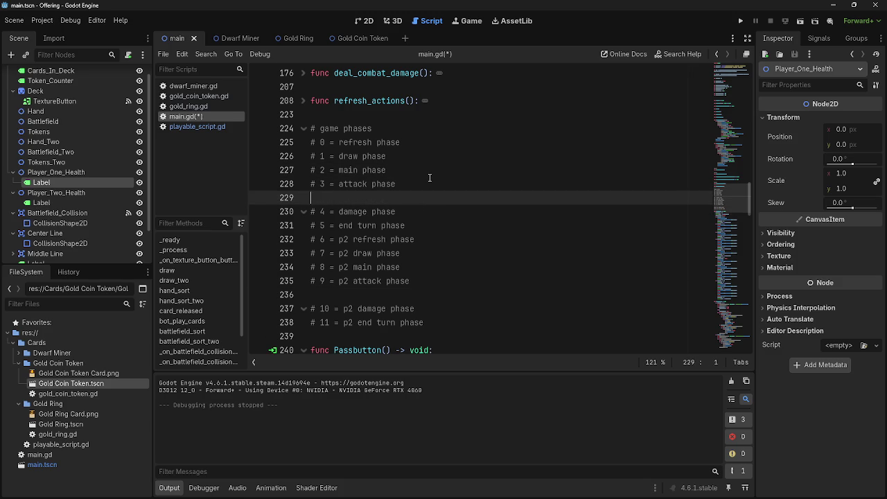
text(# )
text(4)
text( = bloc)
text(k phase)
click(396, 293)
text(#)
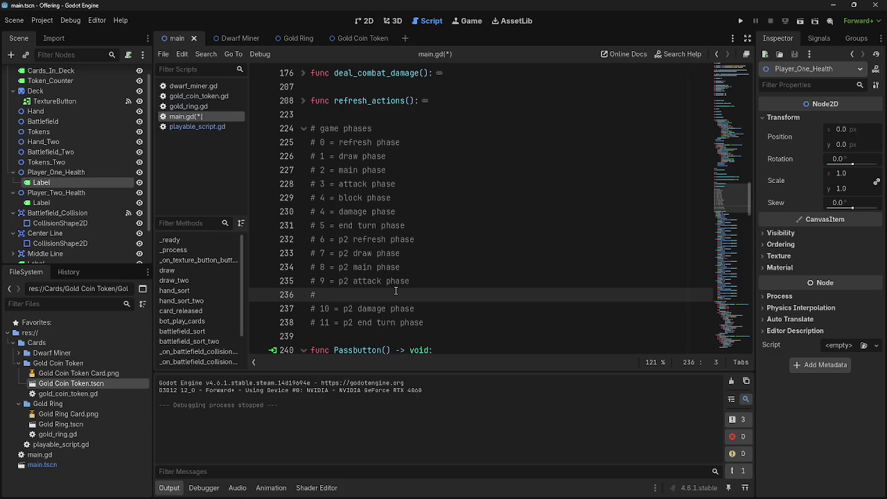
- Renumber the following phase comments as 5, 6, 7, 8, 9 and 10
double_click(322, 211)
text(5)
double_click(322, 225)
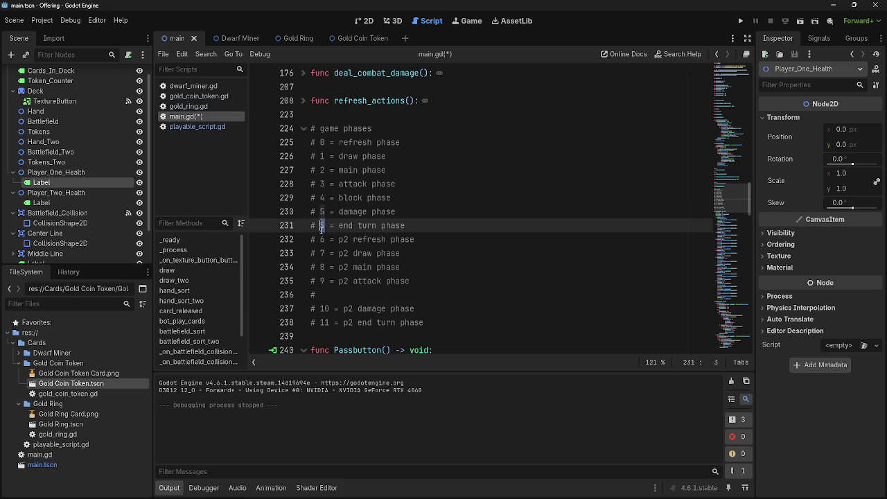
text(6)
double_click(321, 239)
text(7)
double_click(322, 253)
text(8)
double_click(321, 267)
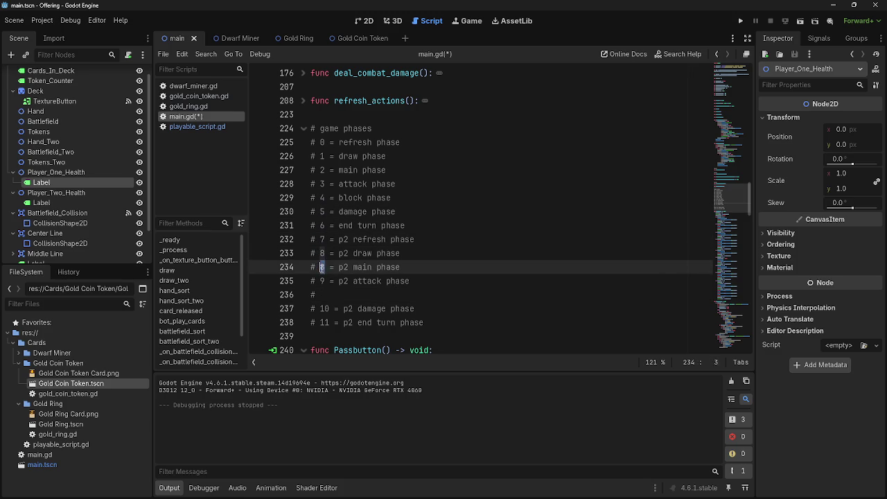
text(9)
double_click(322, 280)
text(10)
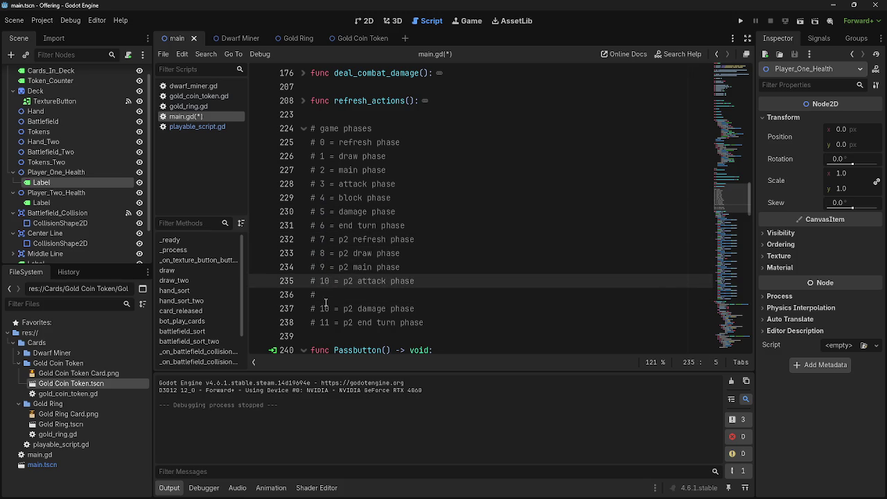
- Add the p2 block phase as 11 and renumber p2 damage to 12 and p2 end turn to 13
key(Down)
text(1)
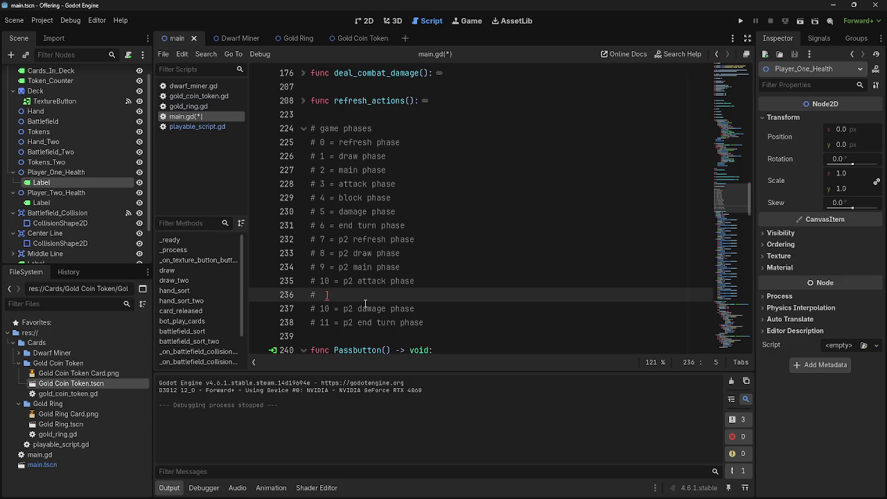
text( -)
text( p2 blo)
text(ck p)
text(hase)
click(330, 309)
key(BackSpace)
text(2)
click(331, 323)
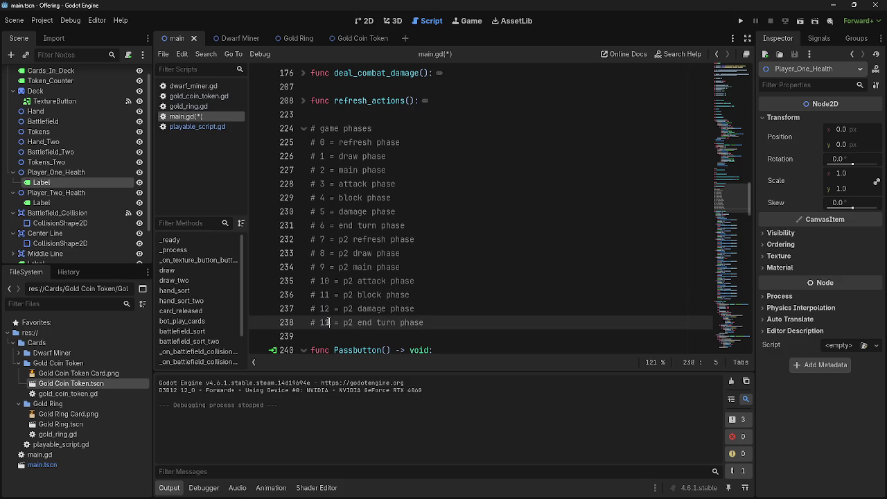
key(BackSpace)
text(3)
click(476, 323)
- Select the phase comment list from refresh through p2 damage to review it
click(526, 185)
drag(577, 286, 402, 199)
drag(386, 160, 386, 159)
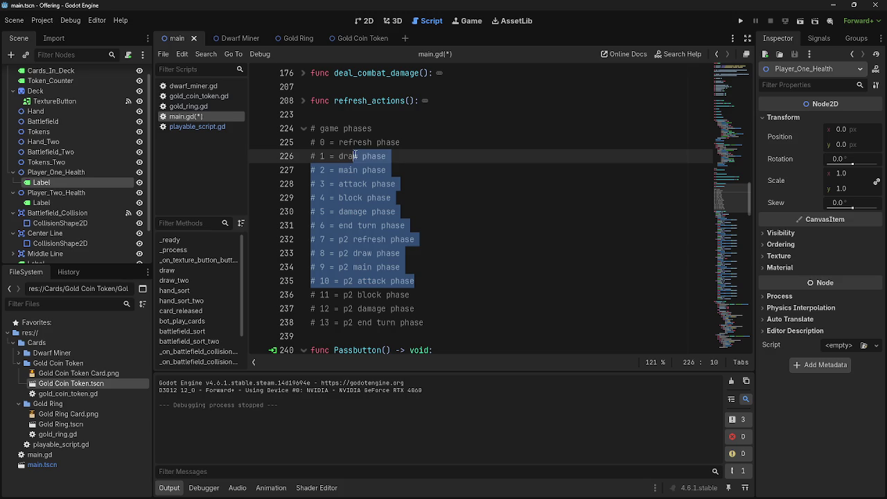
click(477, 190)
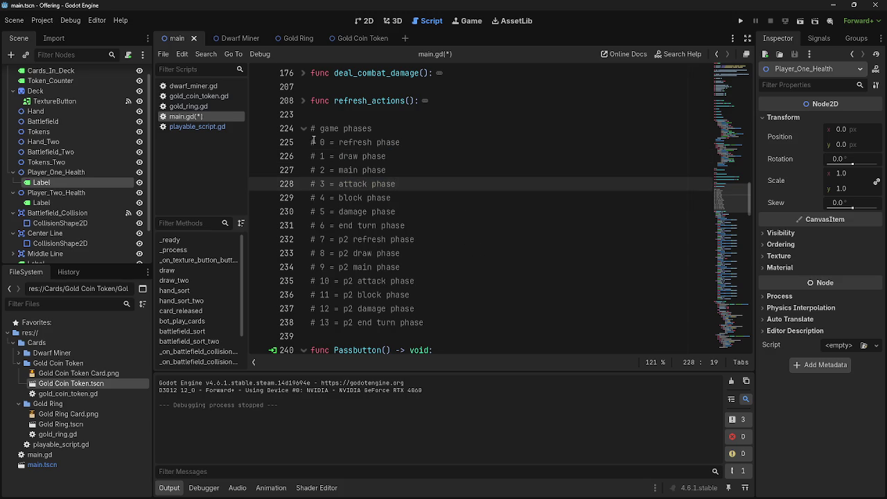
mouse_move(311, 142)
mouse_down()
mouse_move(360, 158)
mouse_move(493, 318)
mouse_up()
click(493, 317)
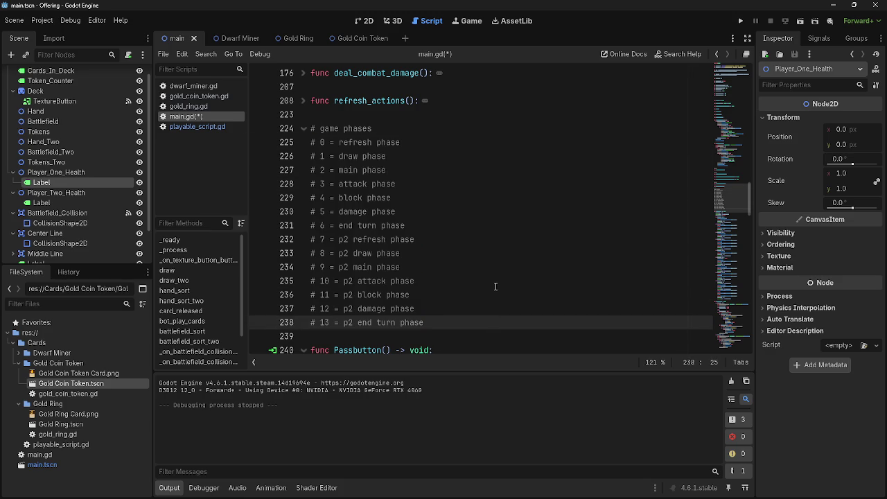
- In Passbutton, change the refresh phase check to game_phase == 7
scroll(497, 281, down, 4)
scroll(496, 281, up, 4)
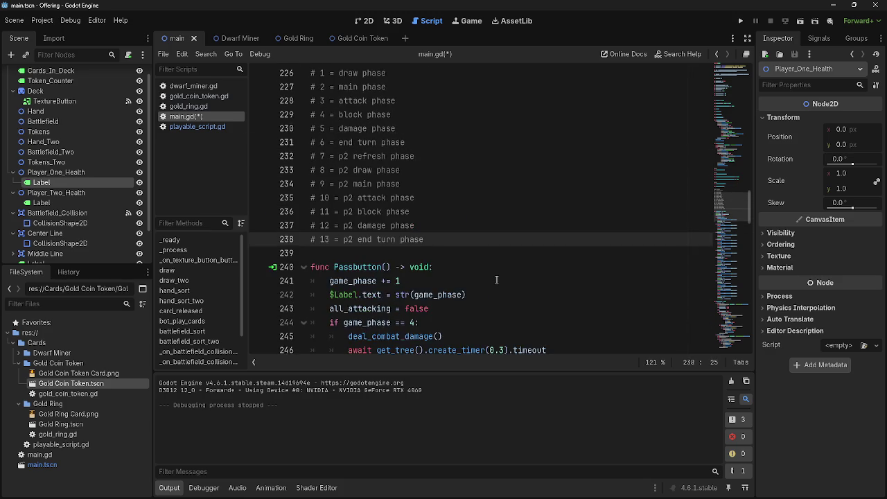
click(316, 197)
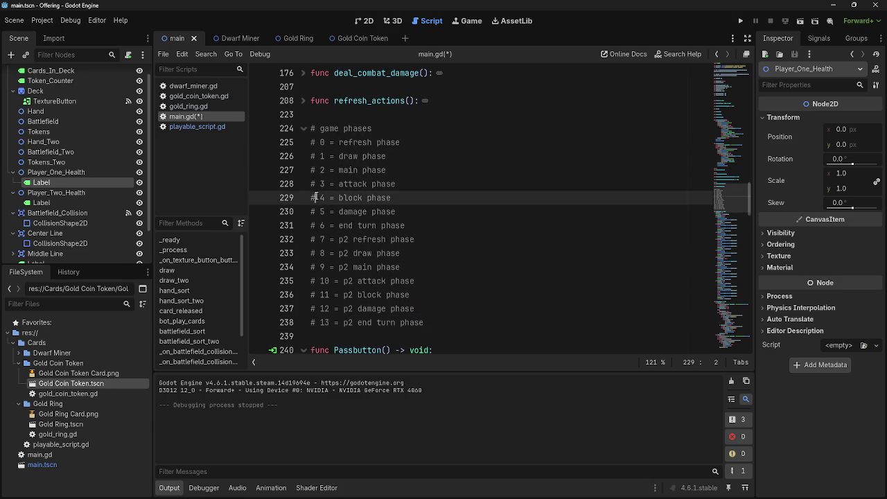
scroll(428, 290, down, 7)
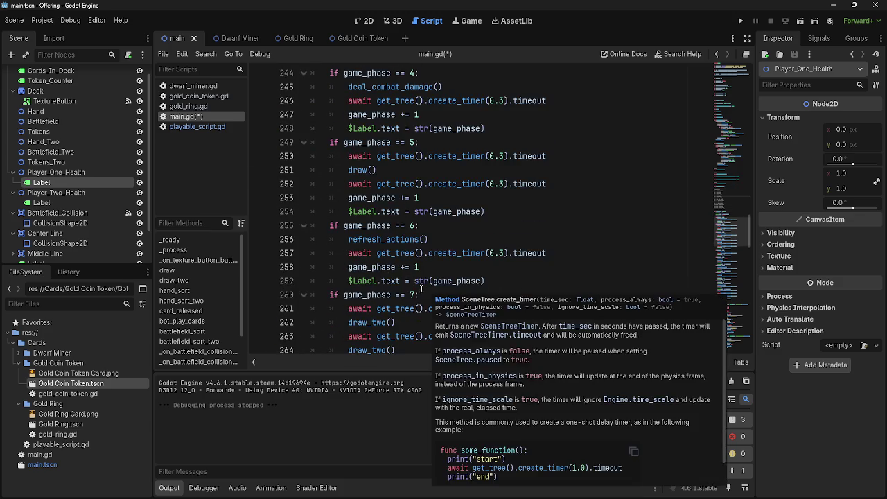
scroll(422, 277, up, 1)
click(415, 225)
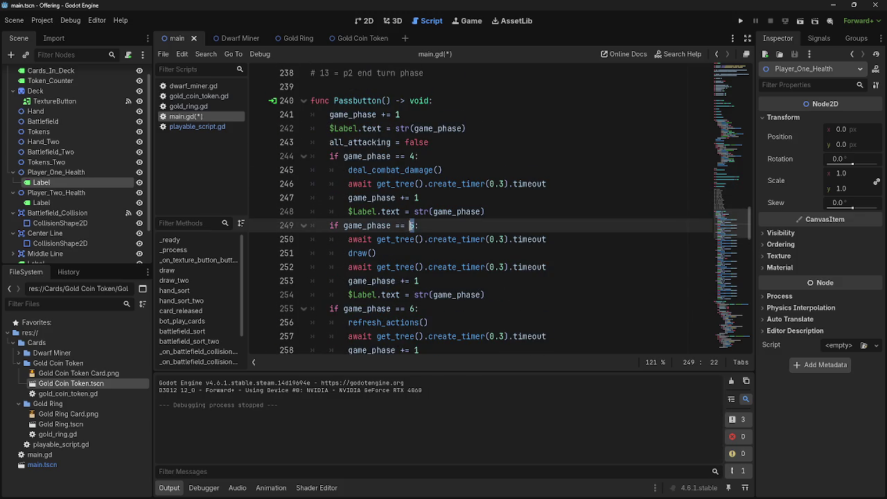
scroll(486, 233, up, 5)
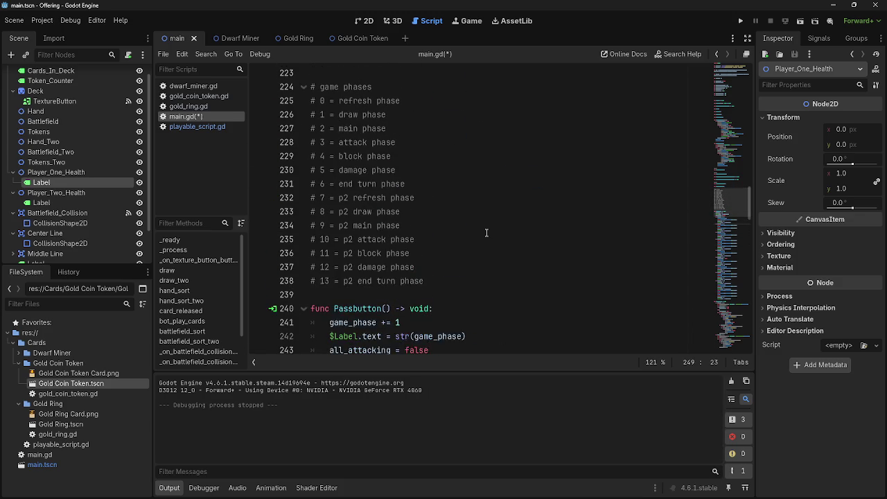
scroll(486, 233, down, 7)
double_click(414, 225)
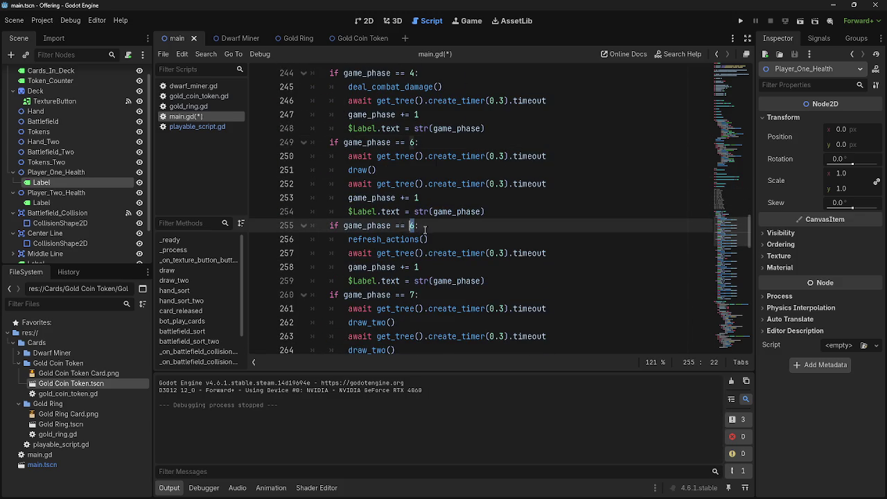
text(7)
- Renumber the p2 draw, bot play and attack phase checks to 8, 9 and 10
scroll(458, 236, down, 1)
click(409, 253)
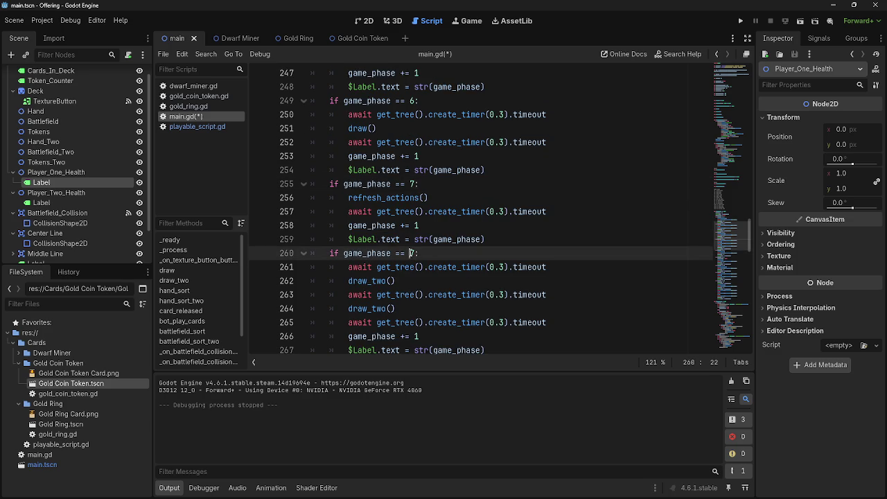
double_click(410, 253)
text(8)
scroll(409, 249, down, 3)
click(410, 239)
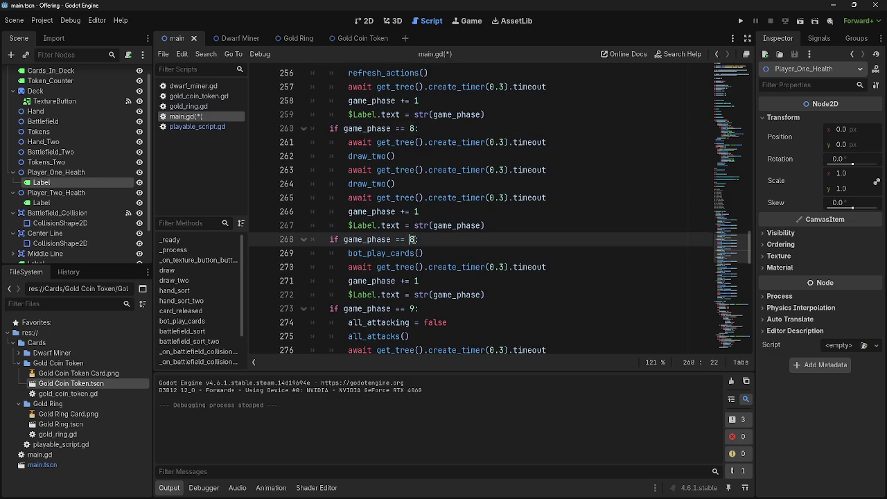
text(9)
scroll(414, 221, down, 3)
click(419, 184)
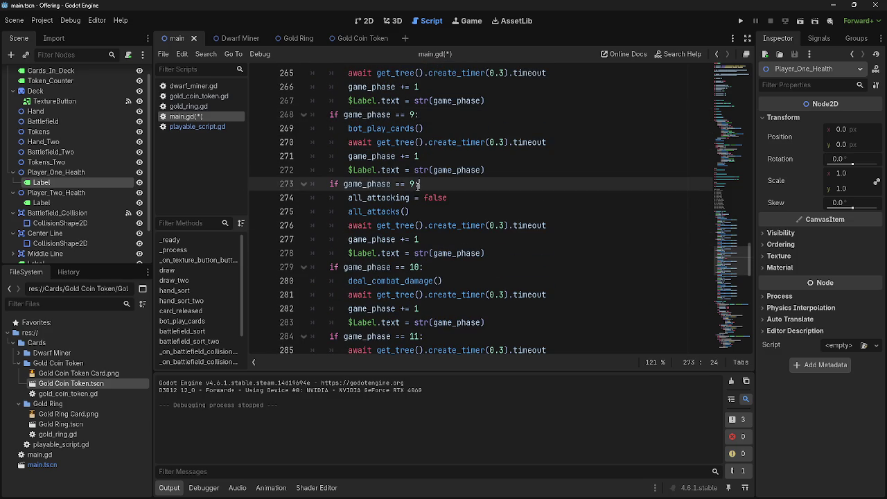
drag(419, 184, 410, 184)
text(10)
- Set the damage check to 12, the draw check to 13, and the reset to >= 14
drag(421, 267, 414, 253)
text(2)
scroll(429, 273, down, 2)
text(3)
scroll(417, 274, down, 2)
text(4:)
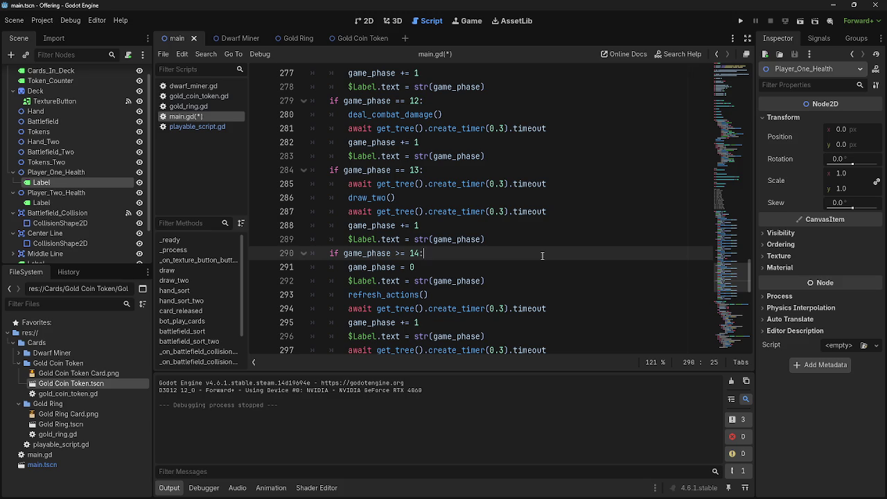
key(ctrl+z)
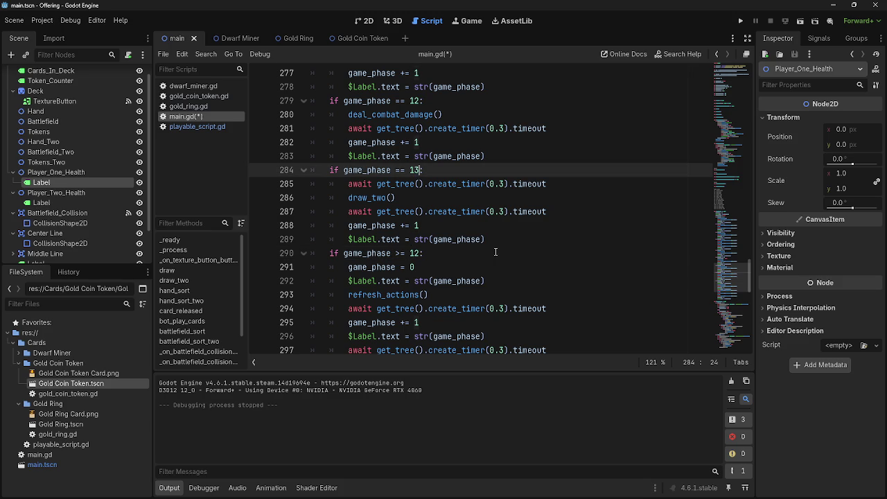
click(496, 252)
key(BackSpace)
key(BackSpace)
text(4:)
scroll(512, 244, down, 3)
scroll(513, 243, up, 6)
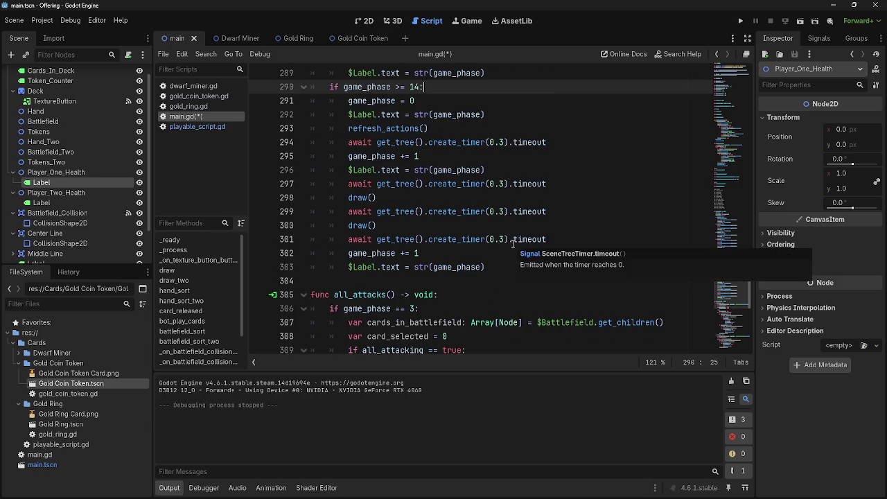
scroll(518, 252, up, 12)
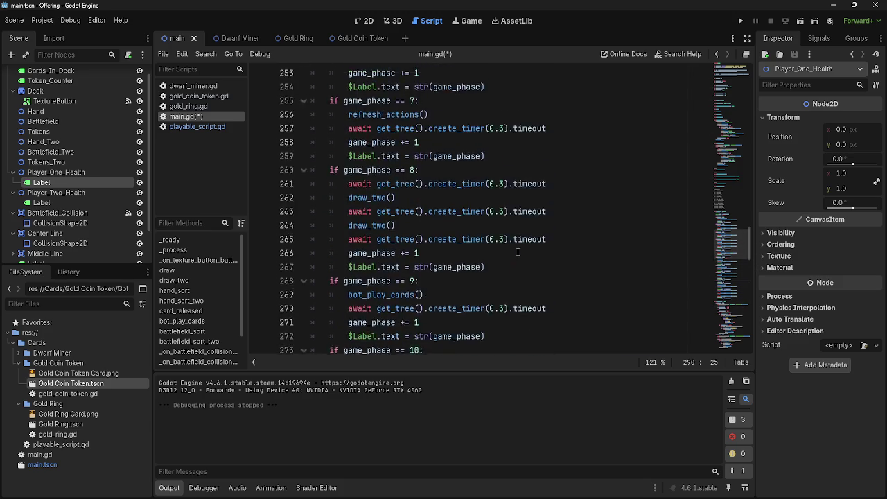
scroll(518, 252, up, 4)
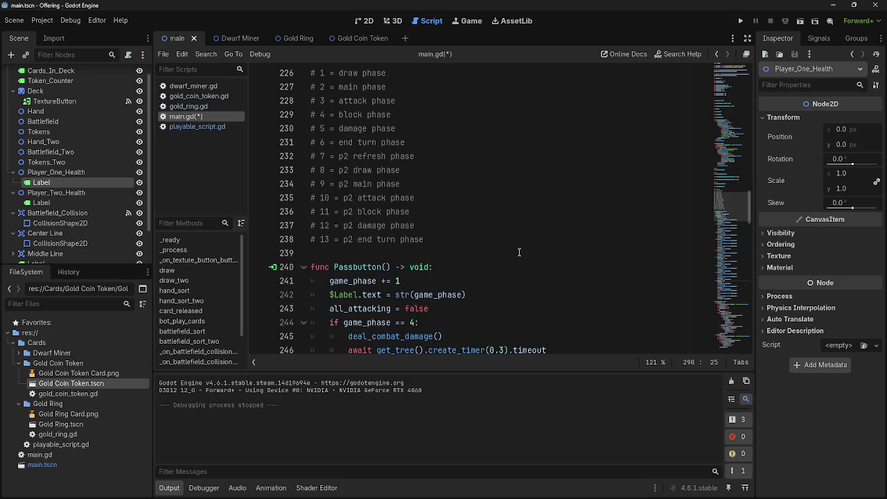
click(458, 154)
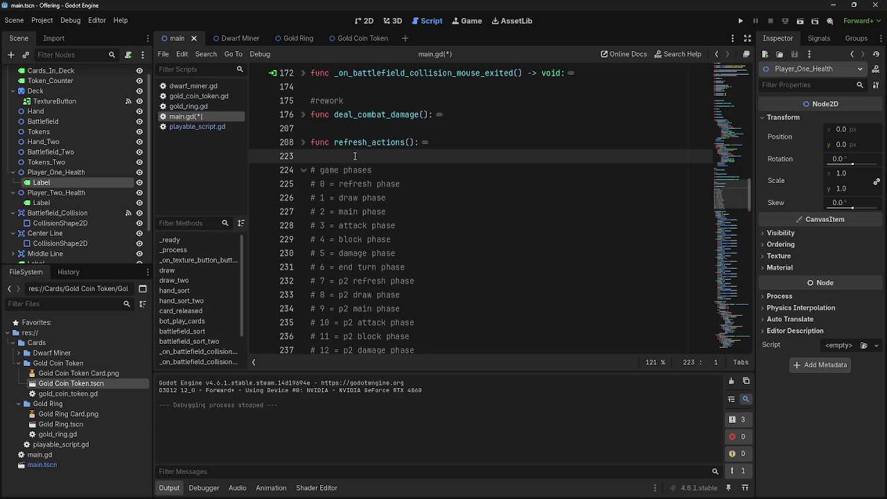
scroll(347, 156, up, 15)
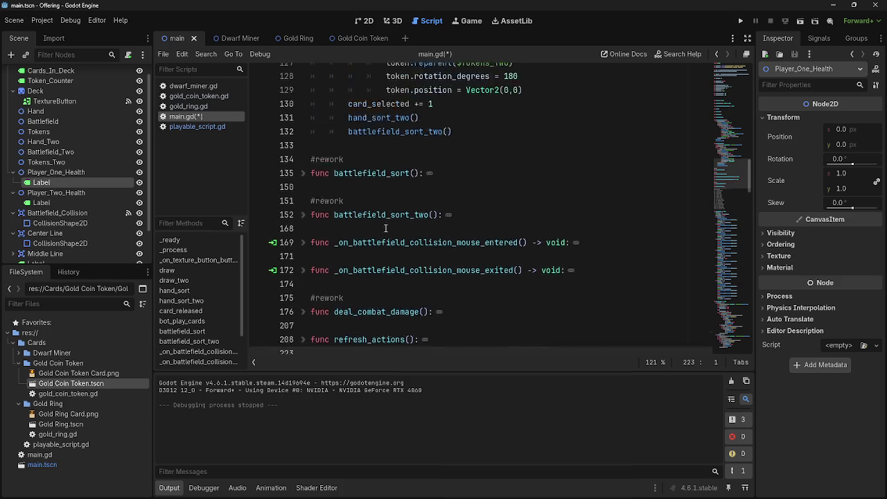
scroll(385, 226, up, 7)
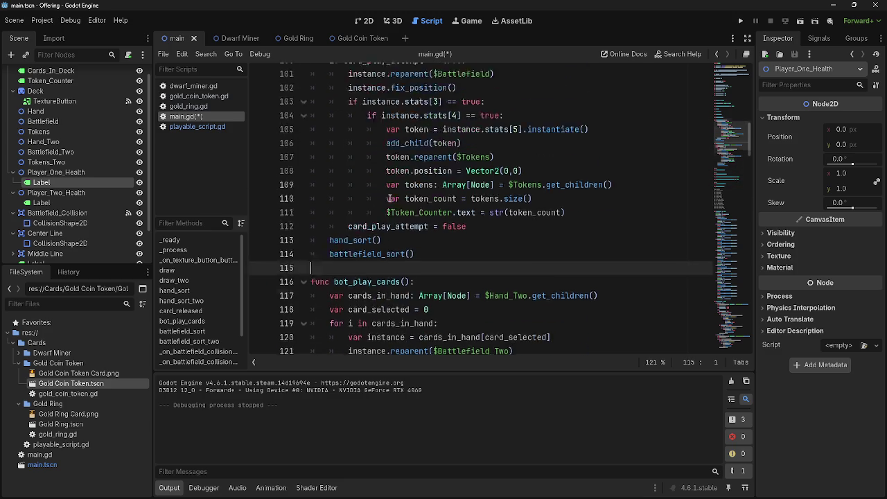
click(391, 171)
key(Up)
key(Up)
key(Up)
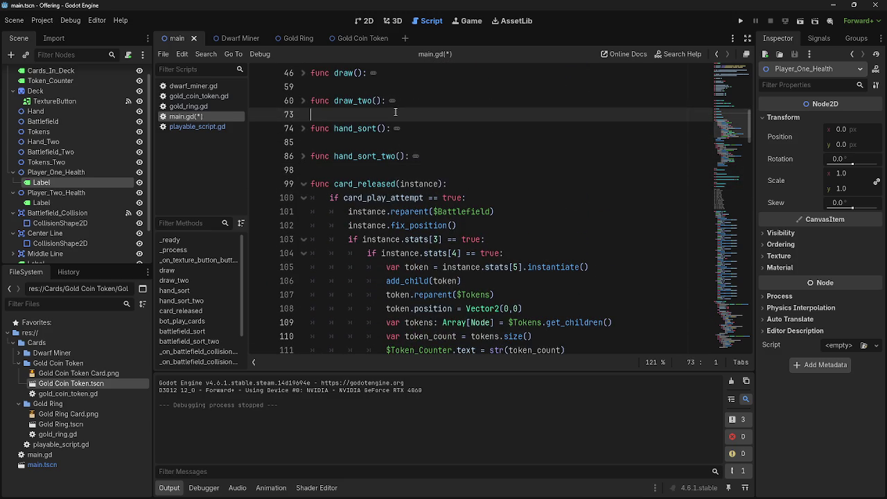
click(409, 130)
key(Up)
key(Down)
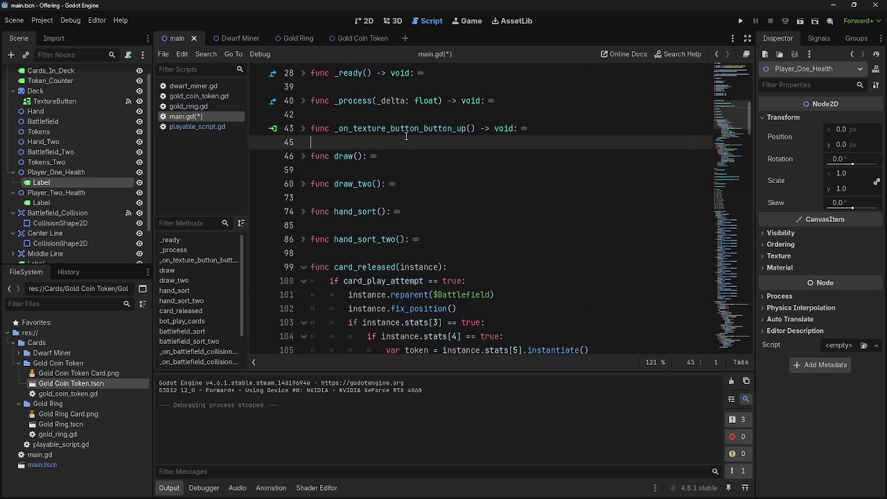
key(Up)
key(Down)
scroll(416, 246, down, 8)
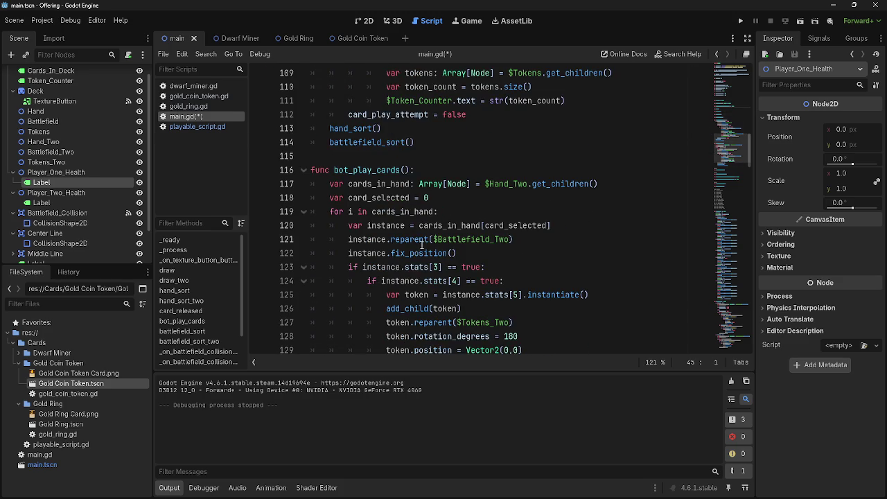
scroll(421, 244, down, 5)
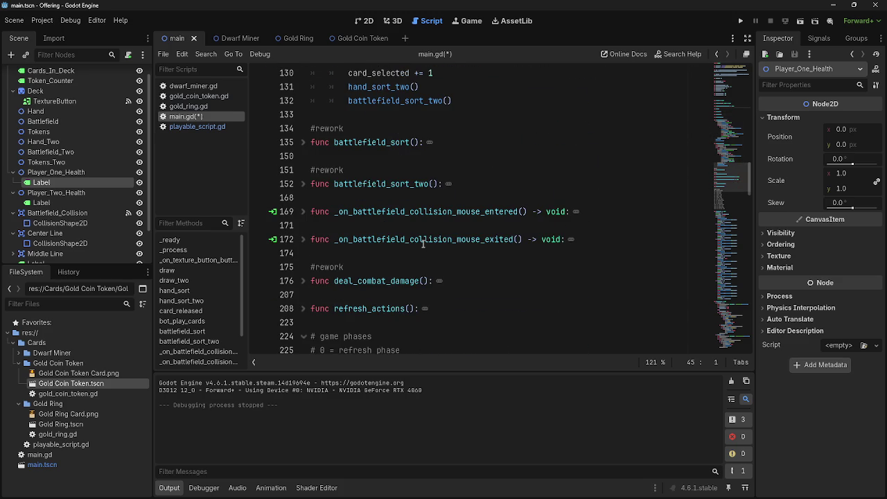
click(419, 252)
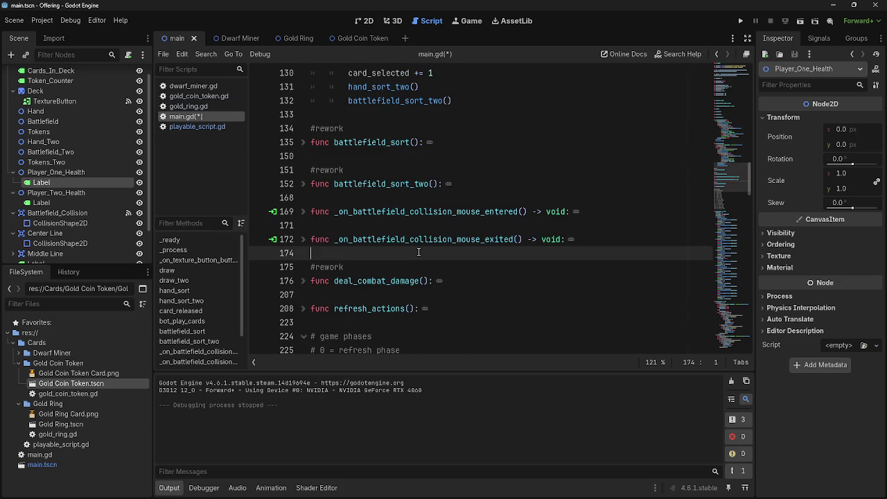
click(418, 200)
scroll(433, 231, down, 2)
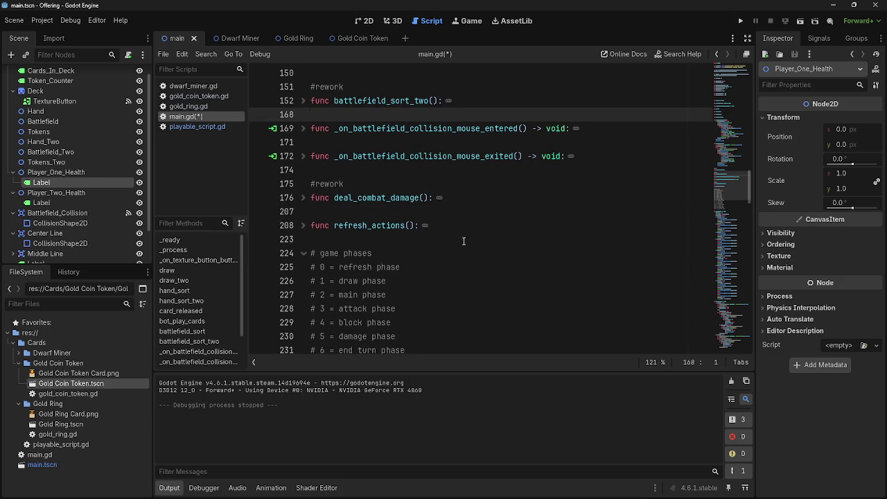
scroll(465, 225, down, 9)
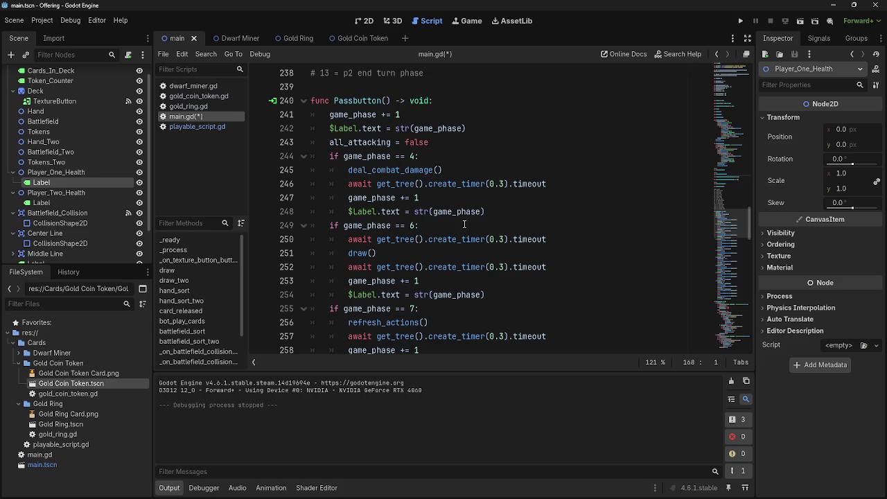
scroll(465, 224, down, 2)
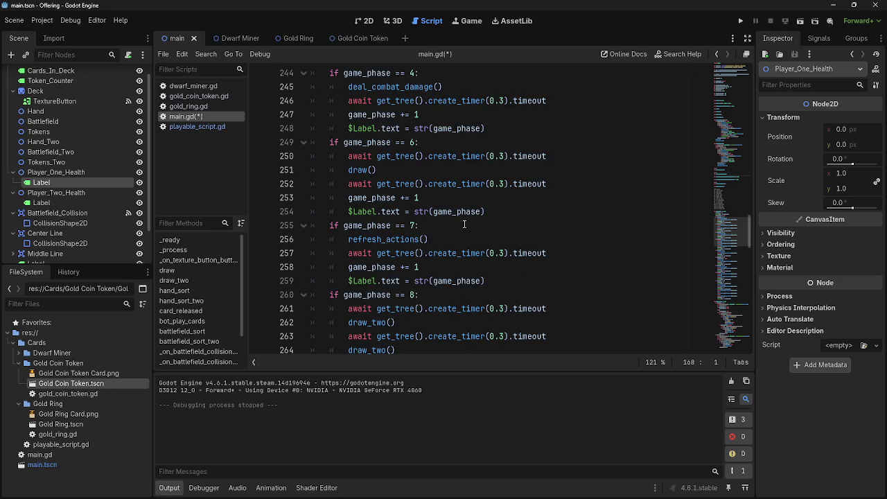
scroll(464, 224, up, 9)
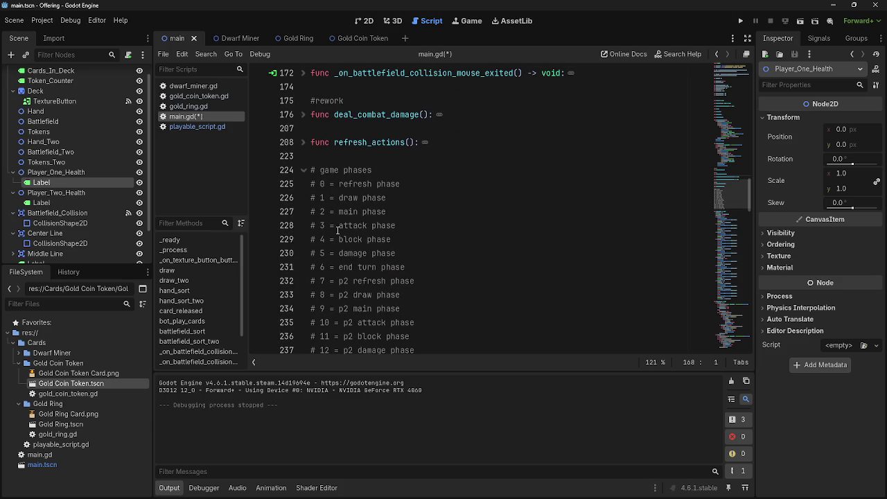
scroll(338, 230, down, 2)
click(343, 158)
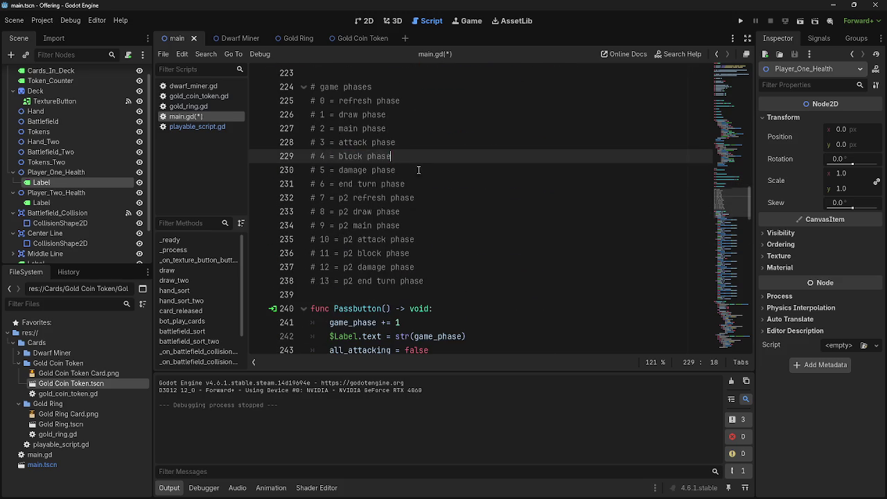
- Change Passbutton's combat damage check from game_phase == 3 to game_phase == 5
click(419, 158)
scroll(419, 211, down, 3)
scroll(417, 238, up, 3)
scroll(320, 141, down, 3)
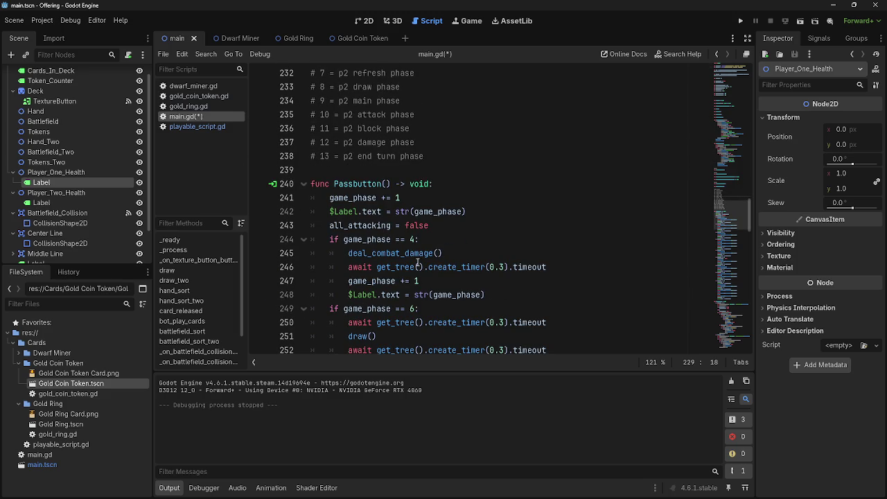
click(429, 239)
scroll(444, 246, down, 1)
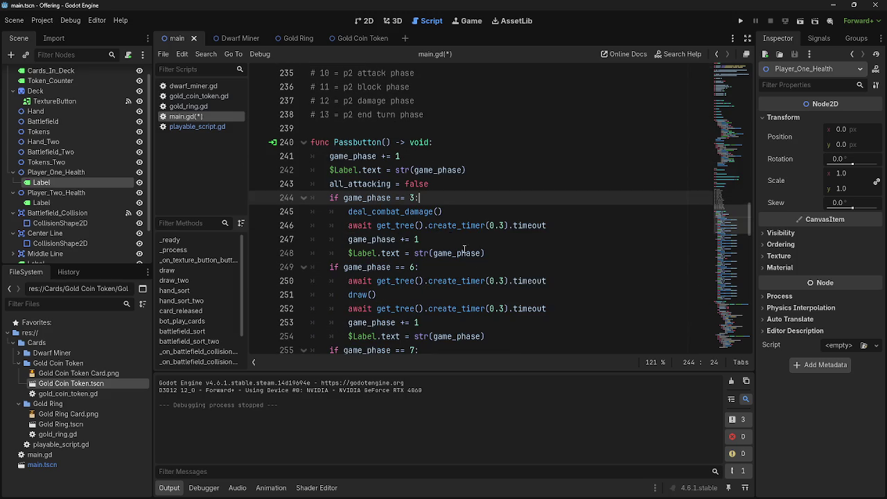
click(524, 258)
scroll(485, 243, up, 4)
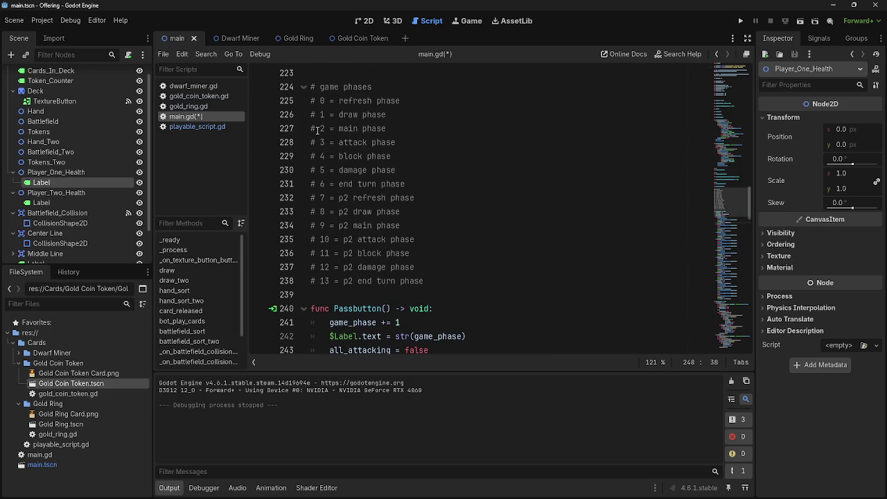
scroll(416, 247, down, 5)
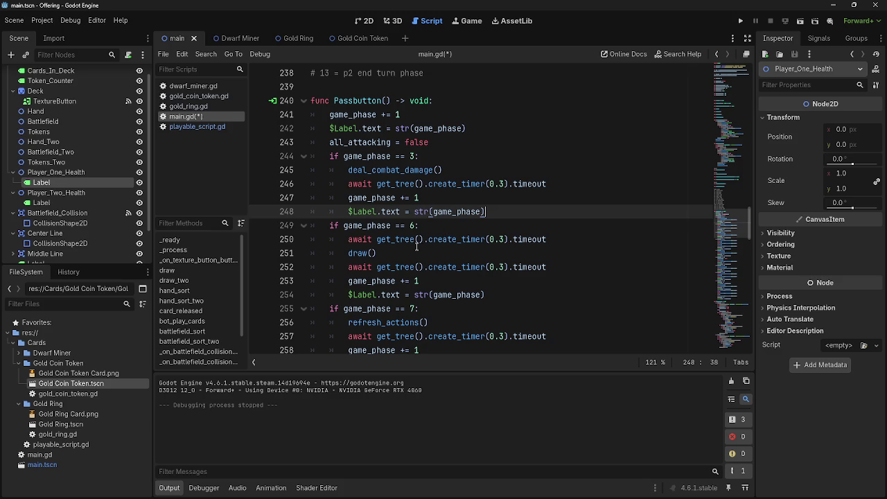
scroll(416, 244, up, 5)
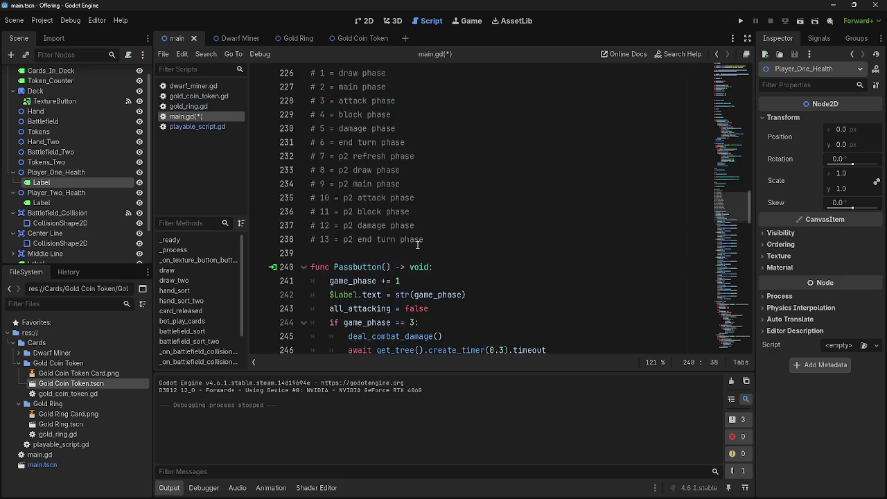
scroll(414, 253, down, 2)
click(412, 279)
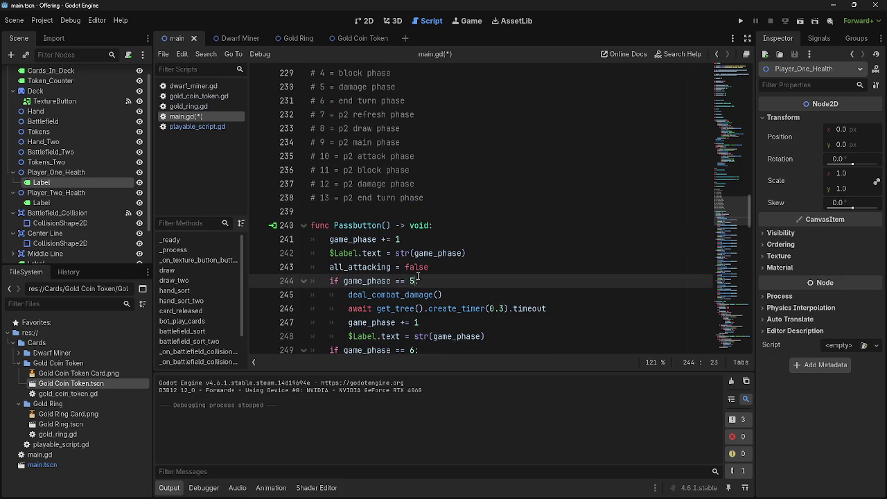
scroll(451, 263, up, 2)
scroll(368, 153, down, 3)
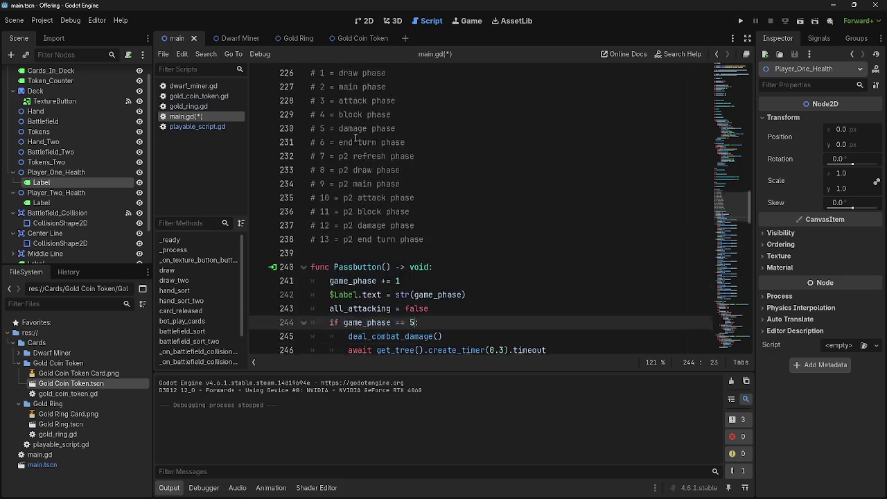
- Insert a blank line after 'all_attacking = false', above the phase 5 check
click(458, 226)
key(Return)
scroll(443, 221, up, 3)
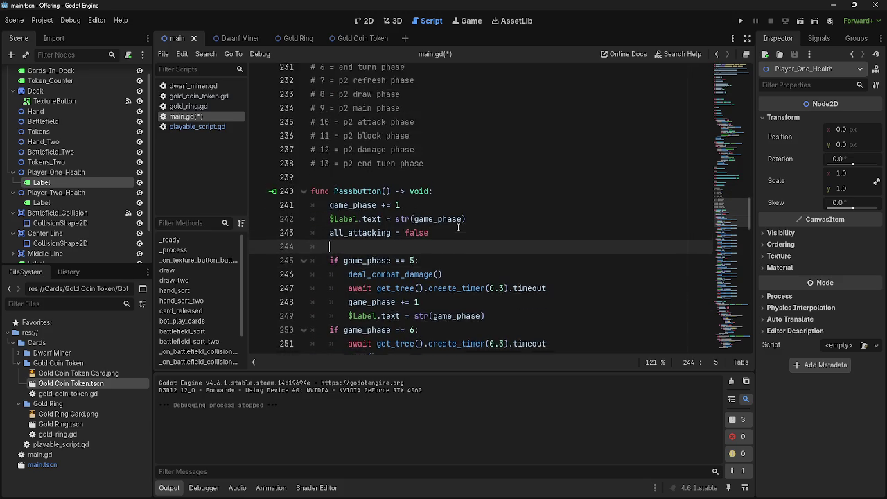
scroll(374, 187, down, 20)
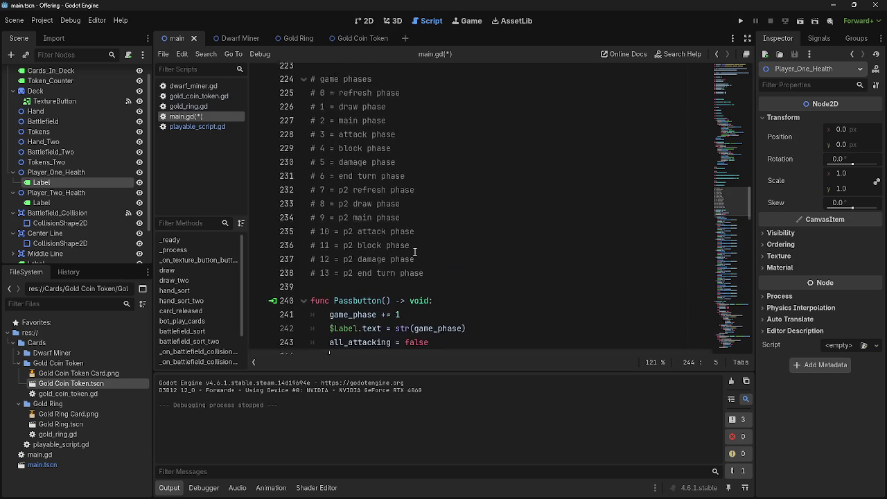
scroll(416, 251, up, 2)
scroll(416, 251, up, 1)
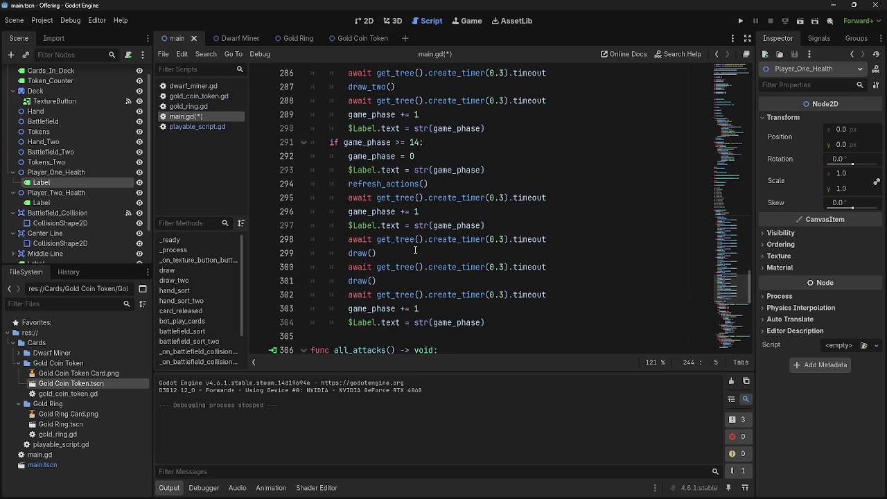
- Unfold the _ready function to expose the Passbutton calls at its end
mouse_move(331, 142)
mouse_down()
mouse_move(393, 170)
mouse_move(499, 319)
mouse_up()
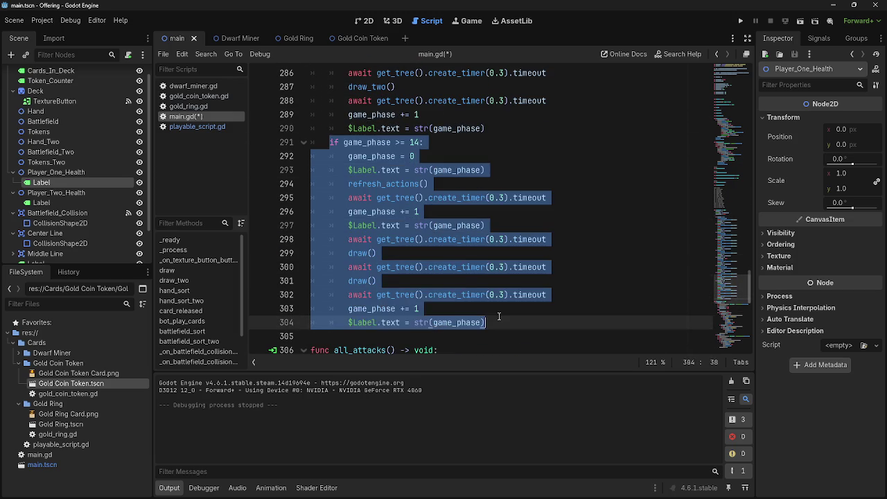
click(499, 317)
scroll(509, 231, up, 1)
scroll(509, 231, up, 20)
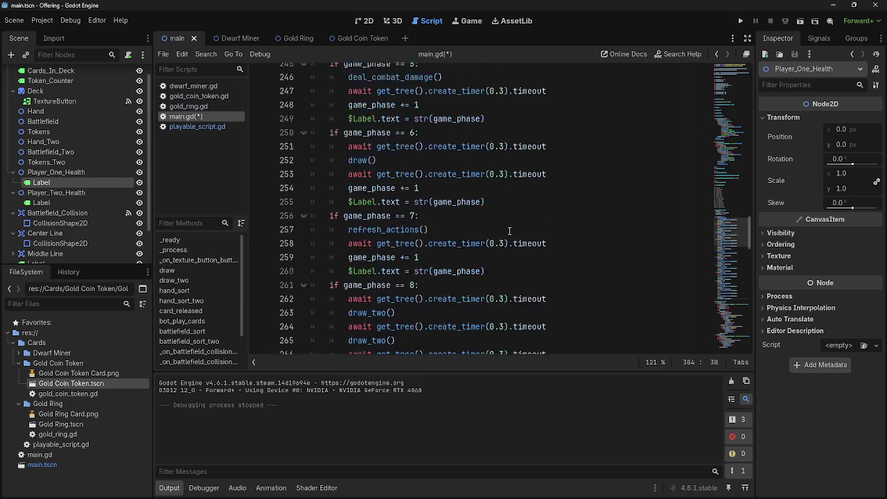
scroll(510, 231, up, 20)
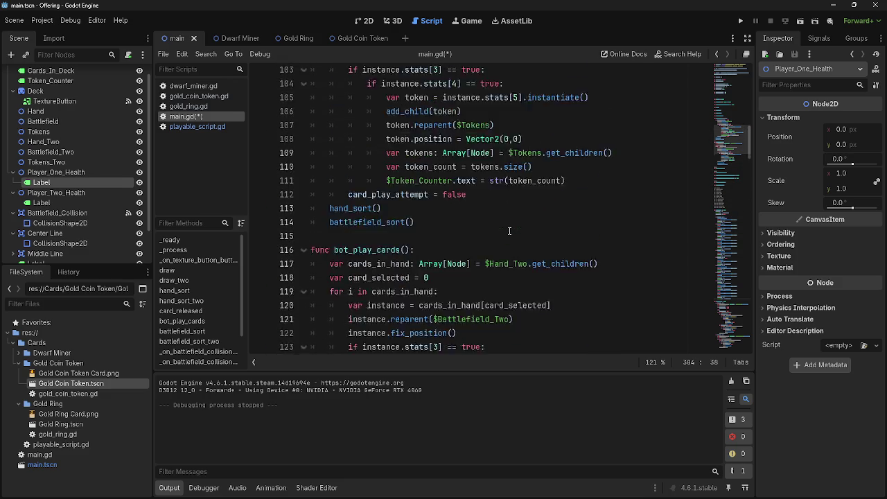
scroll(309, 264, down, 2)
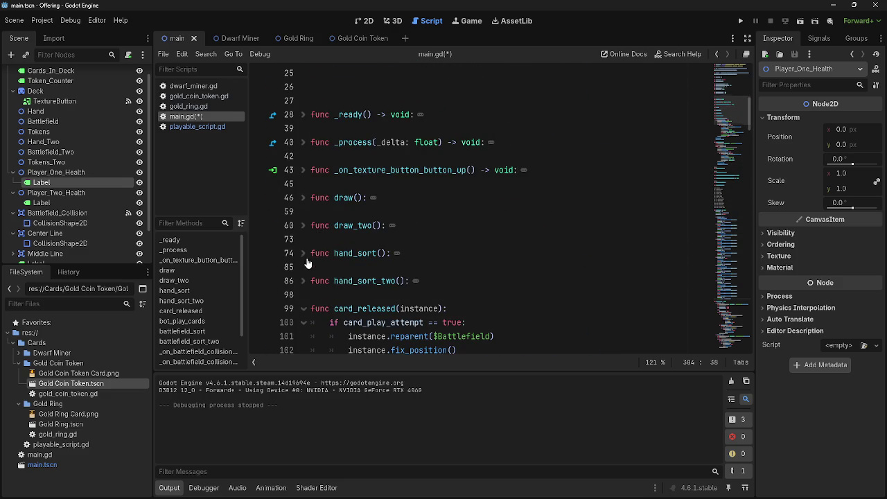
click(305, 116)
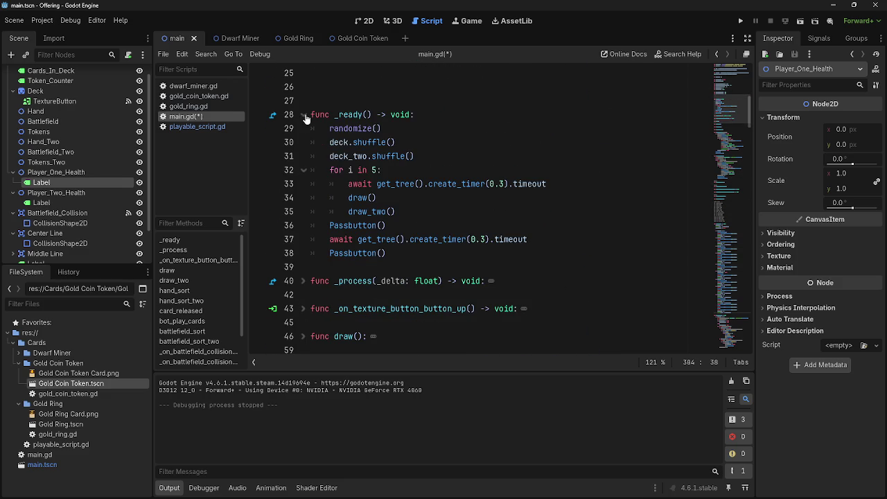
click(305, 116)
scroll(305, 139, up, 6)
scroll(303, 187, down, 4)
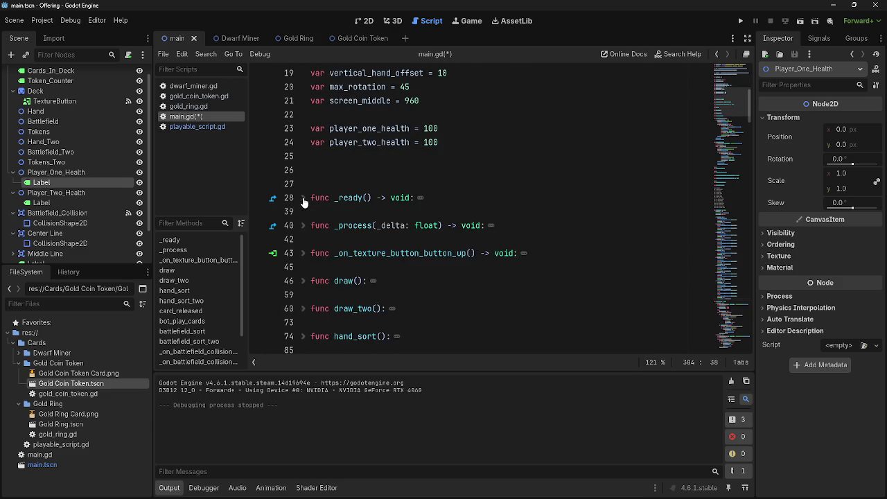
click(302, 199)
scroll(303, 208, down, 1)
- Delete the two Passbutton() calls and the timer await between them from _ready
click(288, 267)
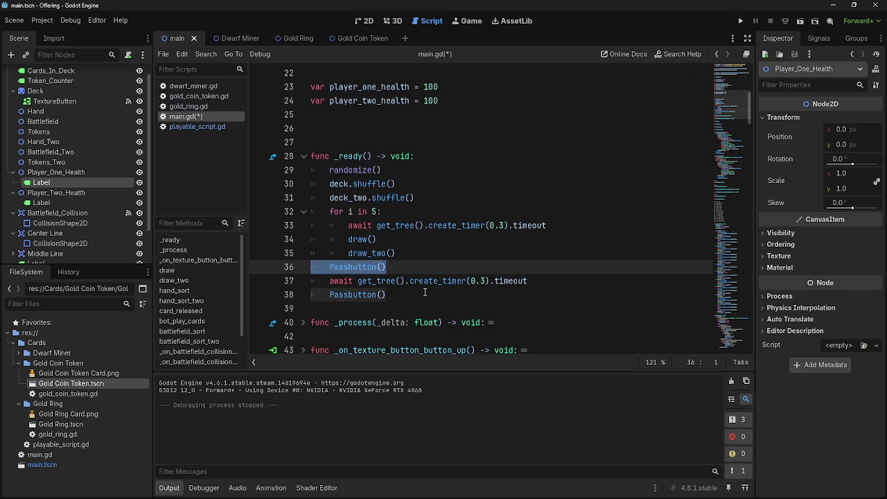
shift+click(530, 278)
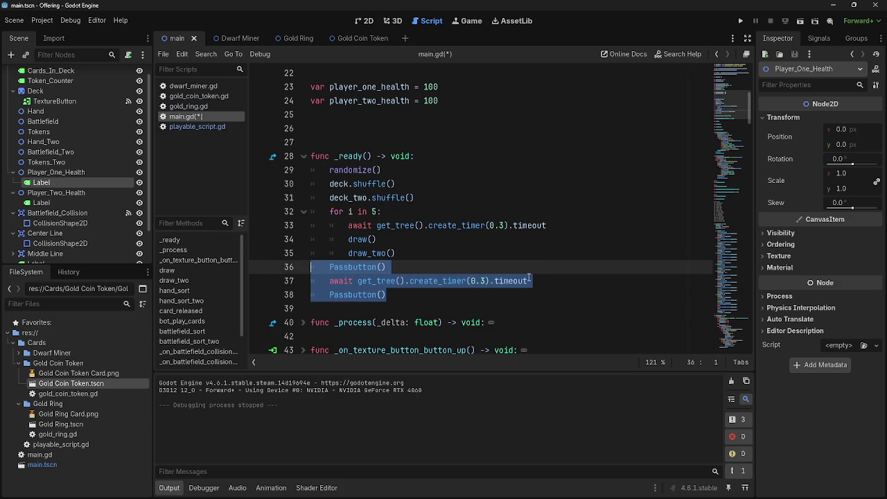
key(BackSpace)
key(BackSpace)
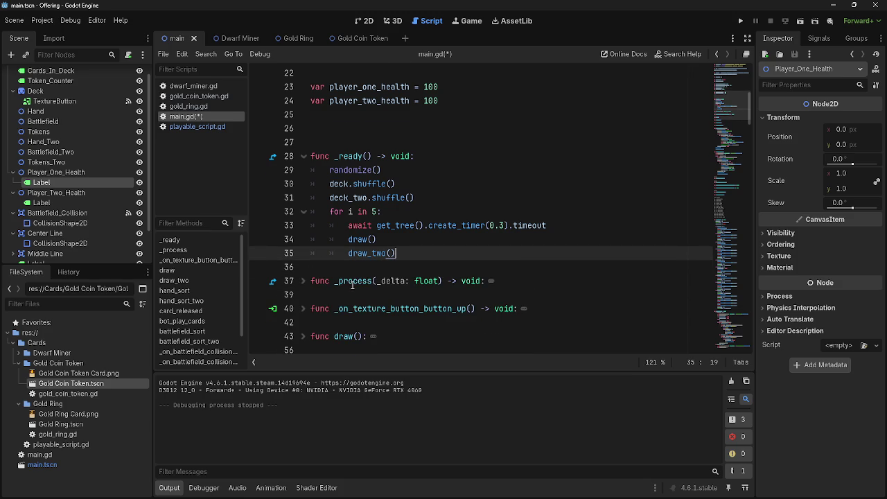
scroll(368, 264, up, 7)
click(390, 225)
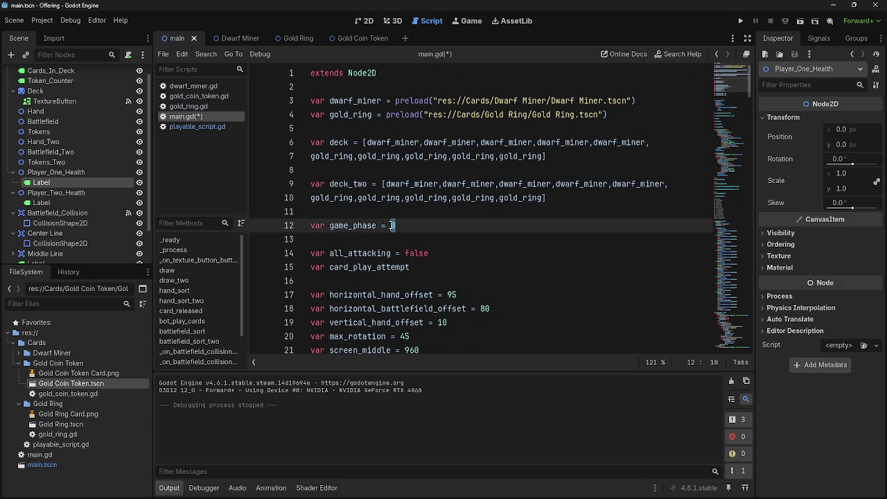
key(Right)
- Move the timed two-card draw lines from the phase-14 block below 'all_attacking = false', fixing indentation
scroll(471, 287, down, 20)
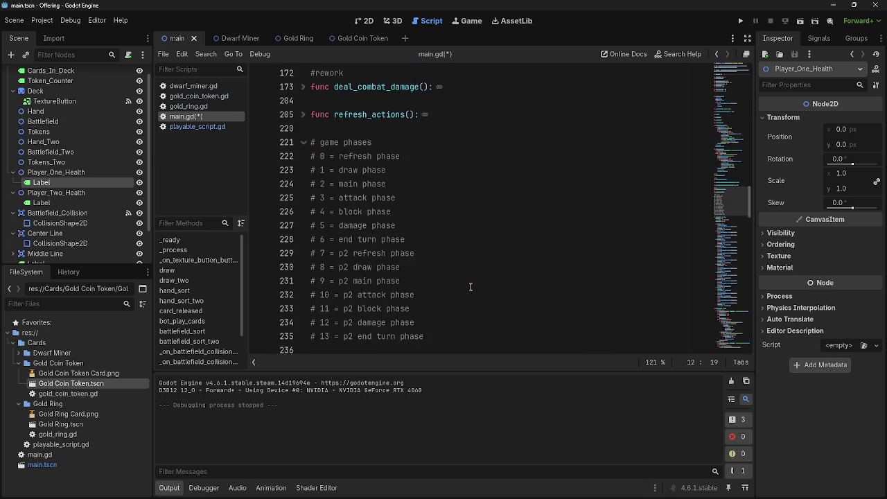
scroll(470, 287, down, 7)
scroll(470, 287, down, 10)
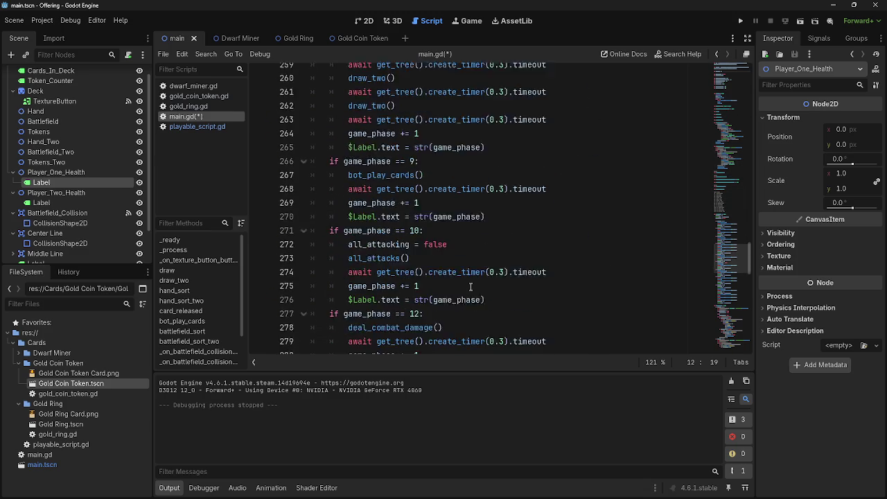
scroll(470, 287, down, 1)
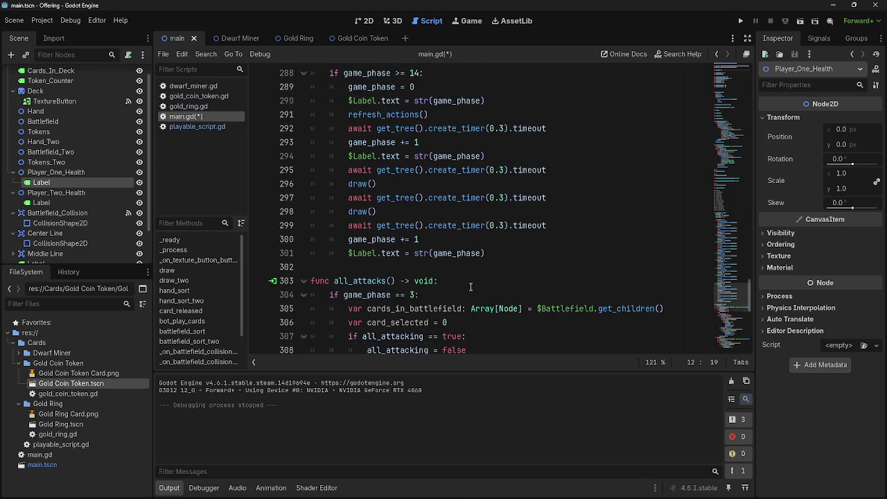
scroll(471, 286, up, 1)
mouse_move(505, 297)
mouse_down()
mouse_move(334, 237)
mouse_move(316, 215)
mouse_move(339, 209)
mouse_move(332, 188)
mouse_move(405, 193)
mouse_move(405, 173)
mouse_up()
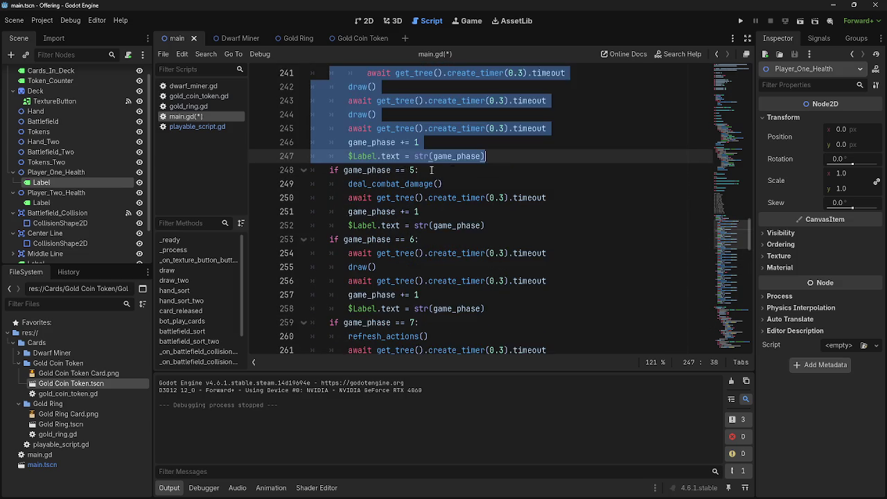
scroll(565, 239, up, 1)
click(565, 240)
key(Home)
key(BackSpace)
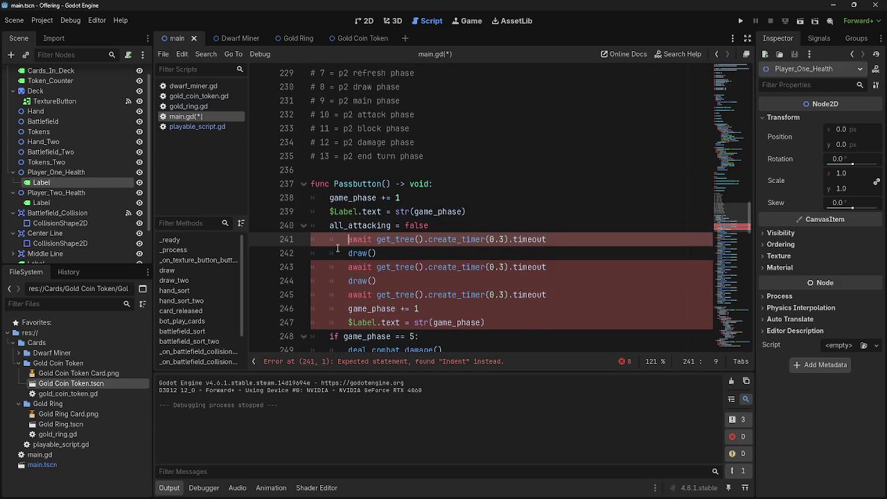
- Add an 'if game_phase == 1:' check above the moved draw block
click(474, 225)
key(Return)
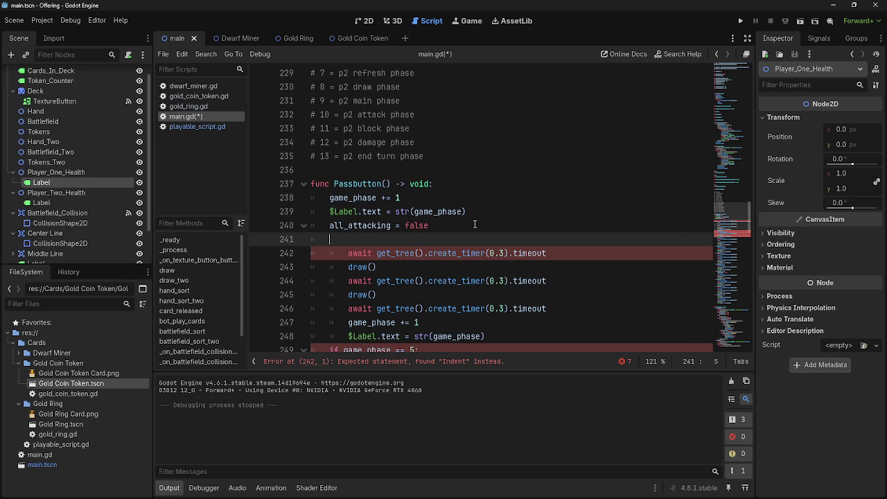
text(if game_p)
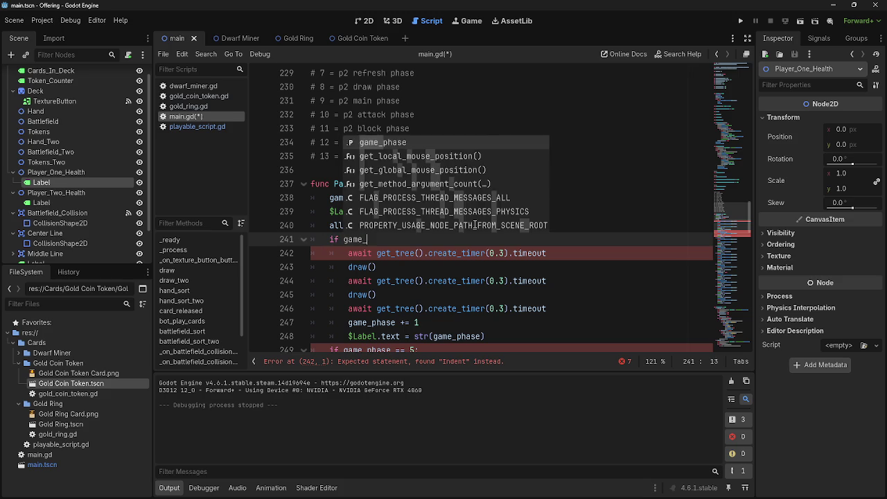
key(Return)
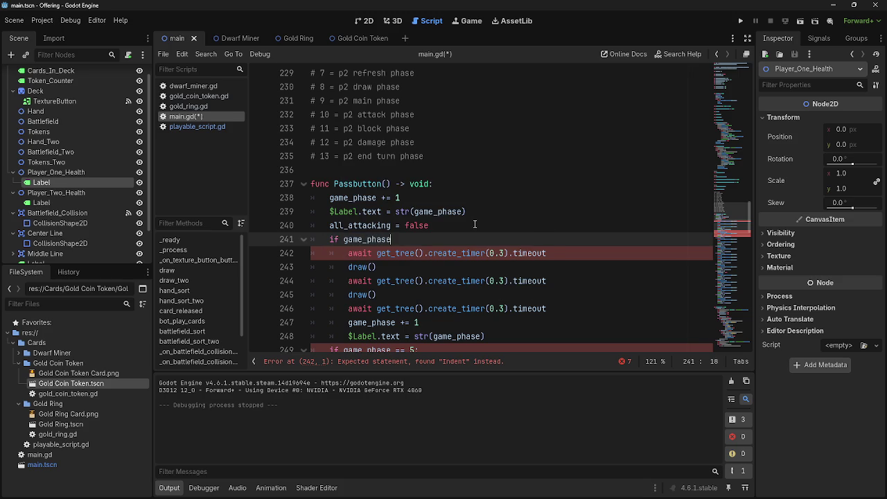
text( ==)
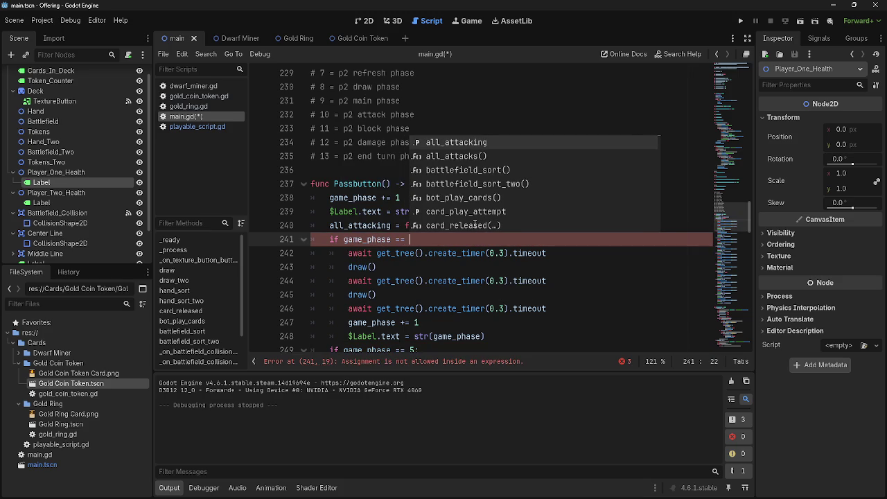
key(BackSpace)
text(=)
scroll(371, 247, up, 2)
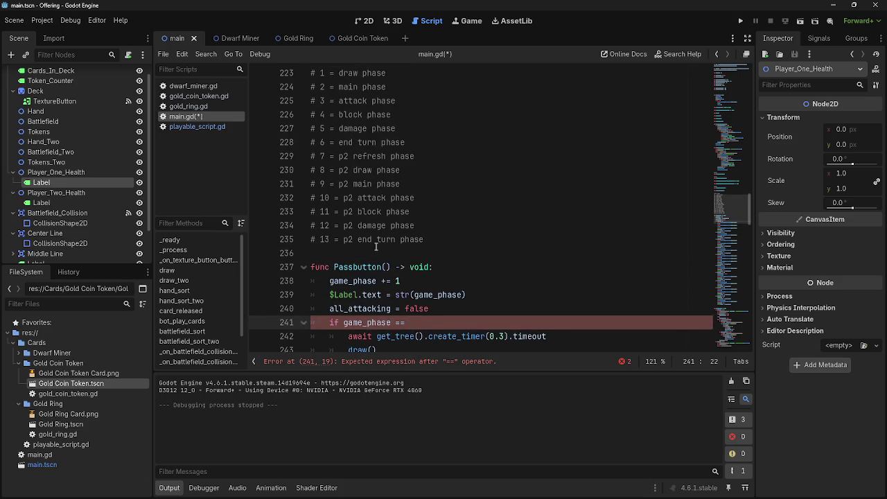
scroll(376, 246, down, 1)
text(1:)
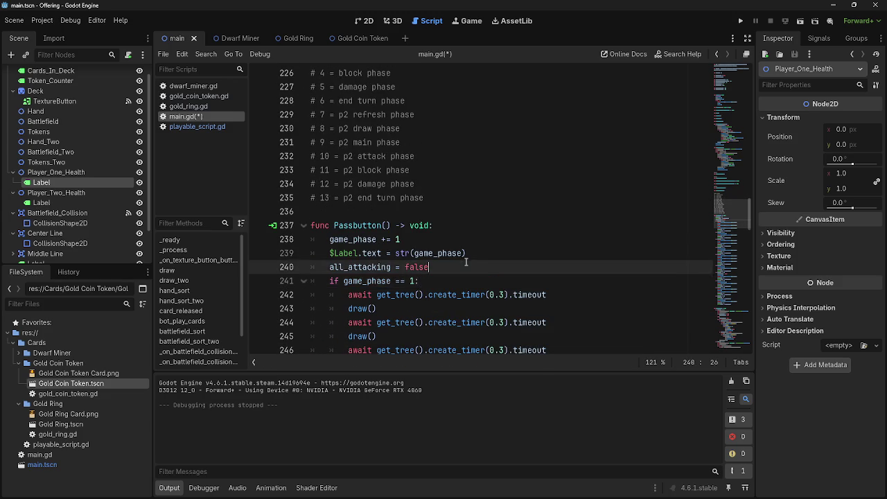
scroll(465, 287, down, 10)
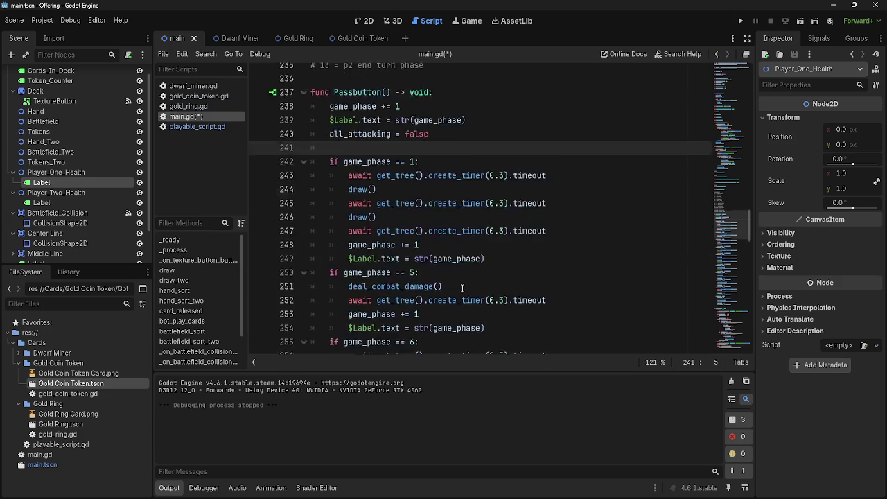
scroll(466, 287, down, 10)
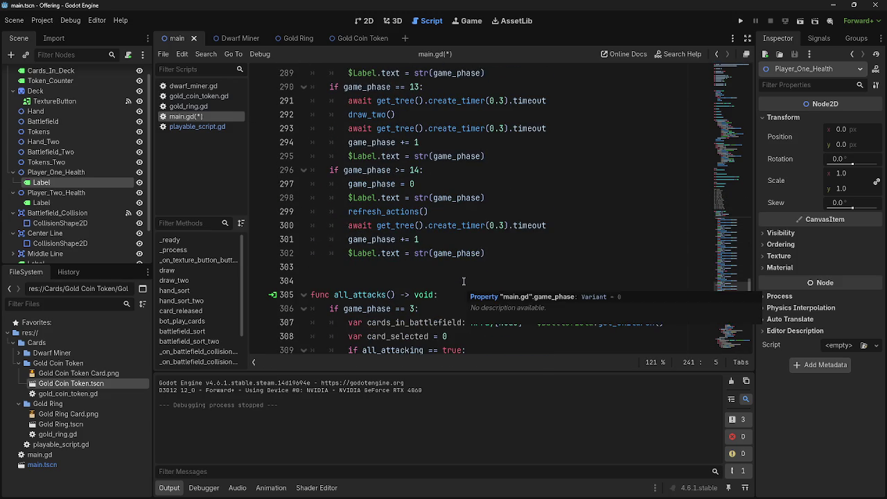
- Move the phase reset and refresh_actions lines from the phase-14 block up below 'all_attacking = false'
mouse_move(456, 209)
mouse_down()
mouse_move(348, 199)
mouse_move(317, 185)
mouse_up()
click(467, 207)
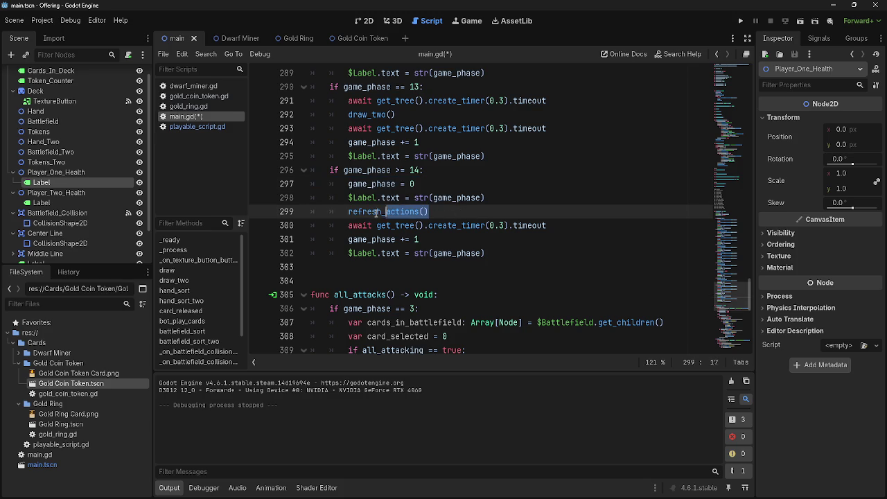
drag(521, 253, 319, 211)
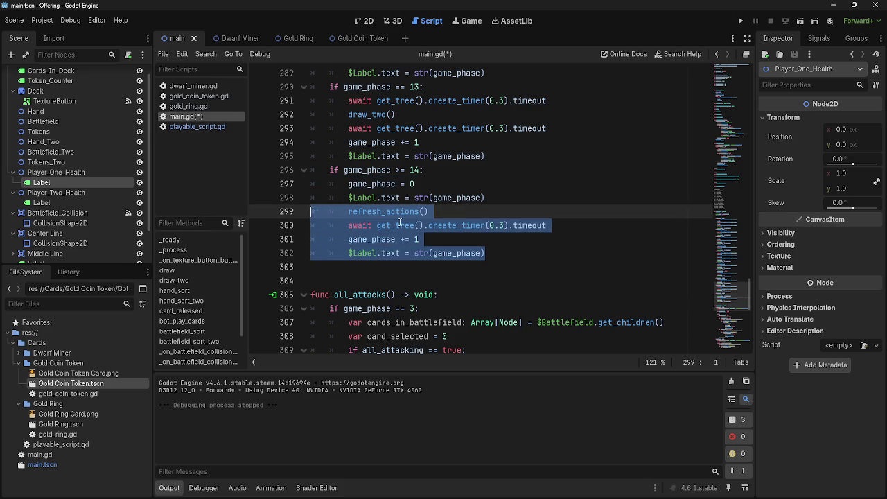
scroll(409, 215, up, 20)
mouse_move(400, 223)
mouse_down()
mouse_move(428, 218)
mouse_move(423, 236)
mouse_up()
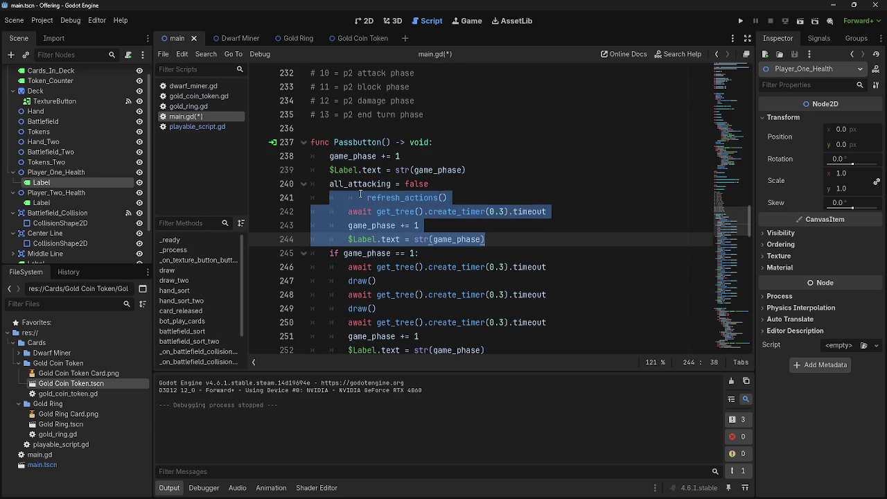
- Add an 'if game_phase == 0:' check above the moved refresh lines
click(473, 185)
key(Return)
text(if g)
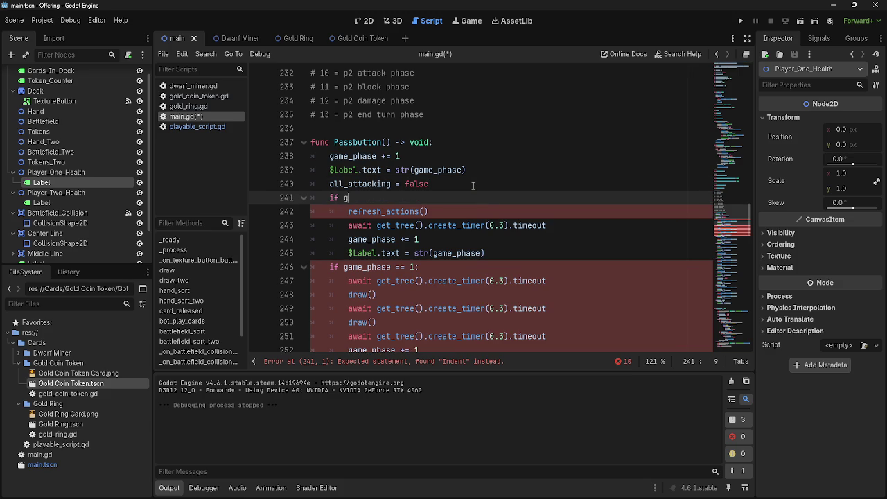
text(ame_phase == 0)
text(:)
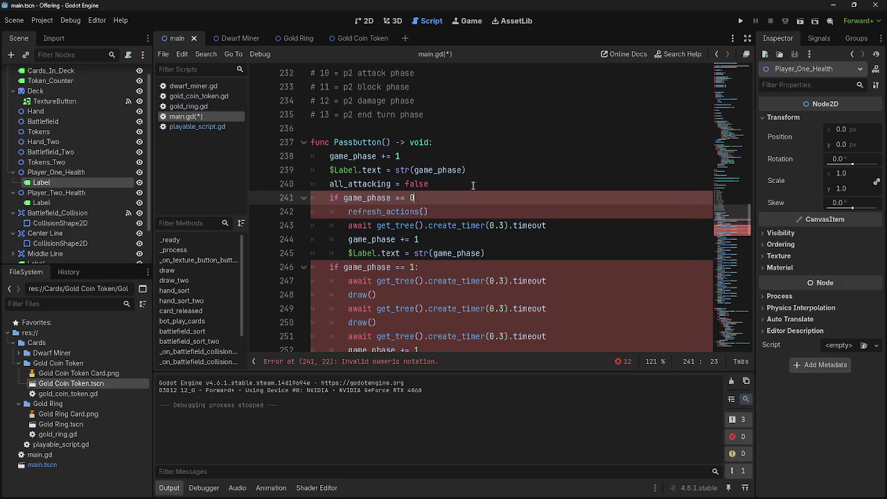
scroll(484, 240, down, 3)
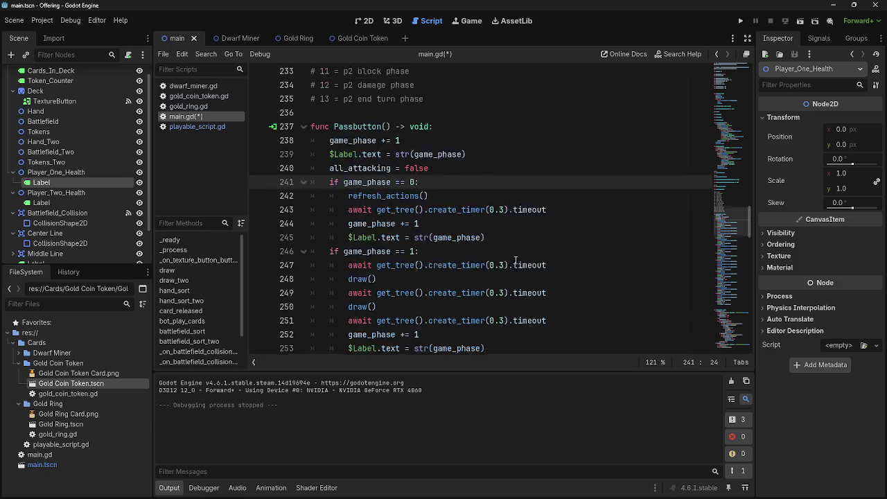
click(503, 241)
scroll(499, 241, up, 4)
scroll(498, 241, up, 3)
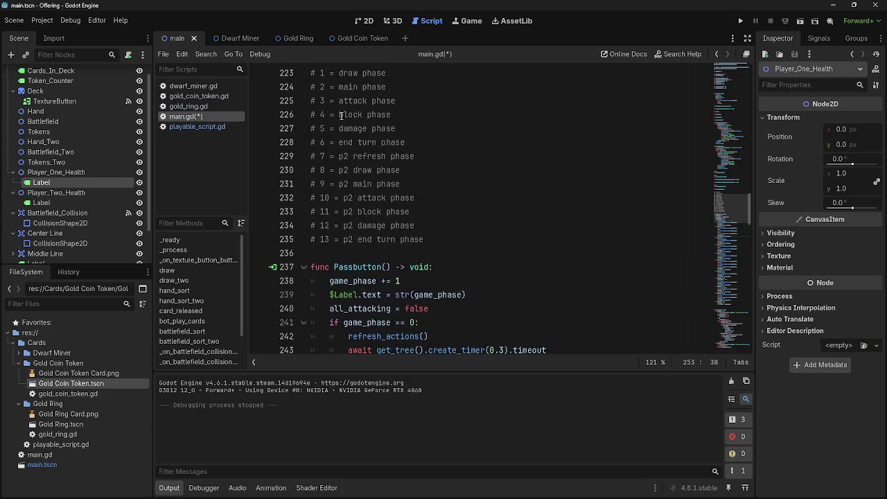
- Review the main and attack phase comment lines, then switch to playable_script.gd
triple_click(435, 133)
click(435, 133)
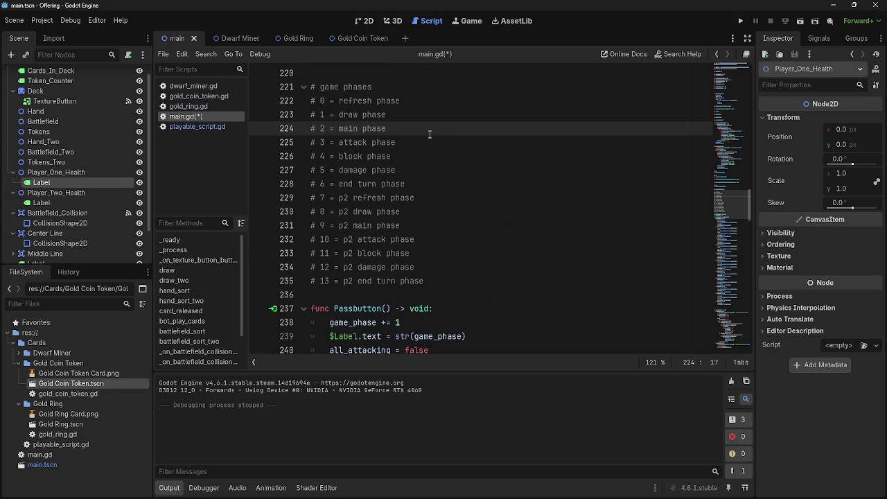
triple_click(427, 138)
click(427, 139)
scroll(477, 253, down, 5)
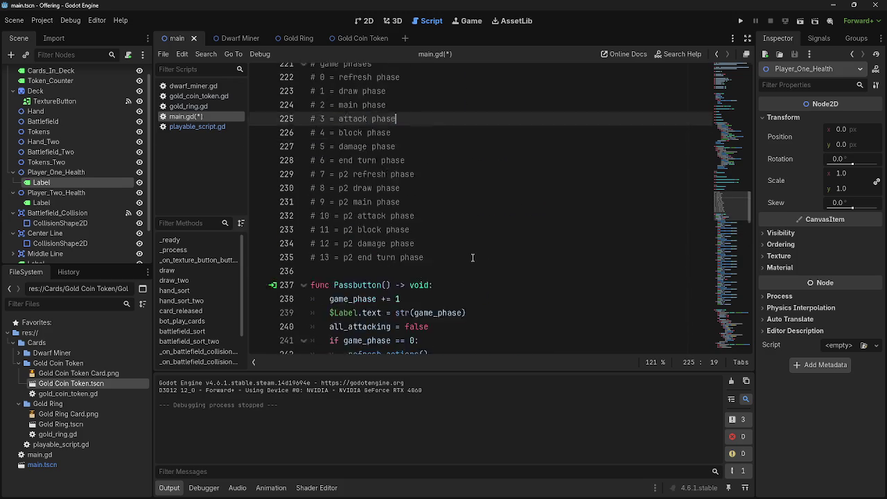
scroll(477, 254, down, 2)
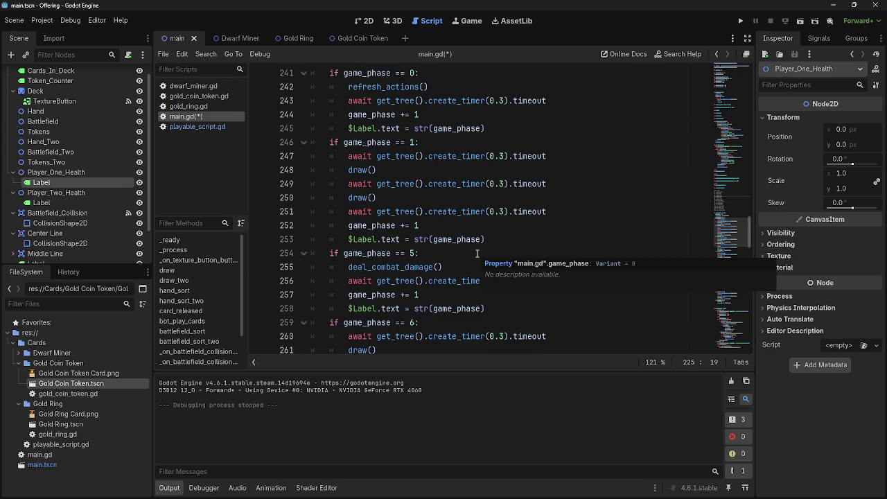
scroll(476, 253, down, 5)
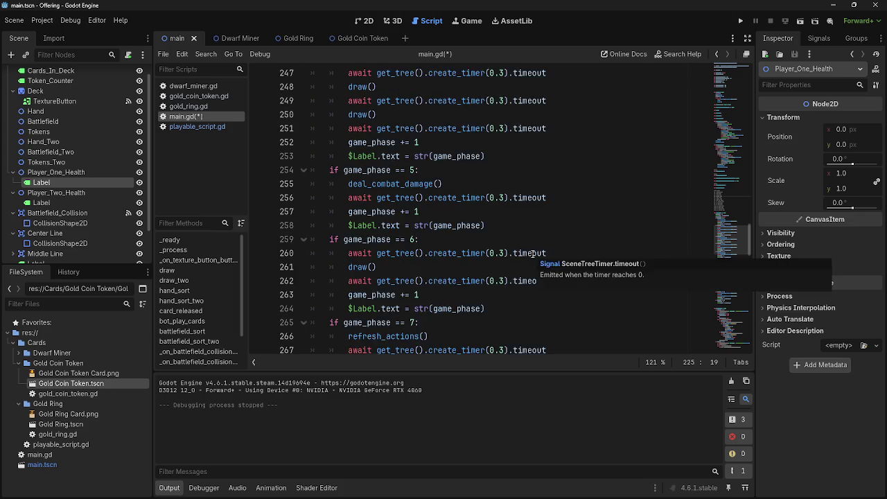
scroll(532, 255, up, 14)
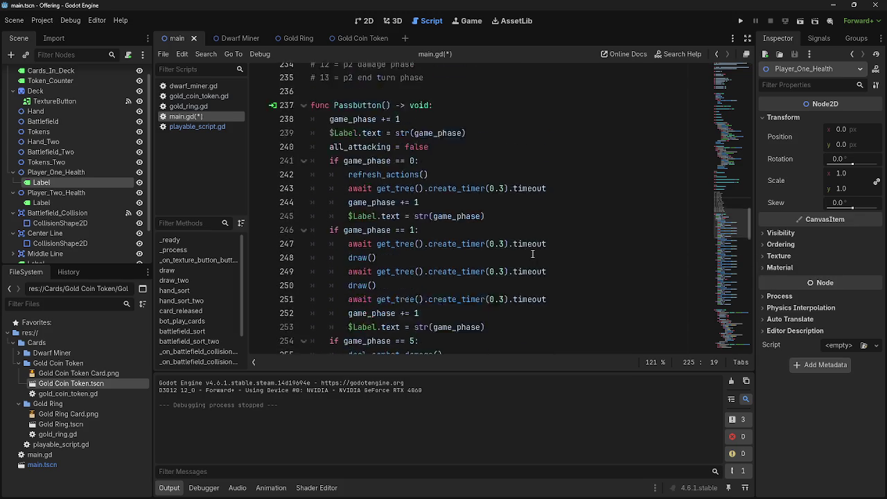
scroll(441, 246, down, 2)
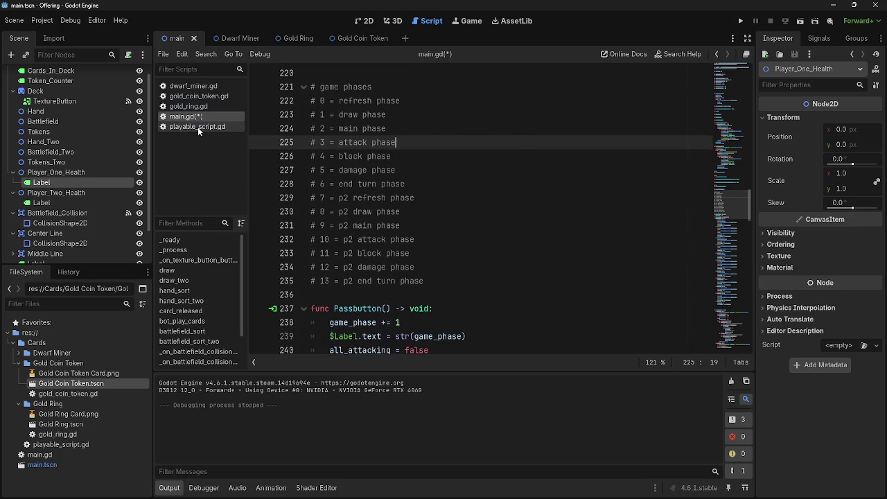
click(198, 126)
- Inspect playable_script.gd around the else branch and fix_position
scroll(488, 239, down, 1)
scroll(487, 239, down, 11)
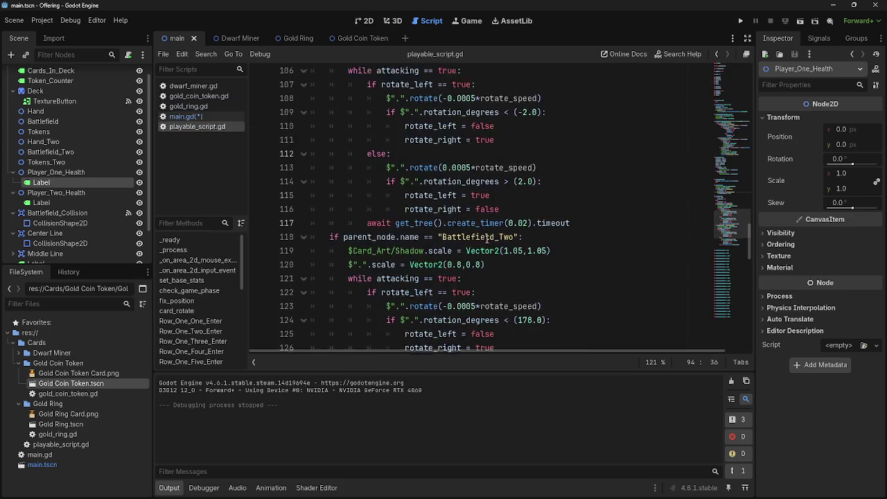
scroll(488, 239, up, 5)
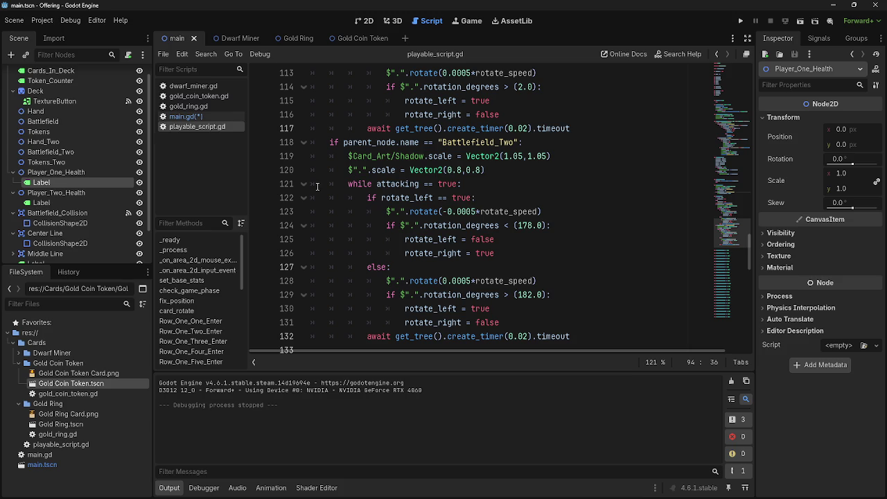
click(469, 269)
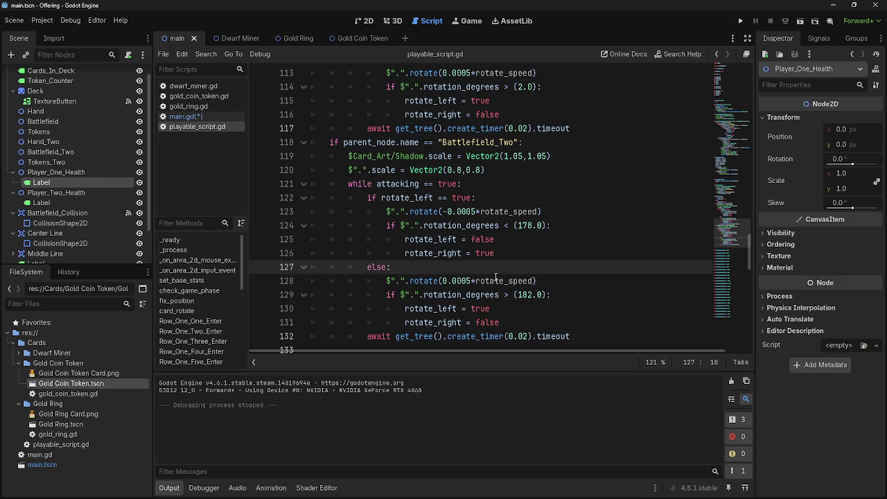
scroll(495, 278, down, 5)
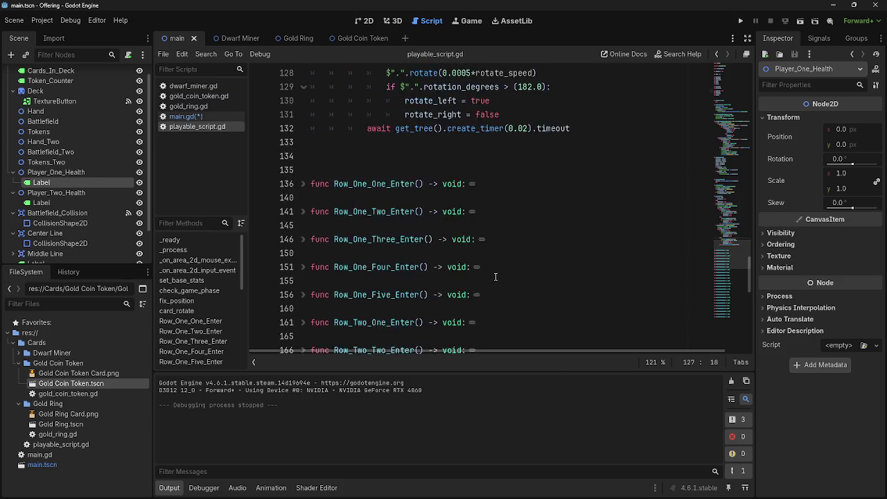
scroll(495, 278, up, 8)
scroll(495, 277, up, 4)
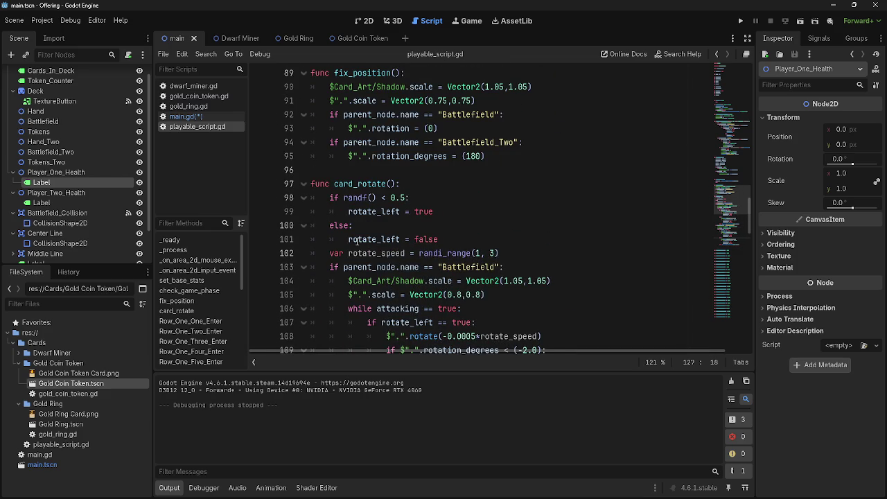
click(452, 170)
scroll(448, 259, up, 2)
- Delete the extra blank lines before check_game_phase
click(448, 259)
click(446, 159)
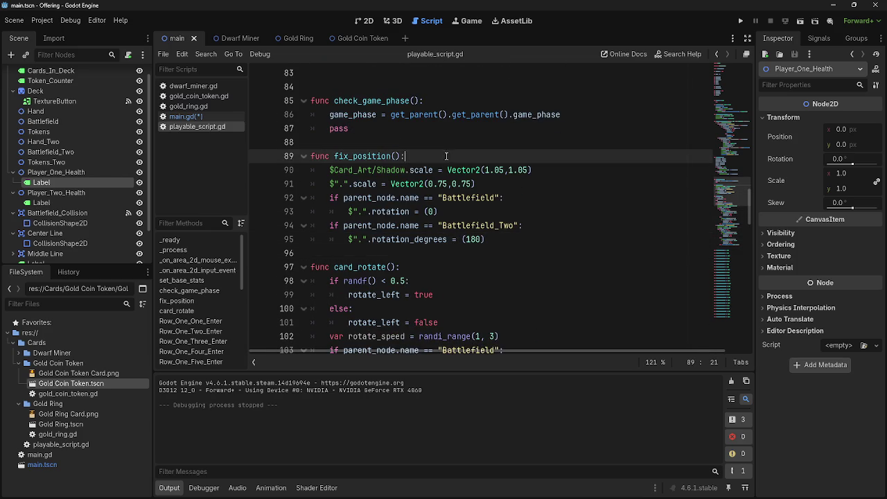
click(447, 143)
scroll(458, 210, up, 3)
click(454, 197)
scroll(453, 197, up, 6)
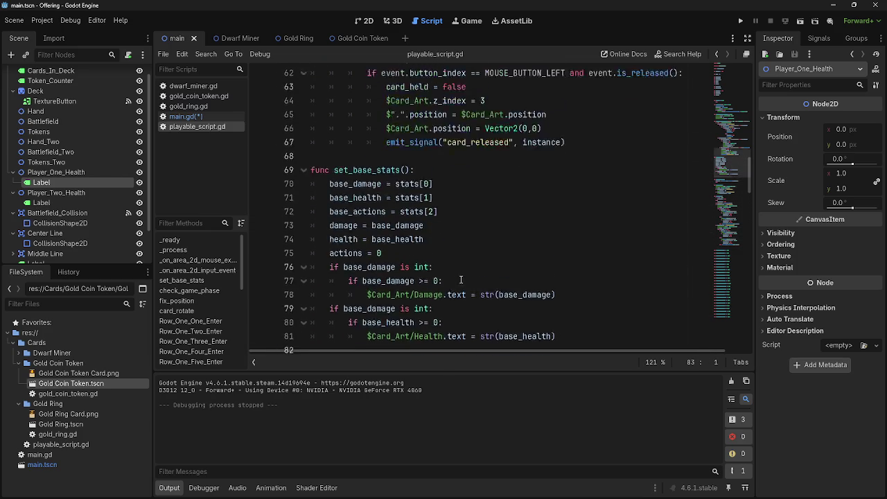
scroll(355, 222, down, 5)
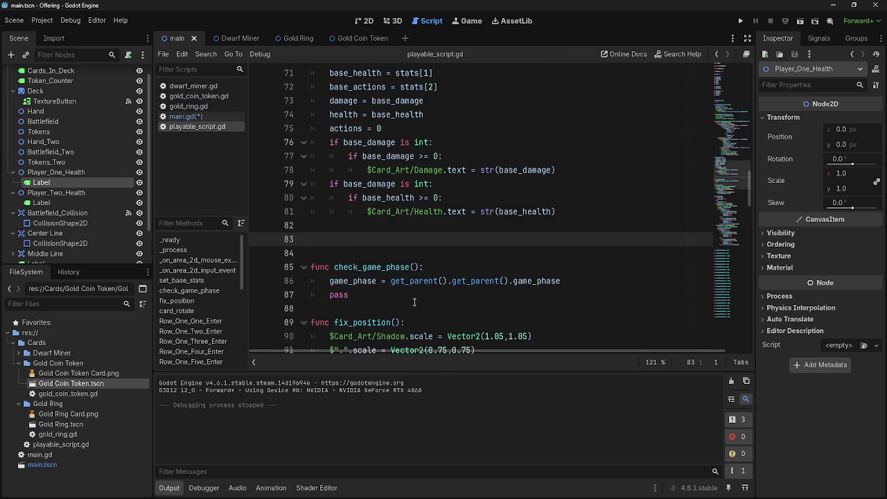
key(BackSpace)
key(BackSpace)
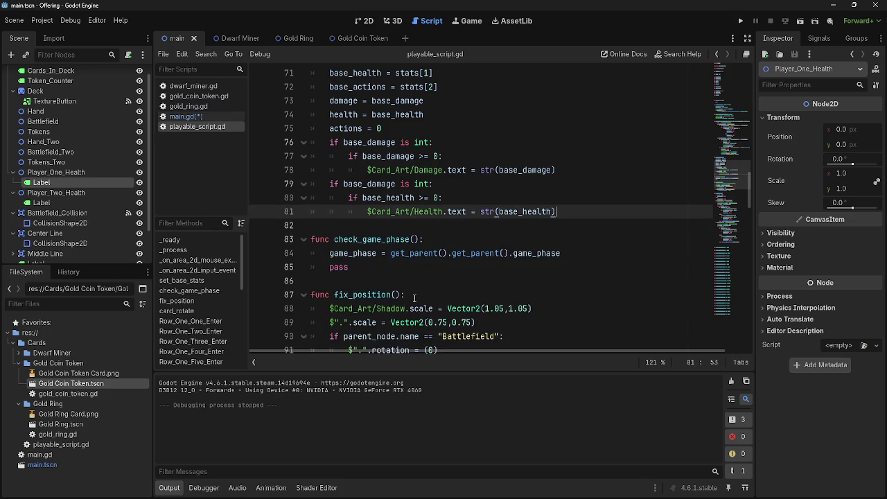
- Collapse and re-expand set_base_stats and check_game_phase to check the layout
scroll(414, 298, up, 3)
click(303, 170)
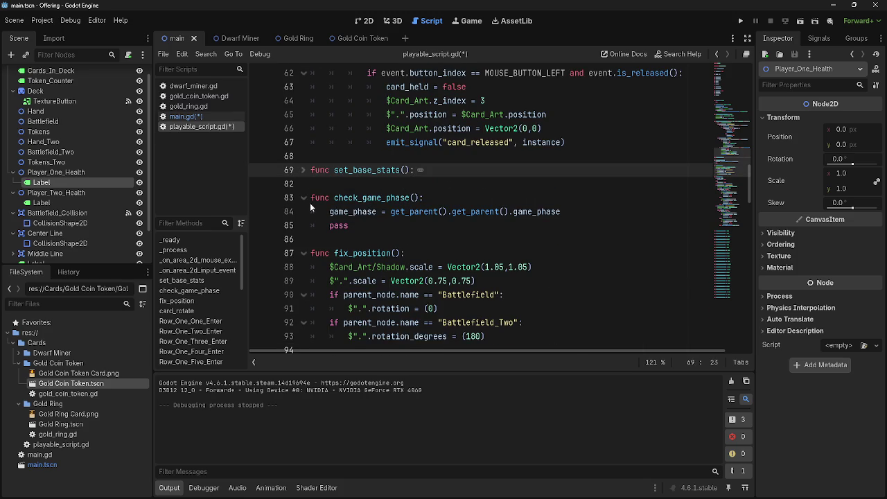
click(309, 198)
click(309, 199)
click(303, 169)
scroll(467, 295, up, 7)
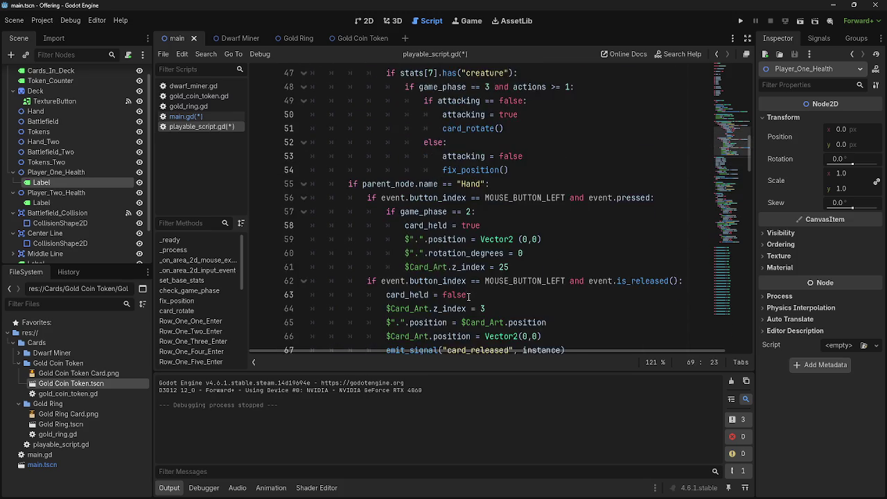
scroll(532, 218, down, 3)
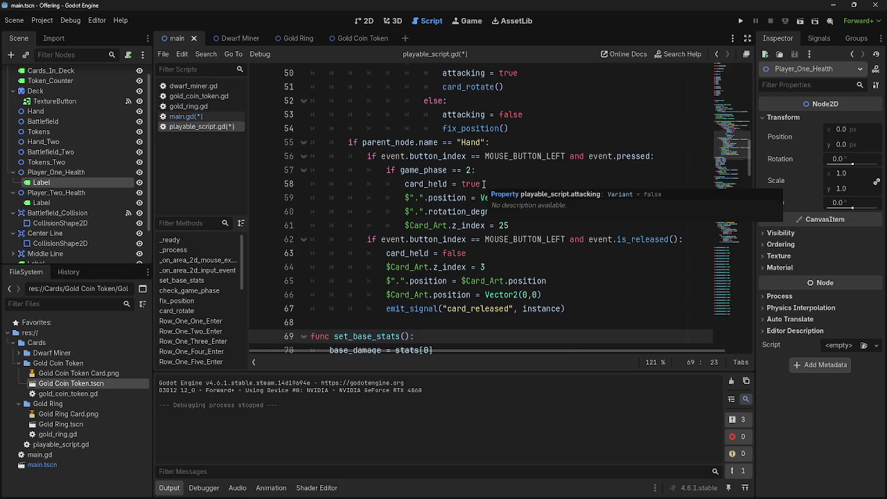
- Glance at main.gd, return to playable_script.gd and scroll further down
click(506, 257)
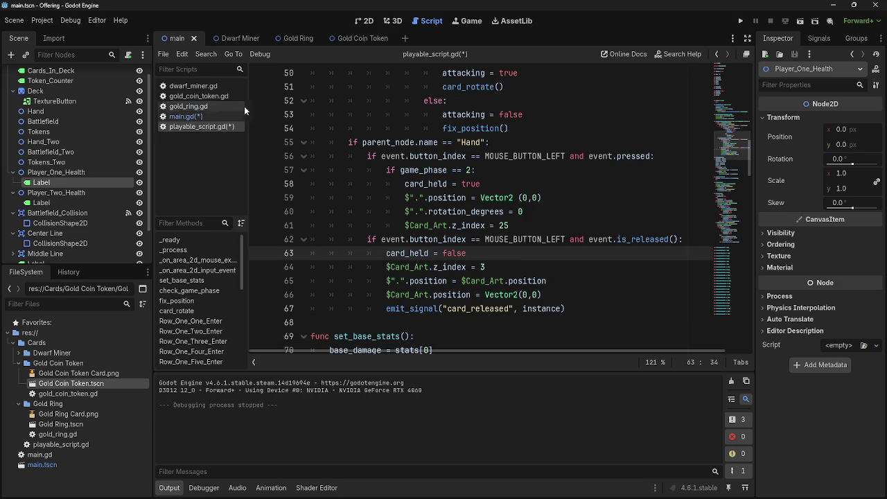
click(182, 116)
click(204, 125)
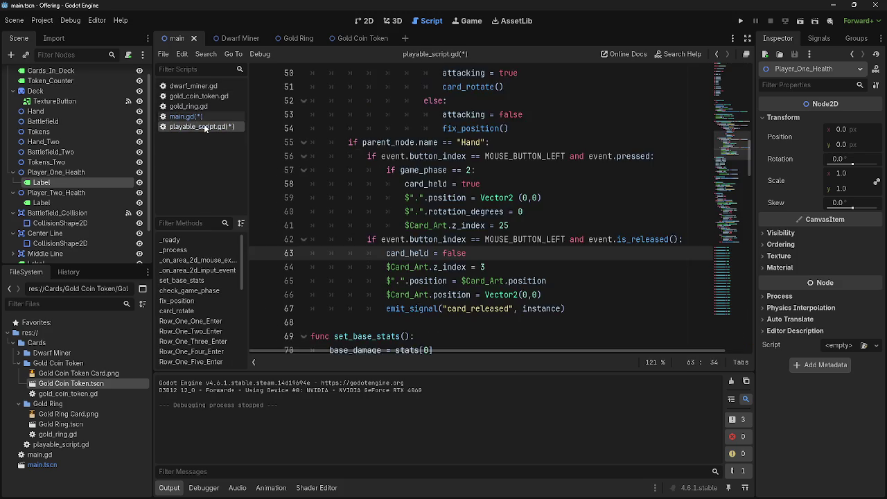
scroll(487, 257, down, 5)
scroll(488, 257, down, 10)
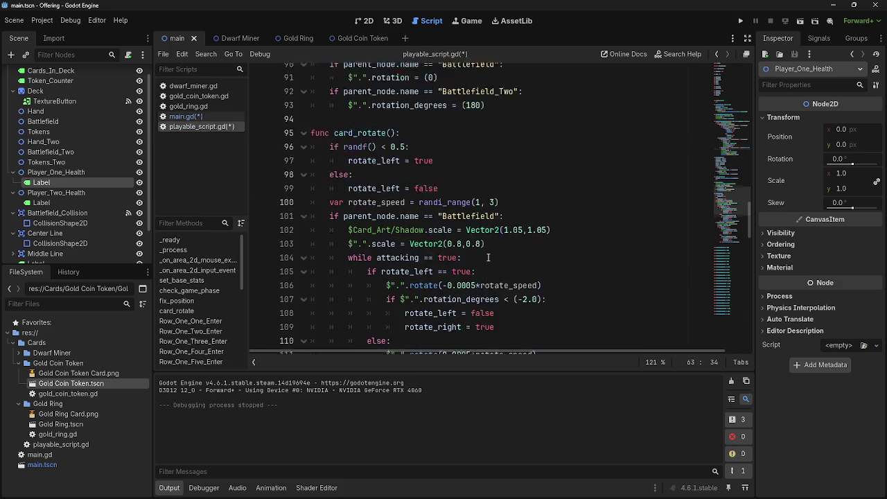
scroll(488, 257, down, 2)
- Search playable_script.gd for 'game_p' and step through each game_phase match
key(ctrl+f)
text(ga)
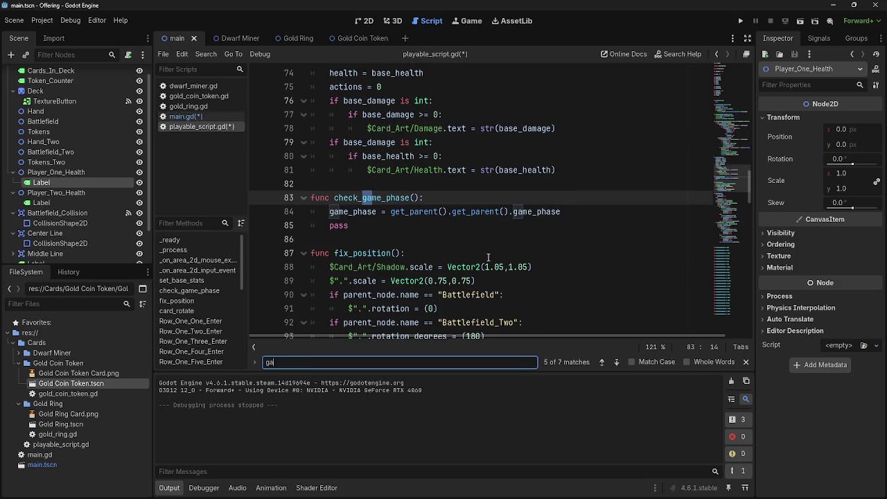
text(me_phase)
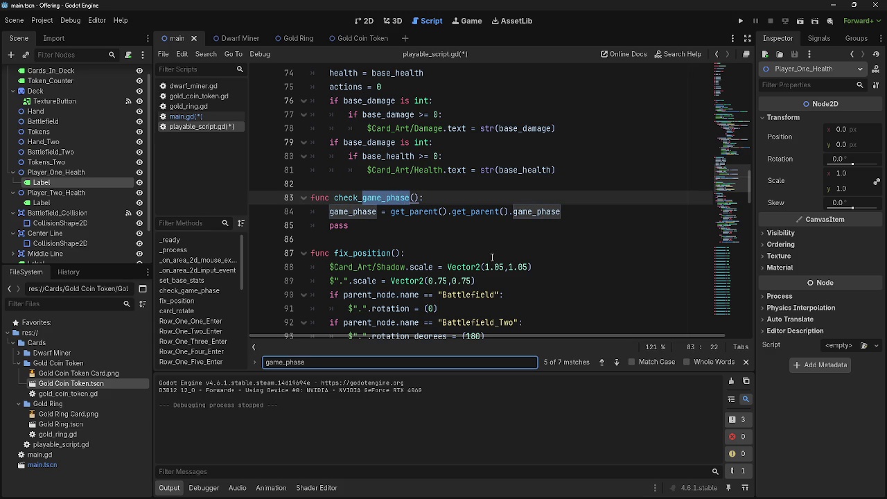
click(603, 362)
click(603, 362)
click(603, 362)
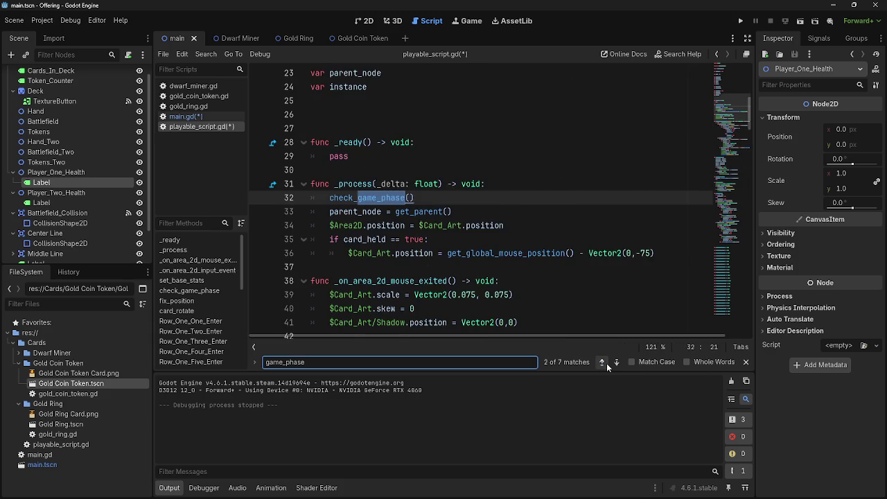
click(602, 361)
click(616, 362)
click(615, 362)
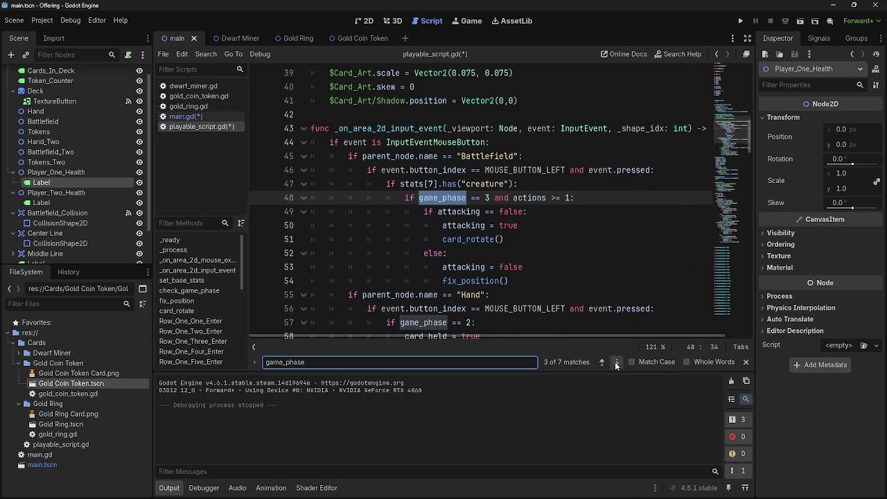
click(616, 362)
click(616, 362)
click(616, 361)
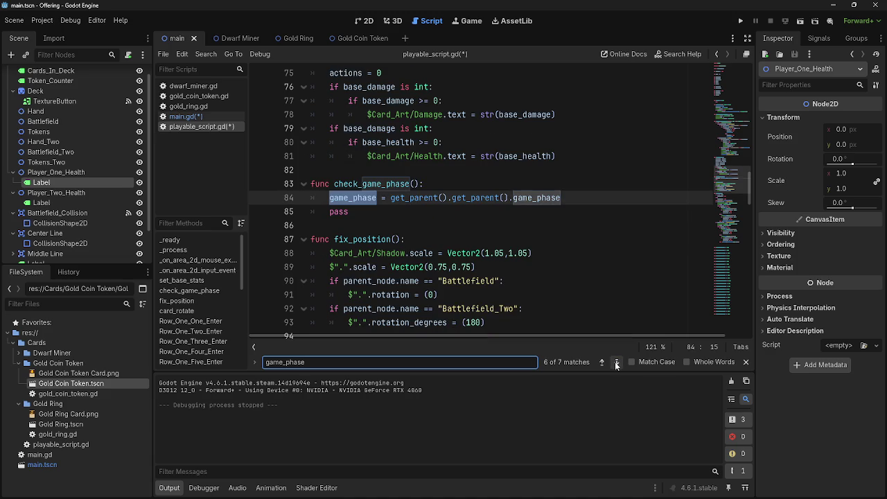
click(616, 361)
- Enable Whole Words, close the find bar and return to main.gd
click(686, 361)
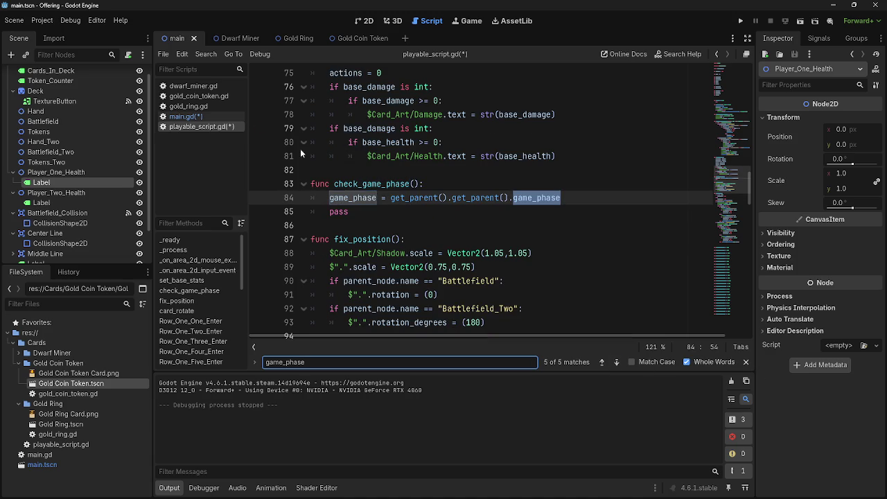
click(746, 361)
scroll(455, 296, up, 5)
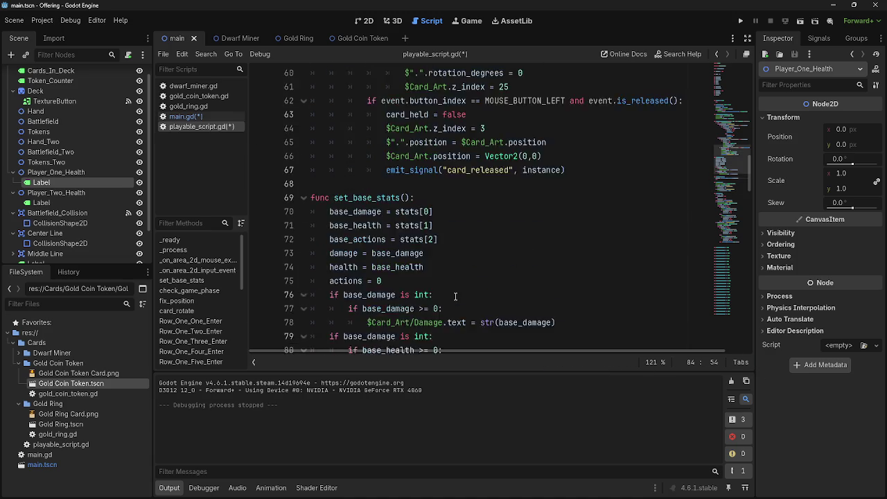
scroll(455, 296, up, 5)
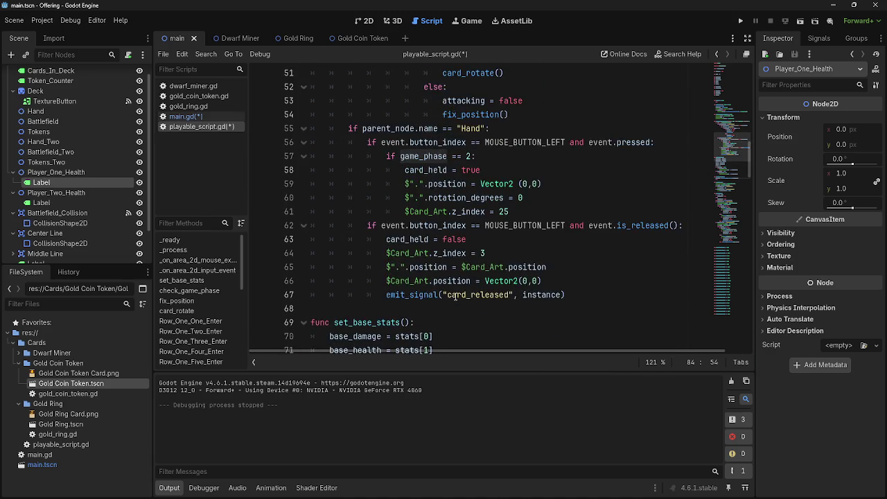
click(184, 116)
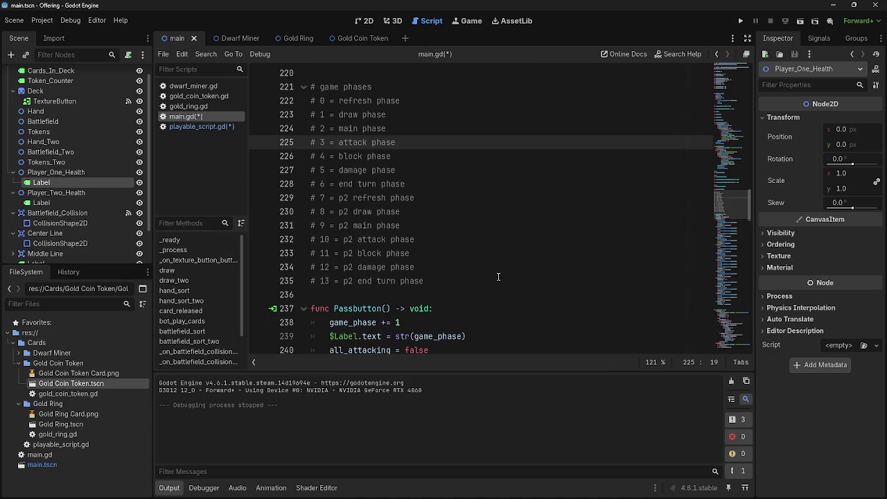
- Search main.gd for game_phase and step back through the first matches
key(ctrl+f)
click(602, 362)
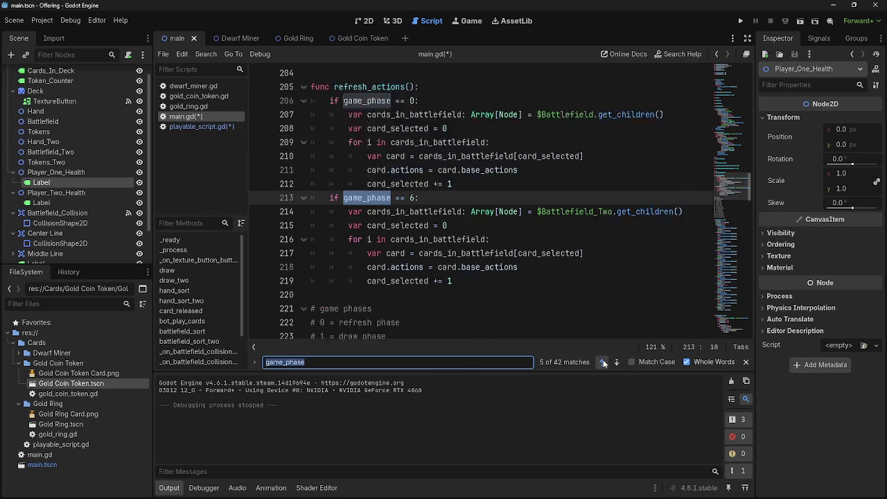
click(602, 361)
click(601, 362)
click(601, 362)
click(616, 362)
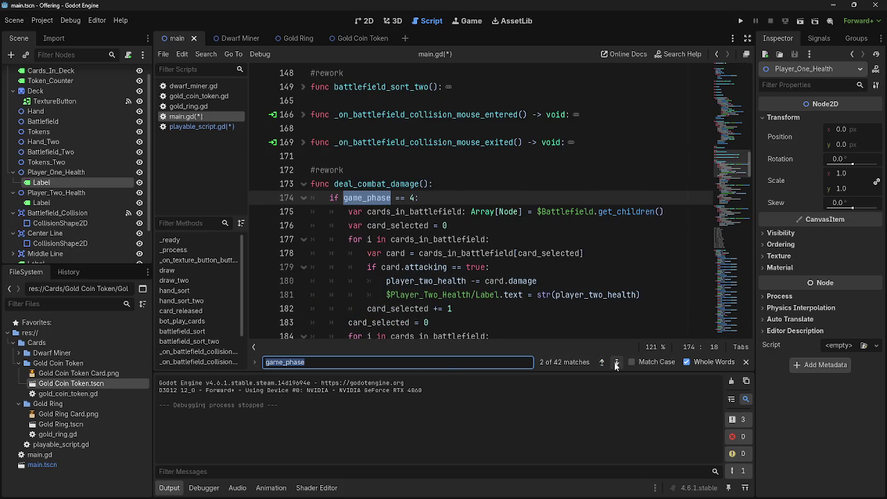
scroll(559, 328, down, 1)
scroll(559, 329, down, 12)
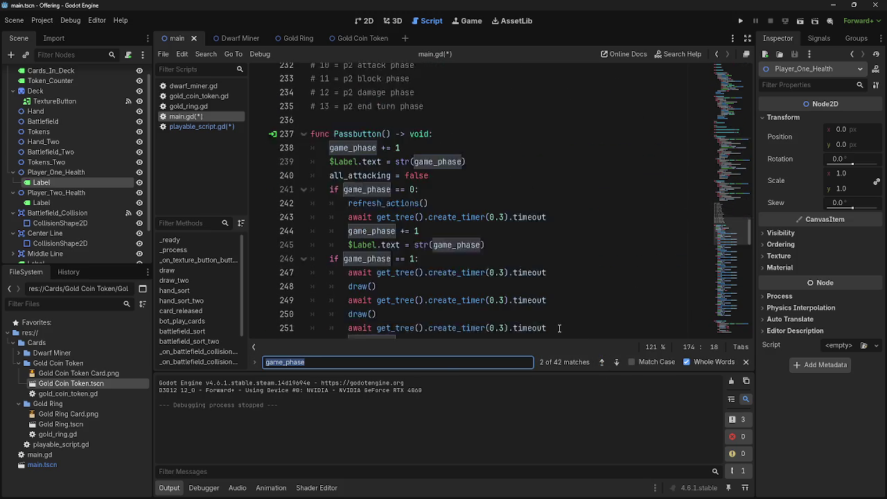
scroll(560, 329, up, 6)
scroll(559, 329, up, 2)
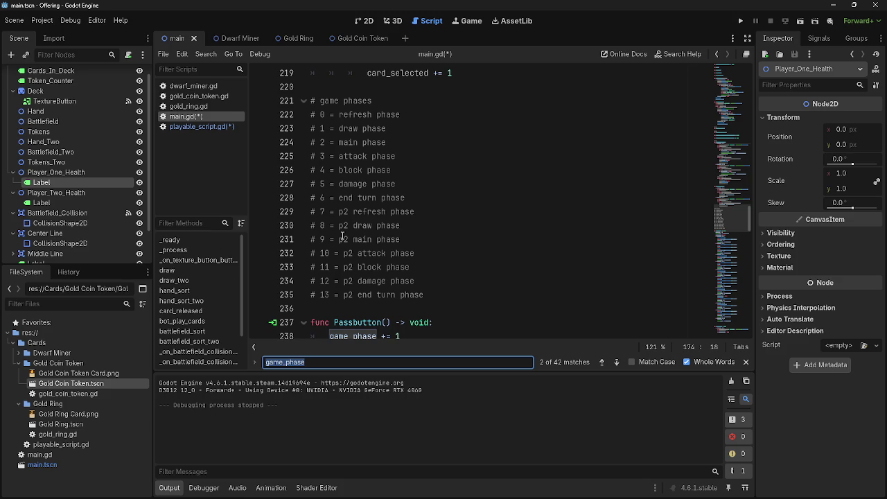
scroll(360, 282, up, 12)
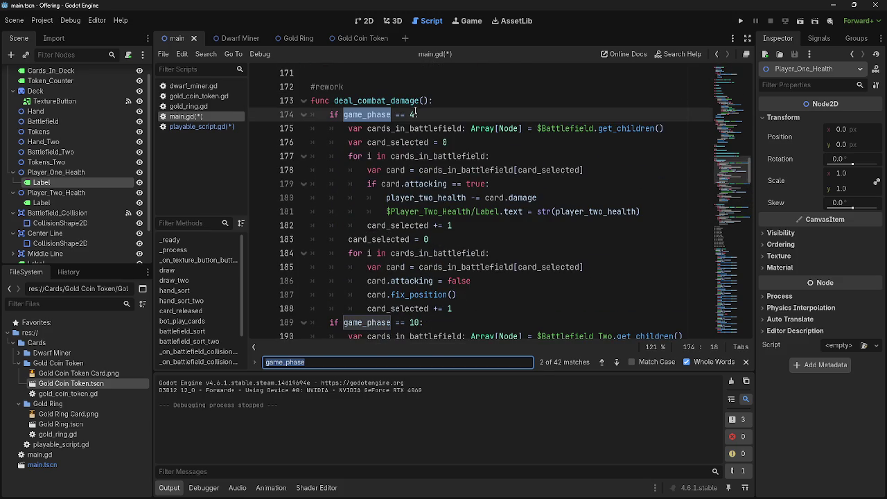
- Change the combat-damage checks on lines 174 and 189 to phases 5 and 12
click(416, 114)
key(BackSpace)
text(5)
click(418, 323)
key(BackSpace)
text(2)
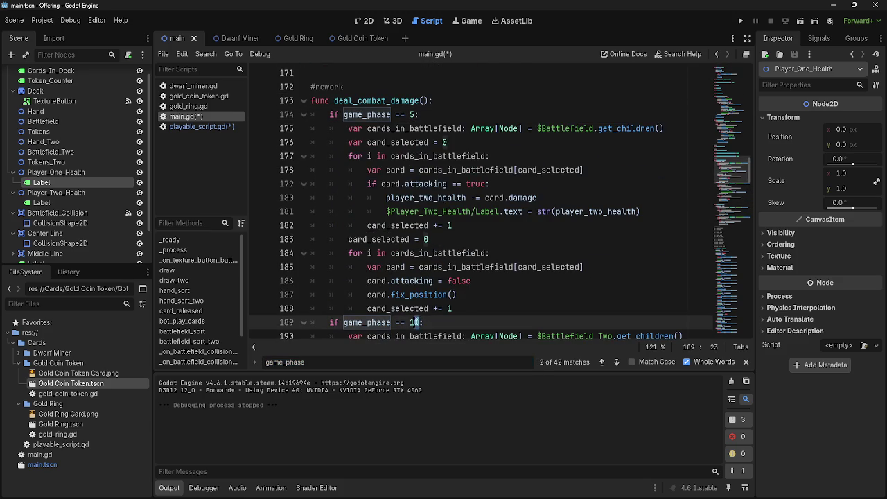
- Change the refresh check on line 213 from phase 6 to 7
click(616, 362)
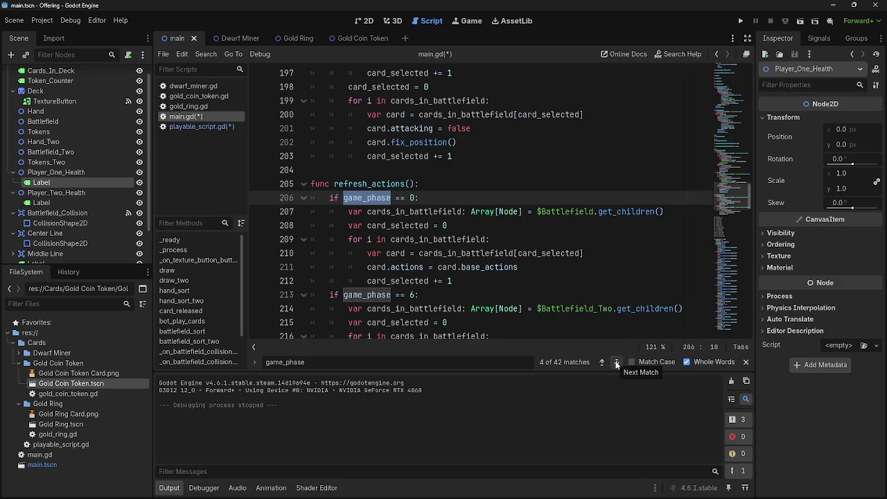
click(616, 362)
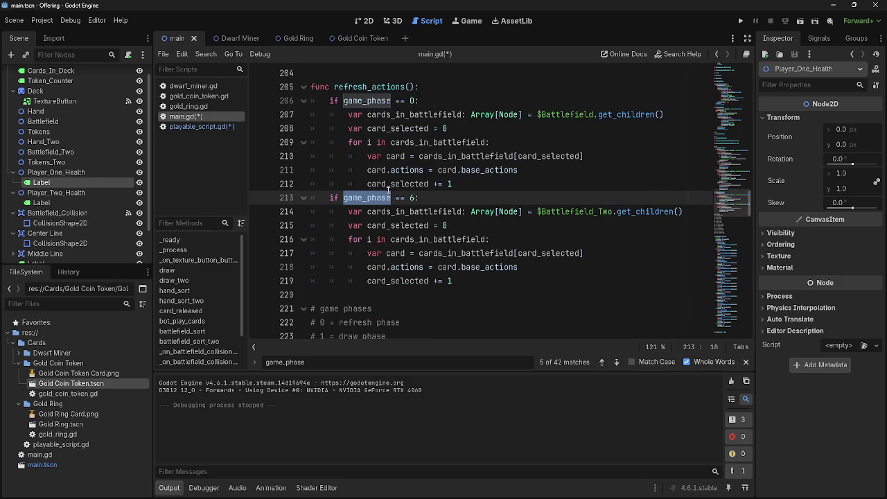
click(413, 199)
key(shift+Left)
text(7)
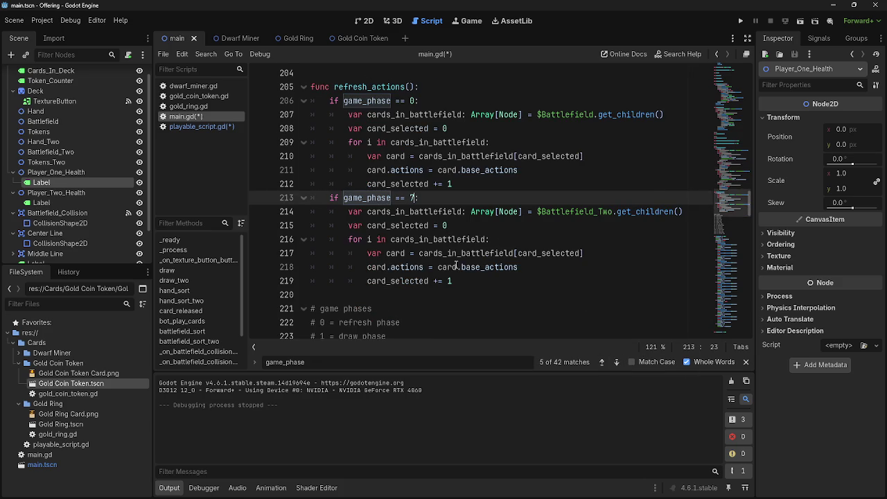
scroll(445, 264, down, 1)
scroll(446, 264, down, 4)
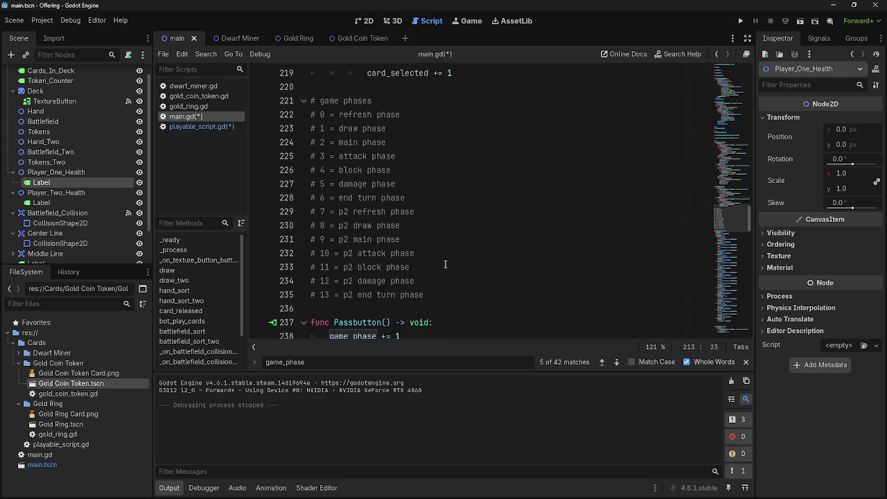
scroll(431, 244, up, 5)
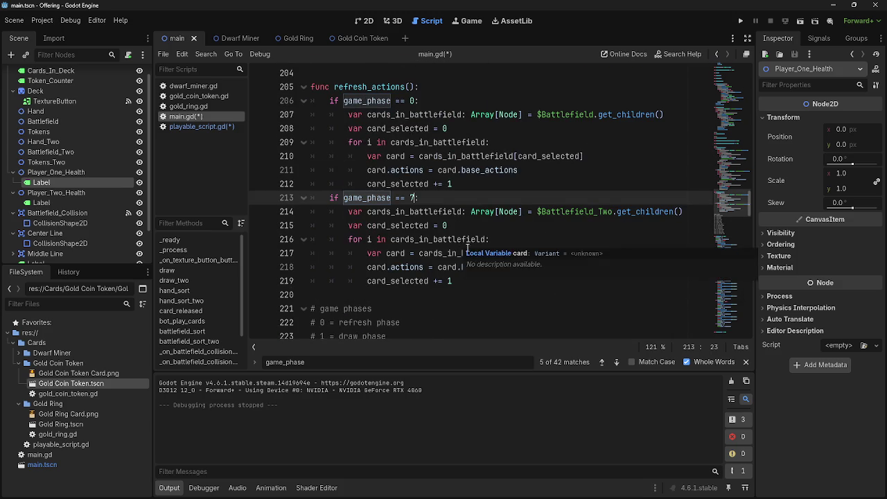
- Change the player-two attack check on line 330 from phase 9 to 10
click(616, 362)
click(617, 361)
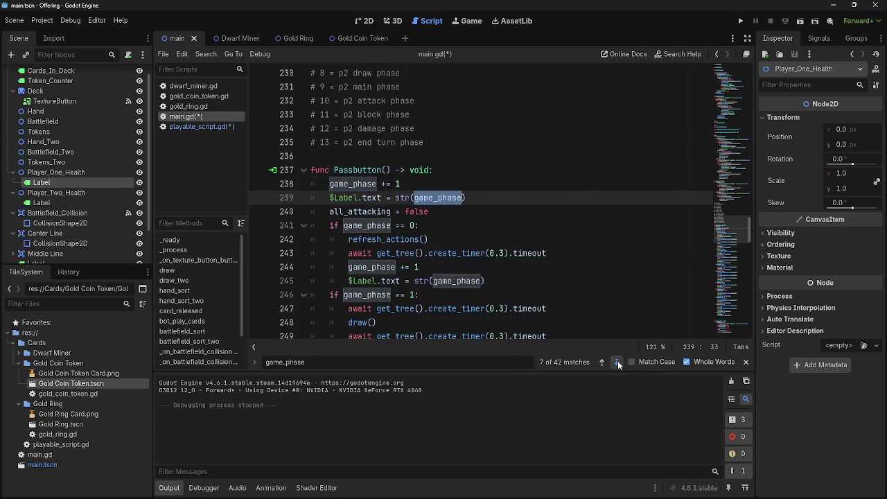
click(617, 361)
click(618, 361)
click(618, 361)
click(618, 361)
click(617, 361)
click(617, 361)
click(617, 361)
click(618, 361)
click(617, 361)
click(617, 361)
click(617, 361)
click(618, 361)
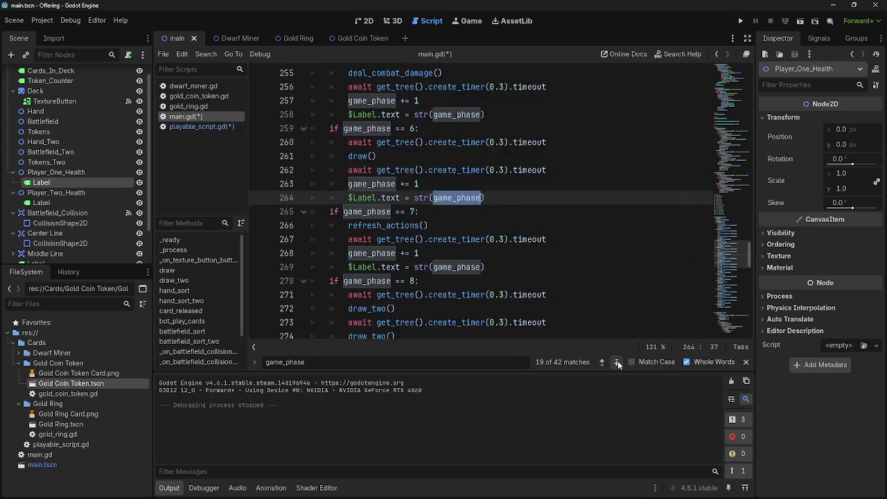
click(617, 361)
click(617, 361)
click(617, 361)
click(617, 361)
click(617, 361)
click(617, 361)
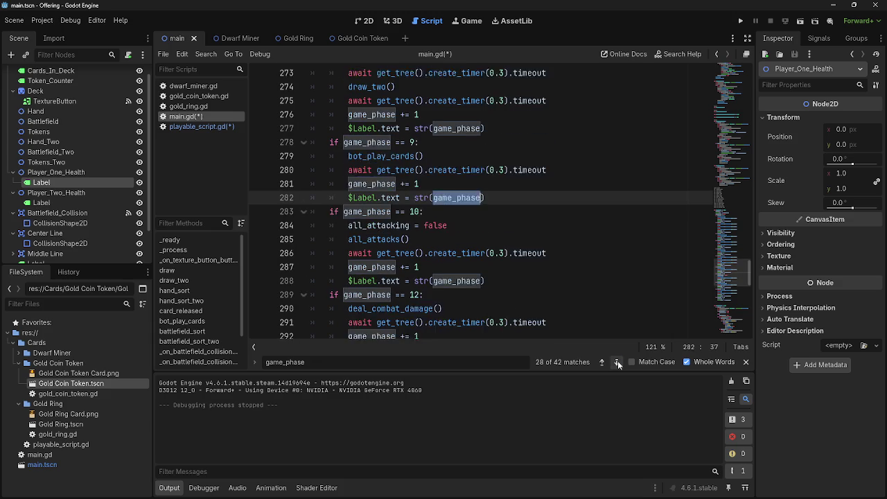
click(617, 361)
click(617, 361)
click(618, 361)
click(617, 361)
click(618, 361)
click(617, 361)
click(617, 361)
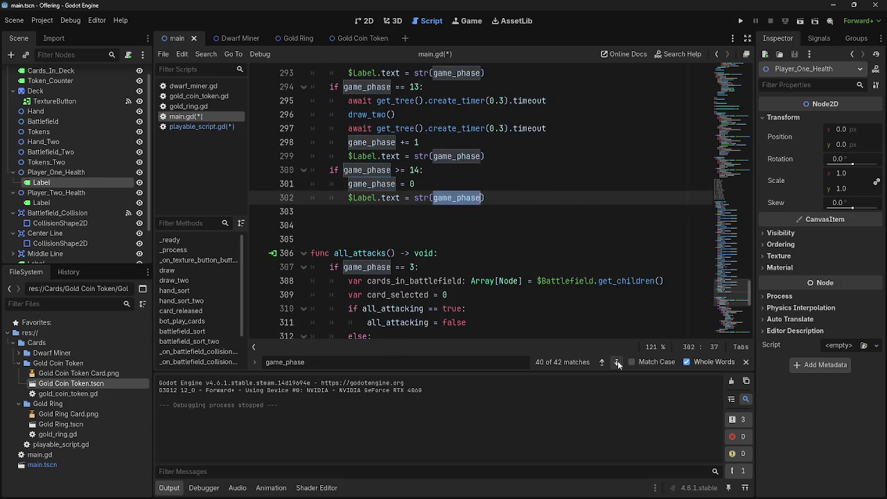
click(618, 361)
click(617, 361)
double_click(413, 198)
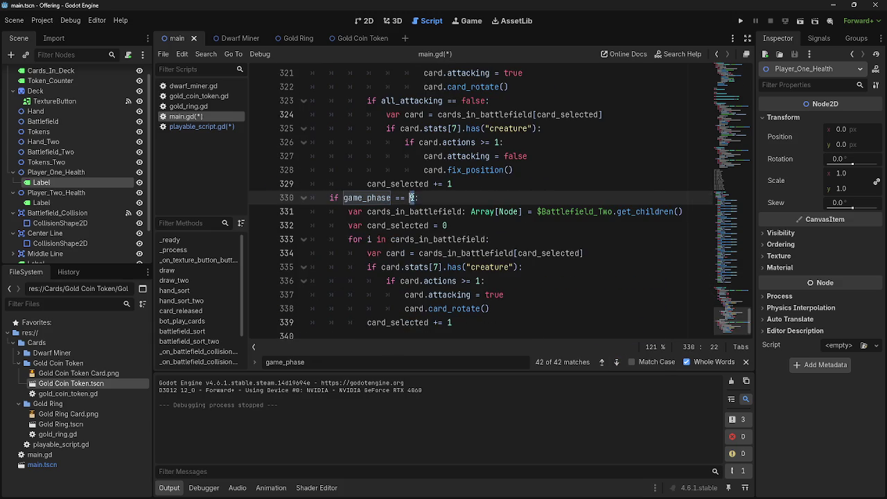
text(10)
scroll(497, 252, up, 20)
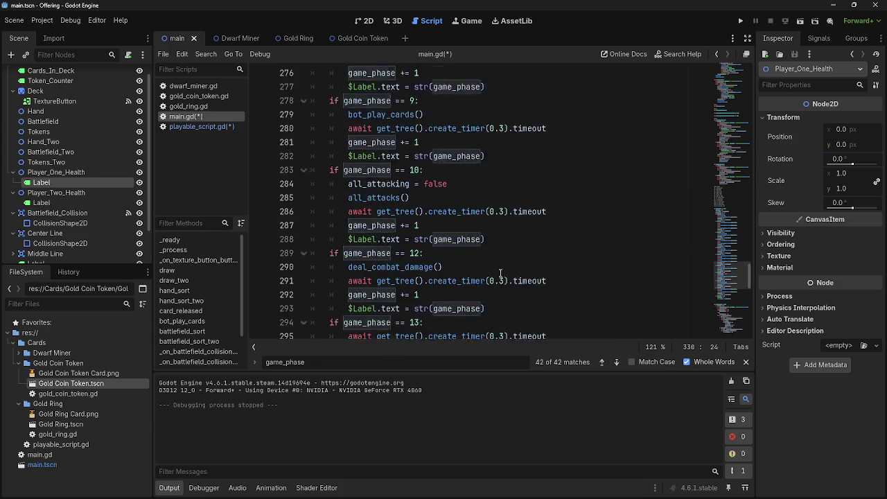
scroll(500, 272, up, 10)
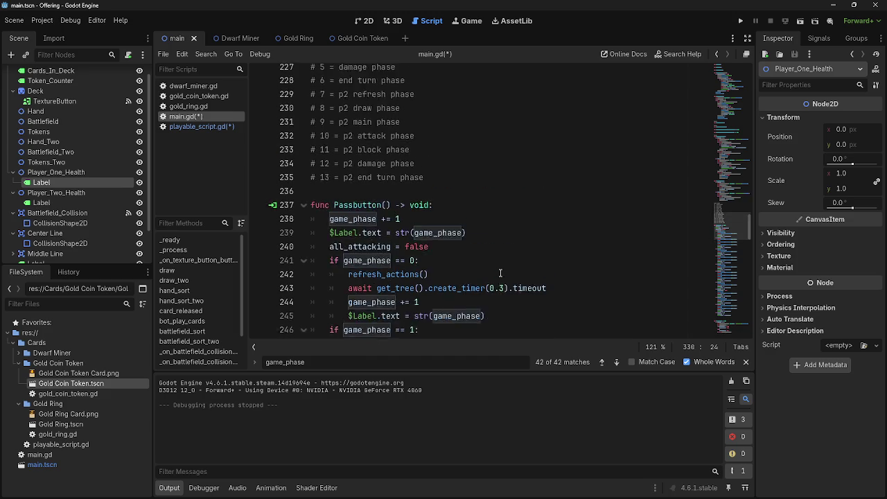
drag(341, 252, 414, 253)
- Close the search and review the attack, block, damage and end turn phase comments
click(414, 253)
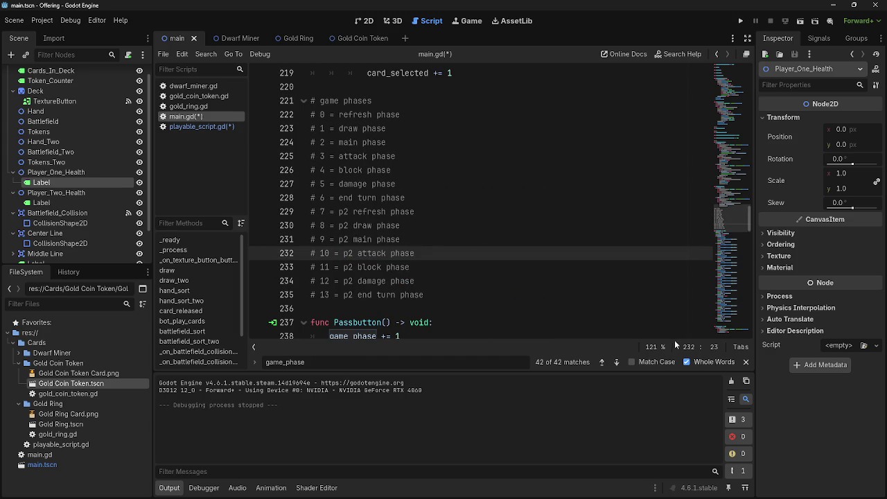
click(745, 363)
click(447, 226)
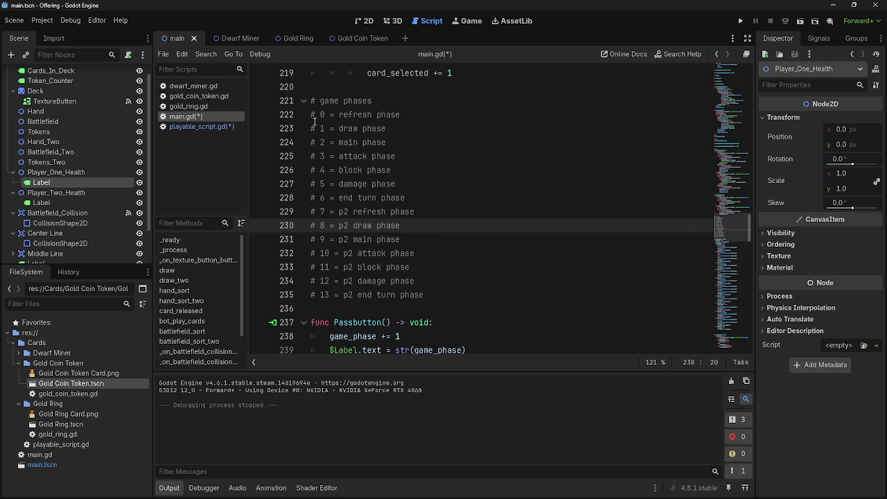
mouse_move(313, 142)
mouse_down()
mouse_move(386, 142)
mouse_move(401, 157)
mouse_move(280, 158)
mouse_up()
click(409, 142)
click(390, 170)
drag(392, 170, 298, 172)
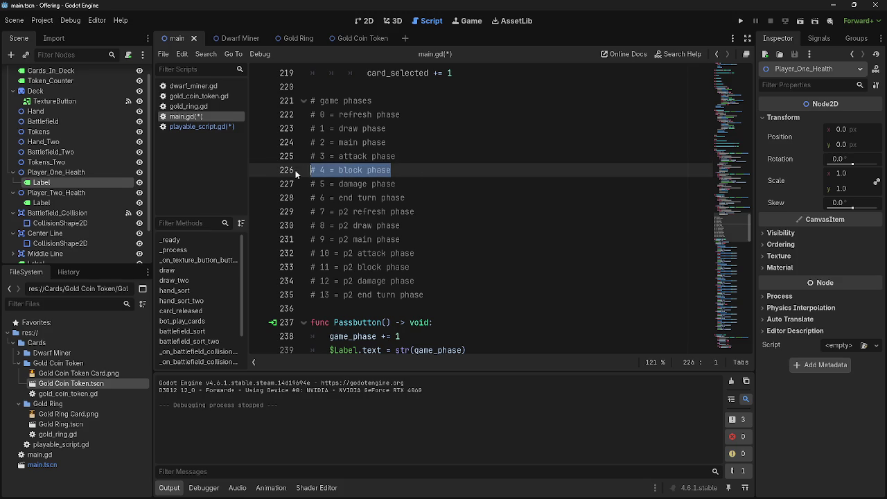
click(423, 172)
drag(422, 172, 290, 172)
click(420, 172)
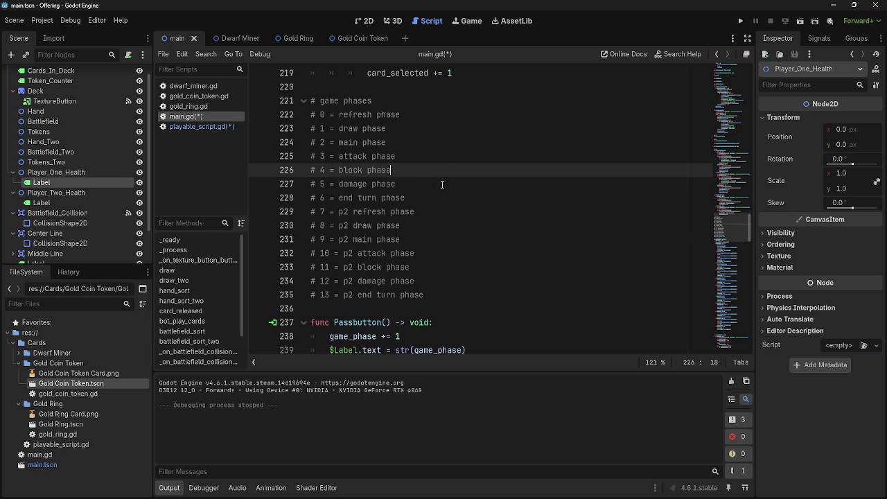
drag(443, 185, 311, 190)
click(391, 187)
click(435, 199)
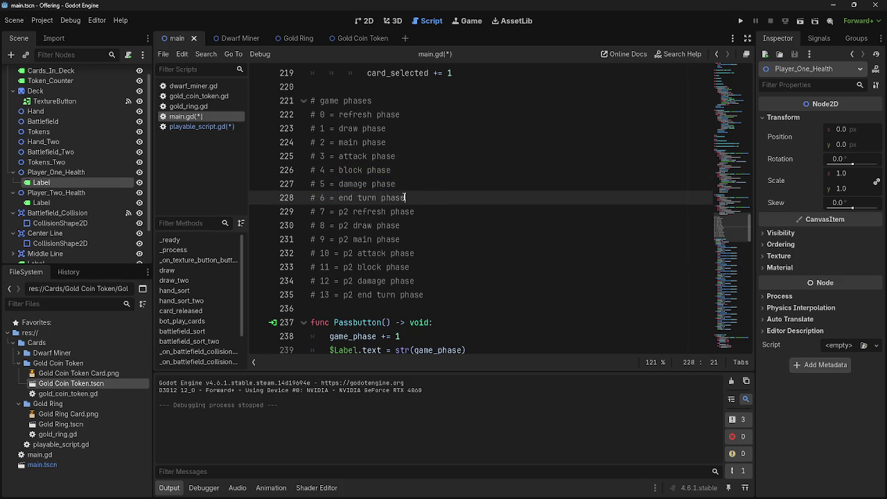
drag(435, 199, 301, 195)
click(419, 199)
- Review the p2 refresh, p2 draw and p2 main phase comments (phases 7–9)
click(443, 212)
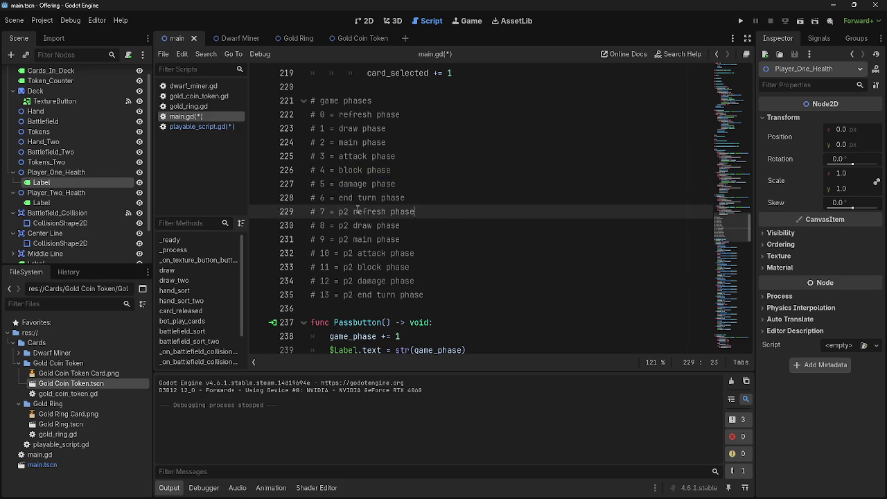
drag(444, 212, 313, 212)
click(378, 212)
drag(456, 212, 298, 210)
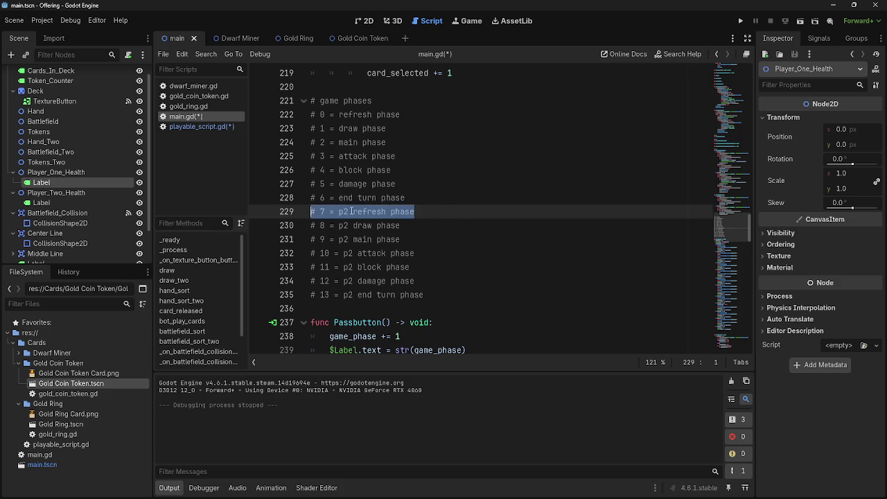
click(440, 213)
drag(416, 211, 311, 211)
click(416, 212)
triple_click(416, 211)
click(419, 225)
drag(400, 225, 303, 228)
click(409, 225)
click(405, 239)
triple_click(405, 239)
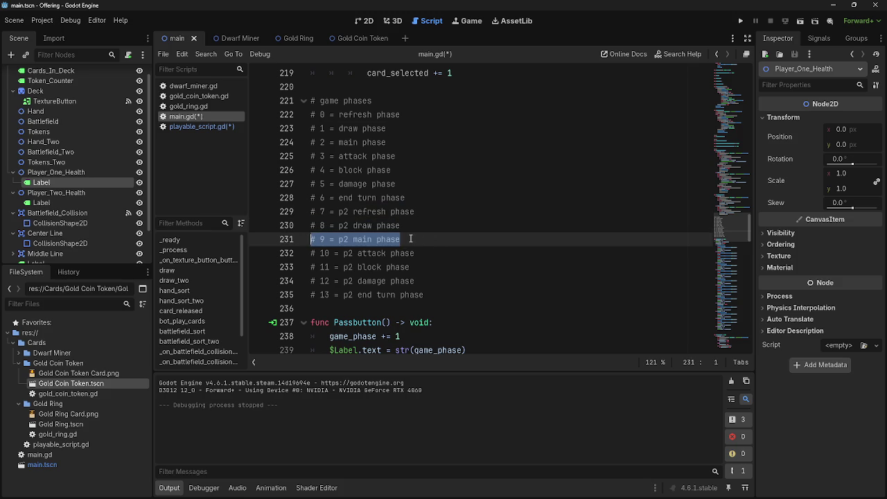
- Review the p2 attack, block, damage and end turn phase comments
click(412, 240)
triple_click(431, 253)
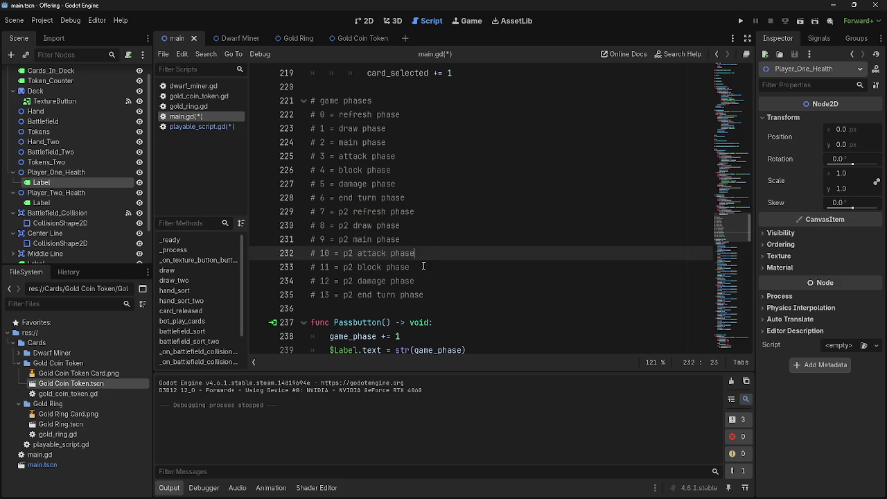
triple_click(424, 265)
click(402, 264)
drag(409, 266, 311, 267)
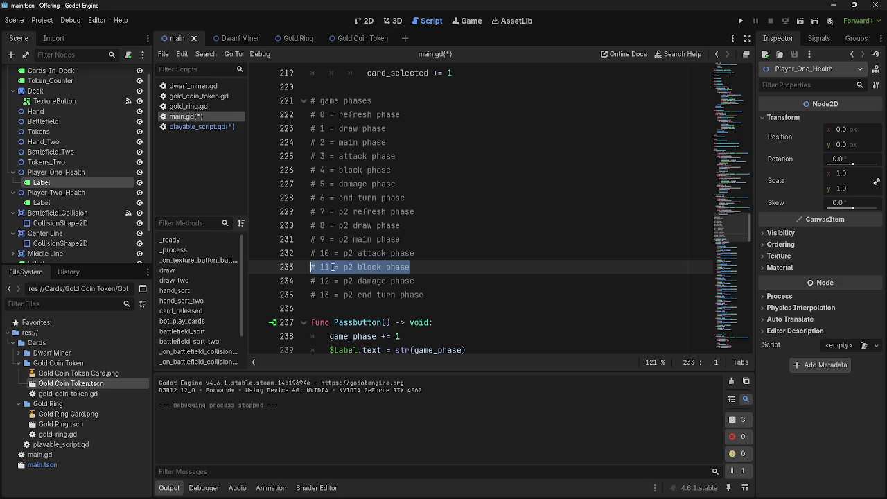
triple_click(428, 280)
click(372, 281)
triple_click(415, 294)
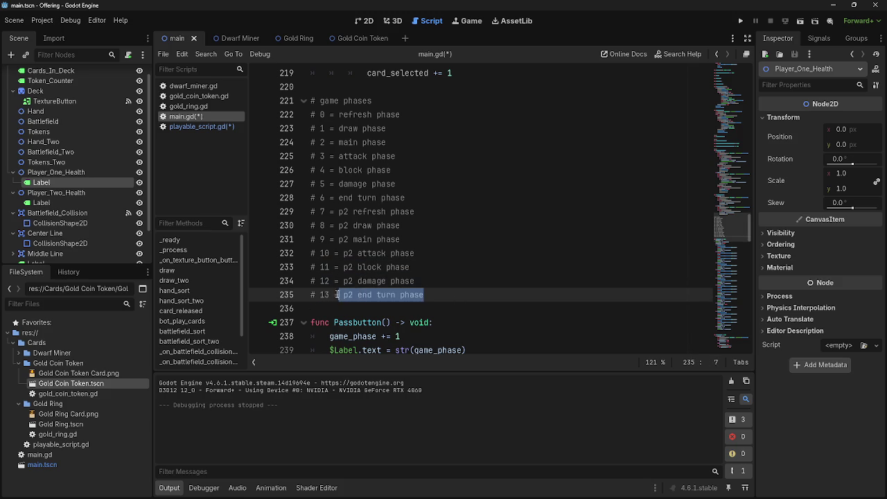
triple_click(401, 280)
click(385, 281)
triple_click(408, 295)
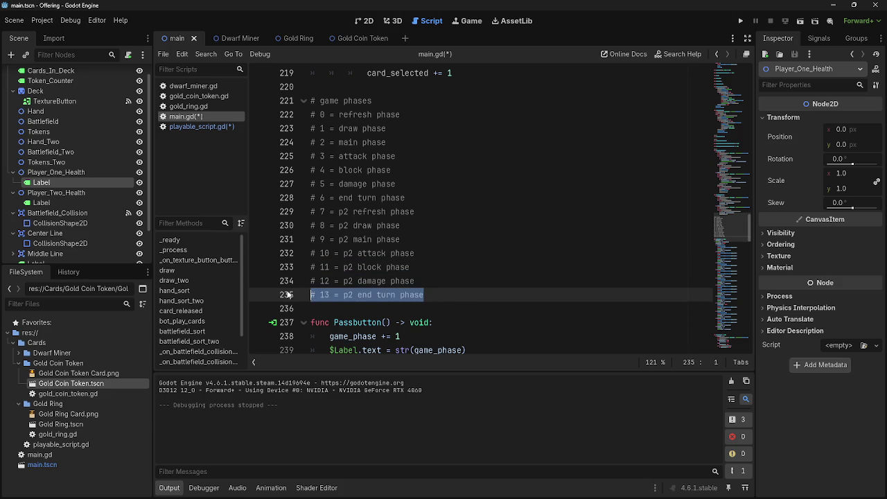
click(414, 295)
- Recheck the refresh, draw and main phase comments, then run the card game
click(408, 116)
triple_click(408, 118)
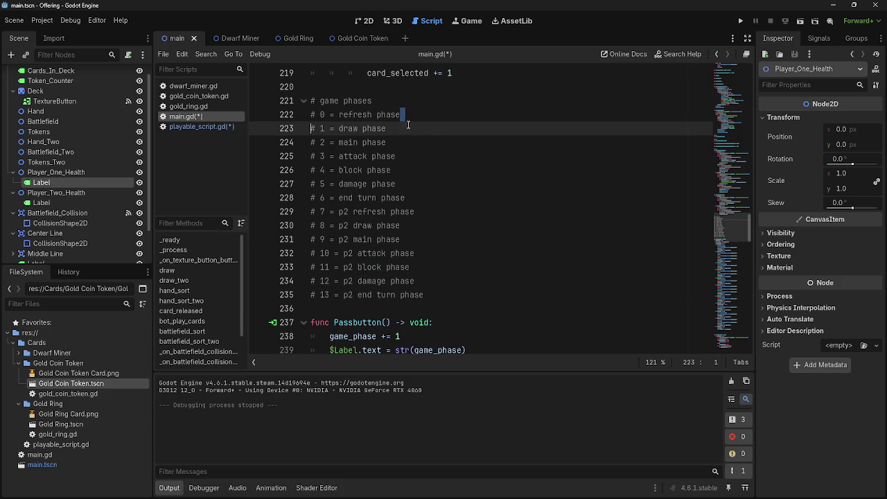
click(409, 118)
triple_click(402, 116)
click(387, 117)
triple_click(412, 117)
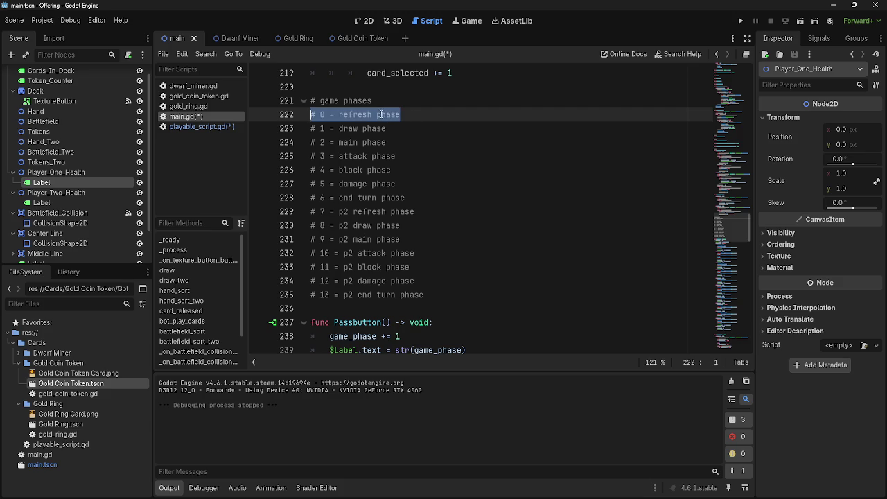
click(383, 116)
triple_click(383, 116)
click(383, 116)
drag(398, 128, 302, 129)
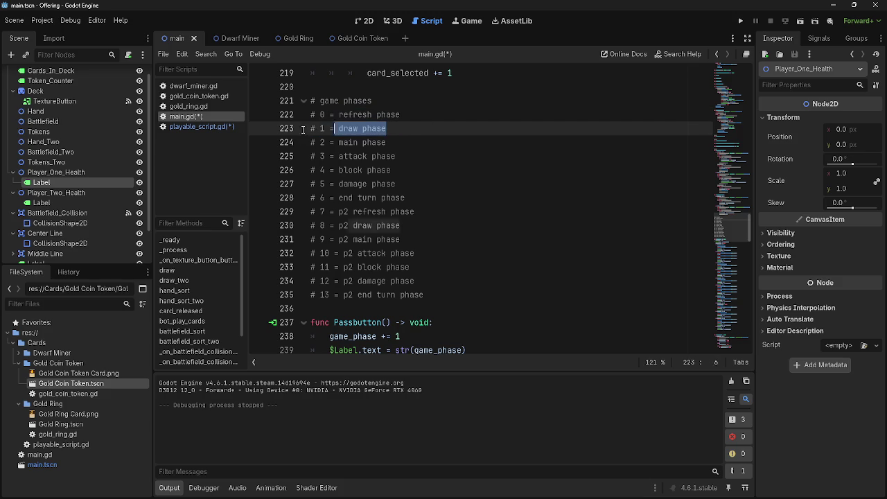
triple_click(395, 142)
click(400, 143)
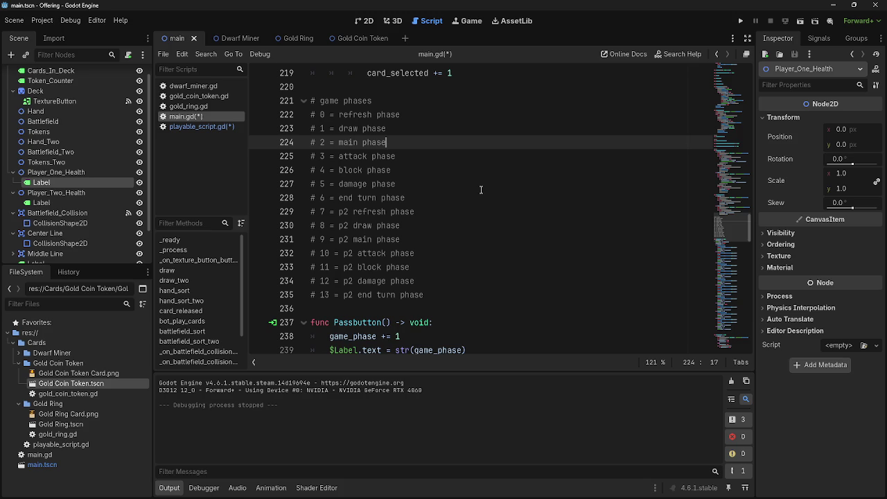
click(740, 19)
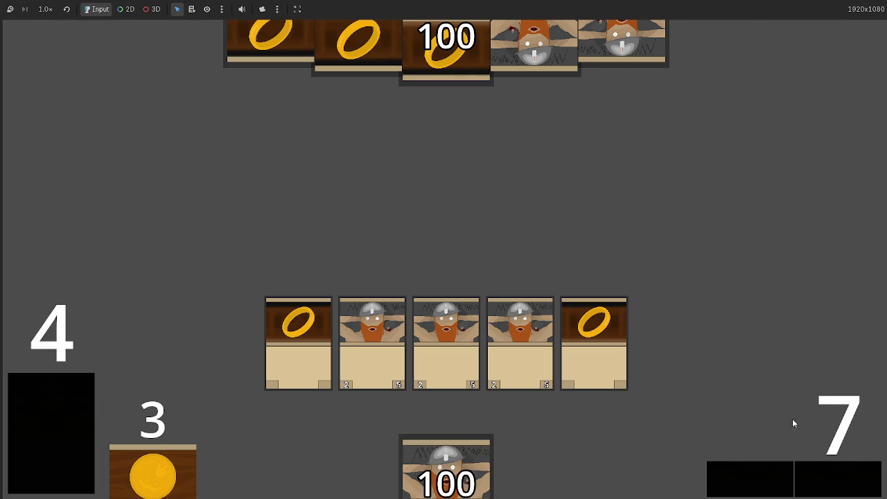
- Stop the game with F8, run it once more, then stop it again
key(F8)
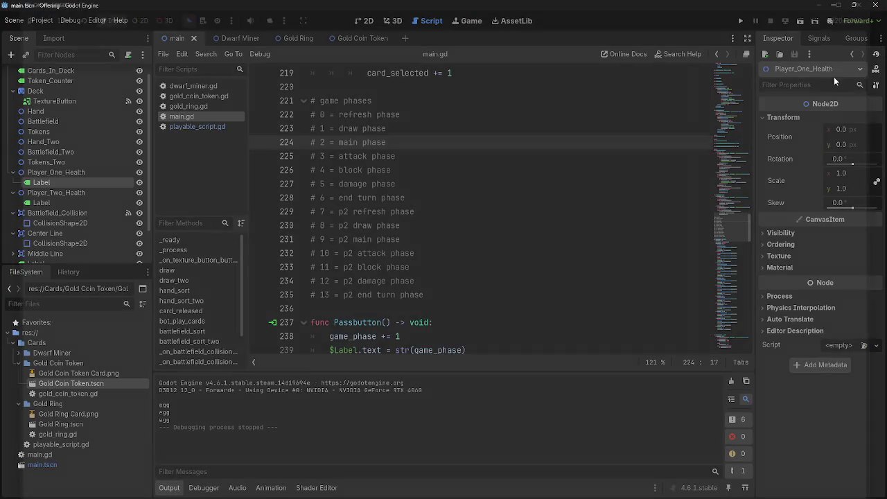
click(742, 21)
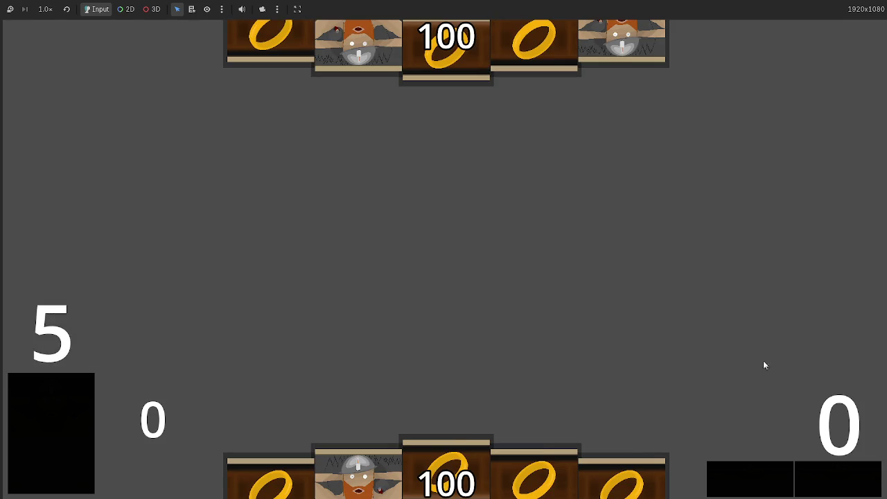
key(F8)
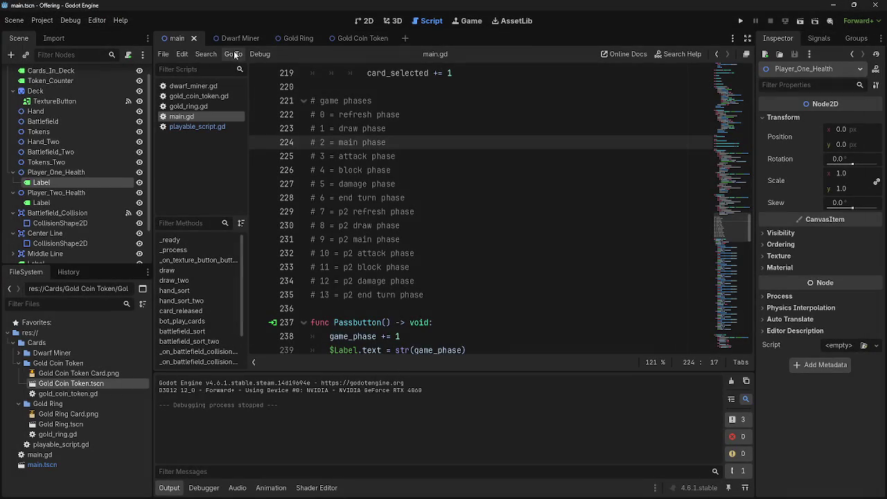
scroll(56, 209, down, 2)
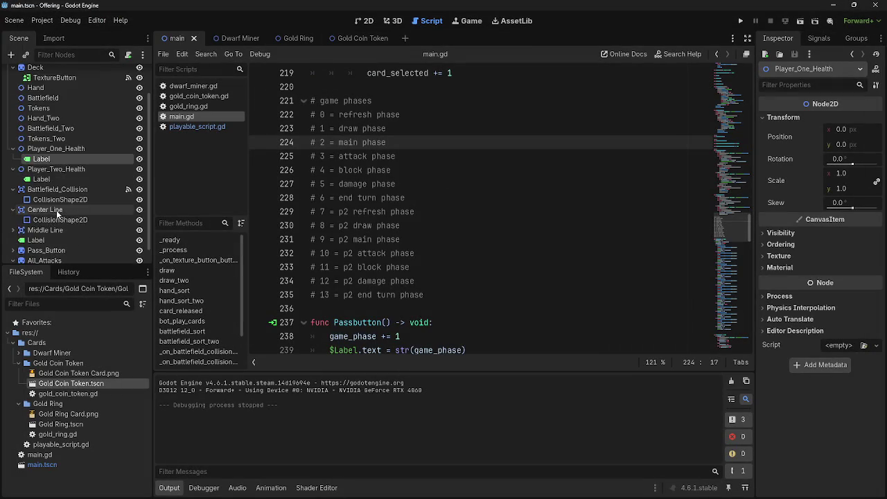
- Change the phase counter Label's Text from 0 to 2, then run the game
click(52, 223)
click(364, 21)
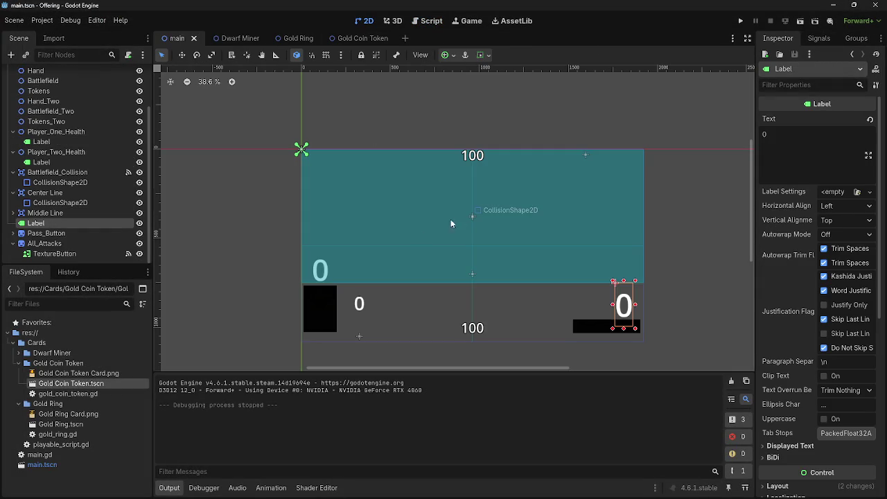
click(826, 133)
key(BackSpace)
text(2)
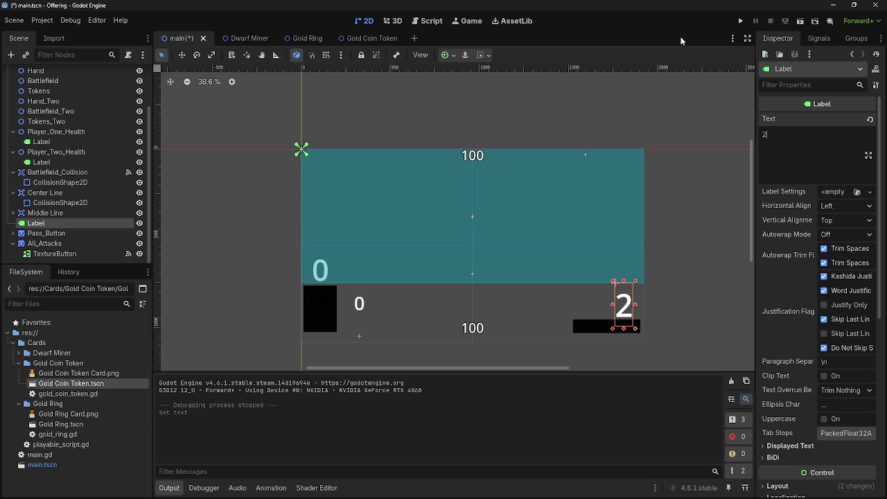
click(740, 21)
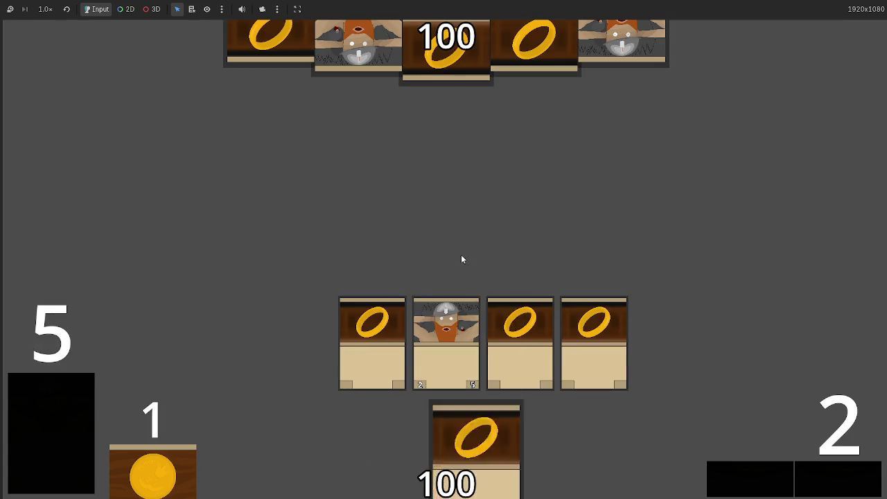
- Press the pass button twice to advance the running game's phases
click(829, 487)
click(843, 479)
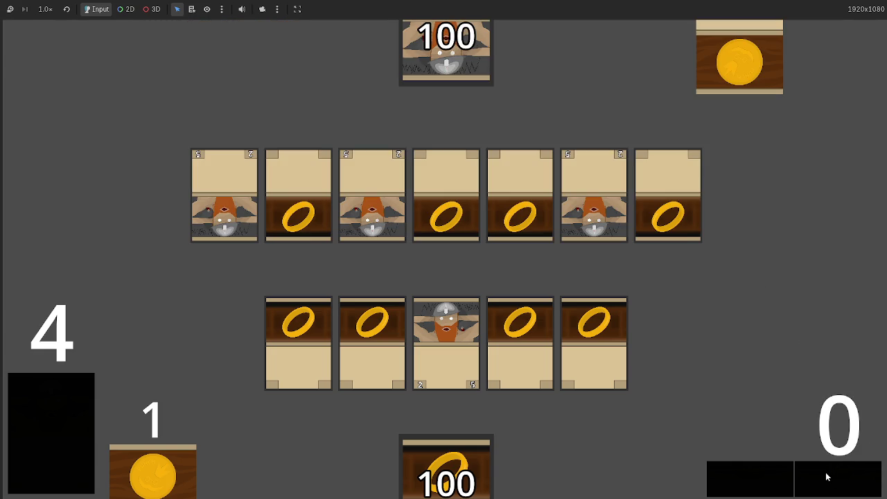
key(F8)
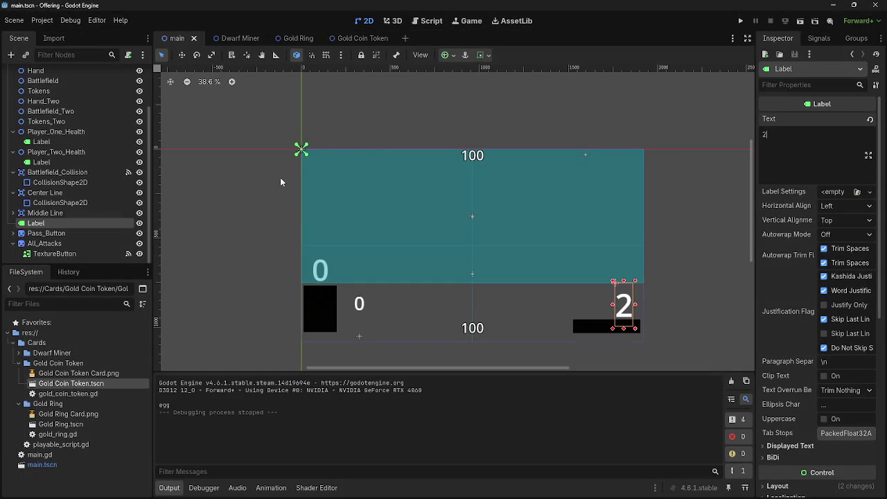
click(414, 21)
scroll(447, 233, down, 5)
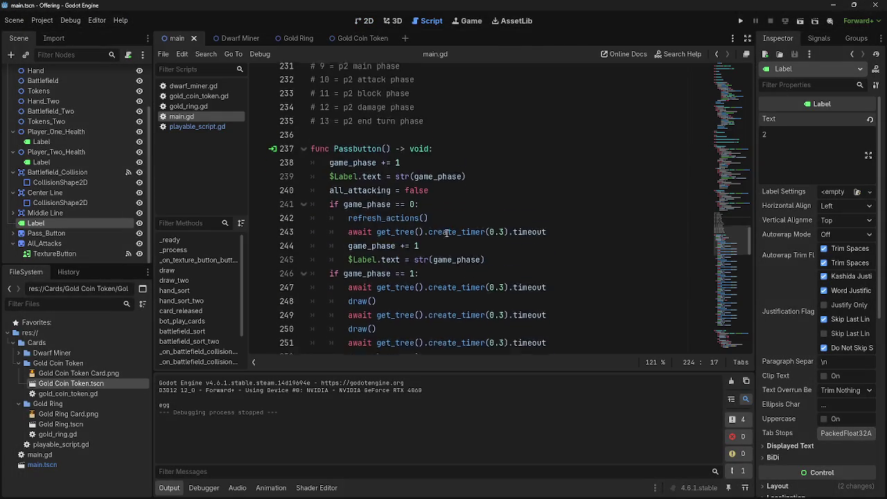
mouse_move(485, 226)
mouse_down()
mouse_move(308, 211)
mouse_move(326, 211)
mouse_up()
click(536, 226)
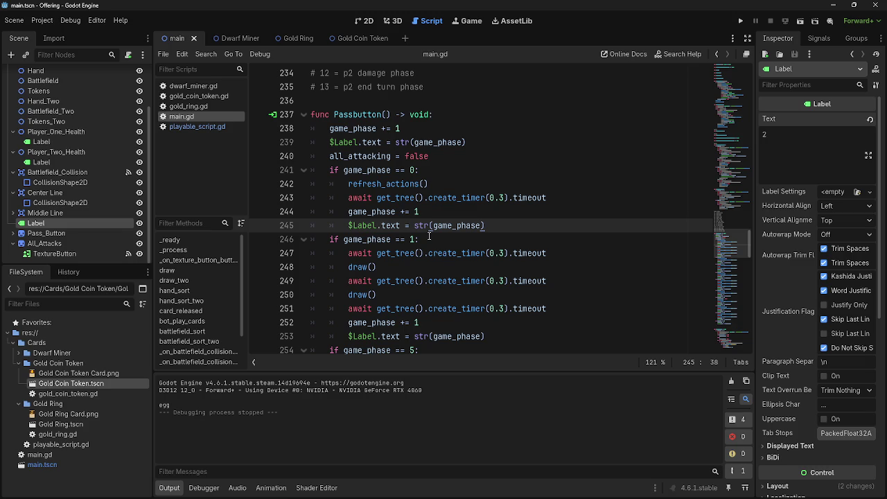
click(427, 129)
key(shift+Home)
key(shift+Home)
key(BackSpace)
key(BackSpace)
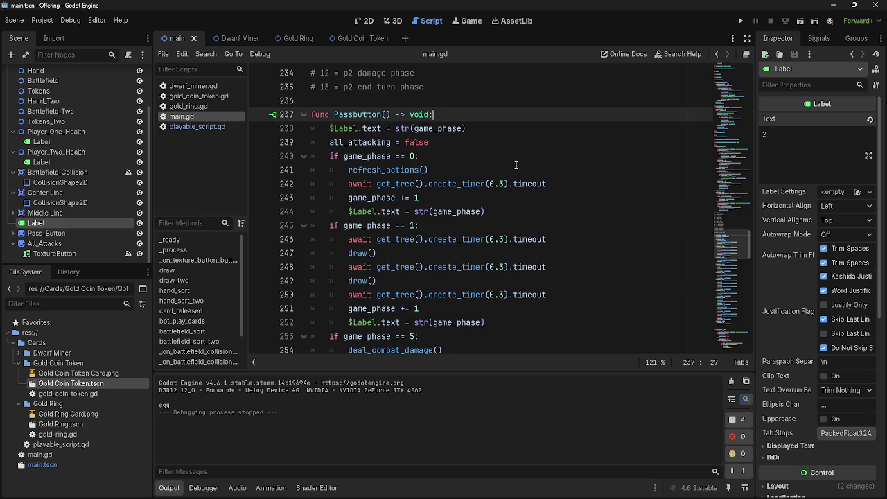
click(468, 128)
key(shift+Home)
key(shift+Home)
key(BackSpace)
key(BackSpace)
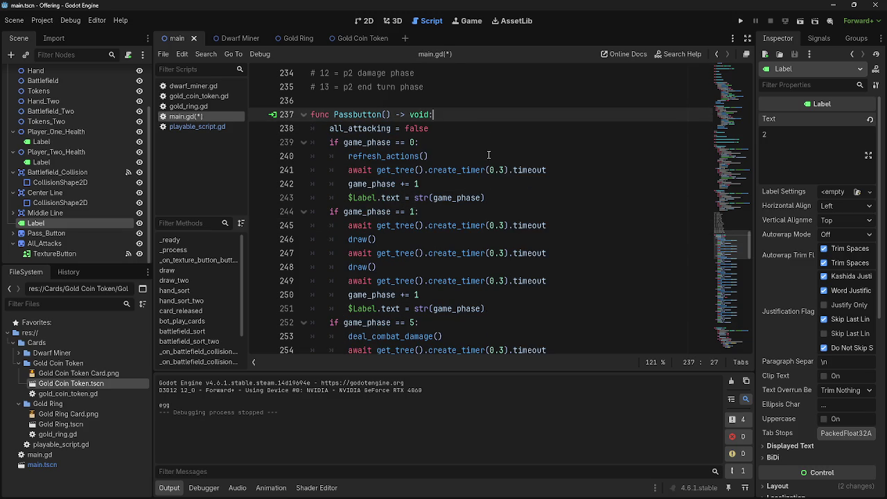
click(474, 128)
key(shift+Home)
key(shift+Home)
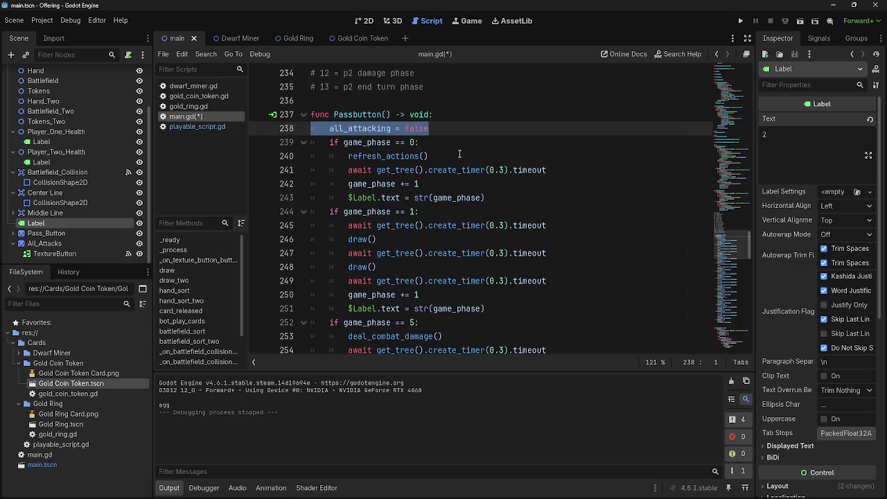
click(474, 128)
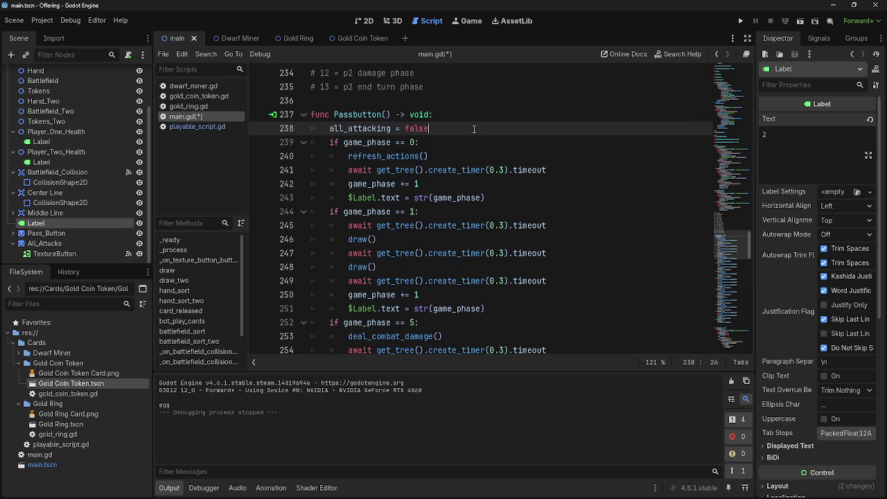
scroll(474, 128, down, 6)
scroll(474, 128, up, 3)
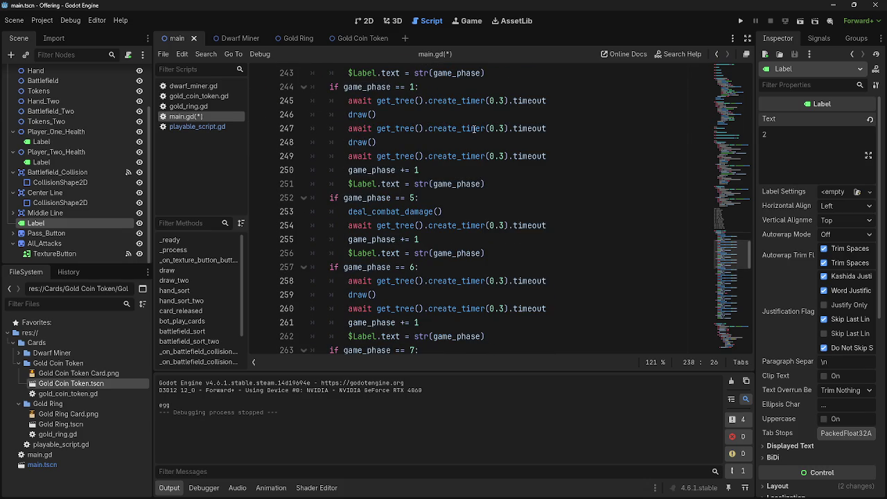
scroll(473, 129, down, 10)
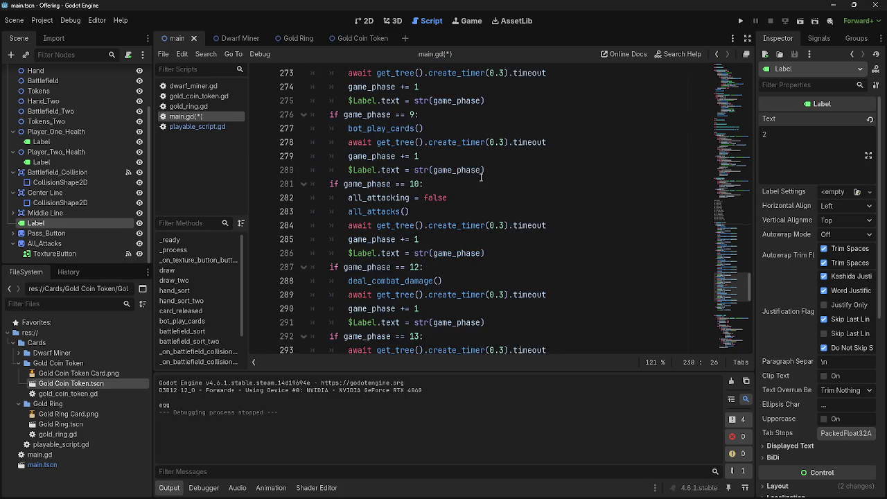
scroll(481, 177, down, 4)
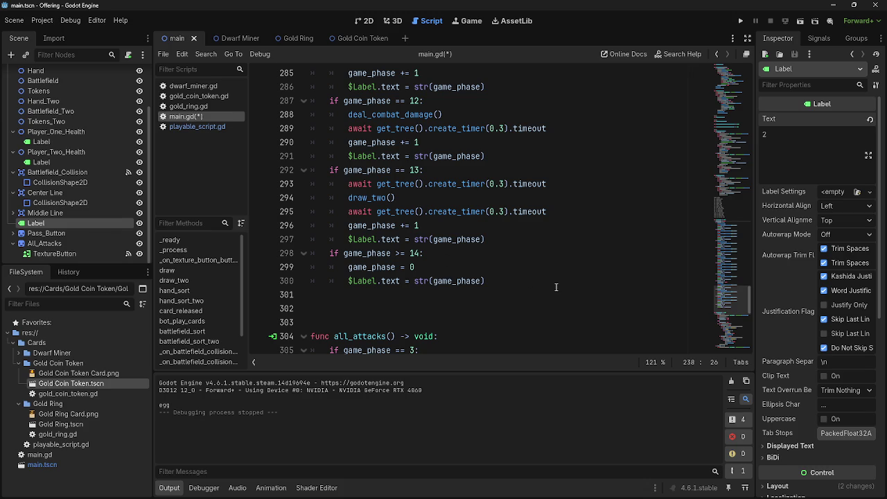
click(474, 309)
scroll(471, 305, down, 2)
key(BackSpace)
key(BackSpace)
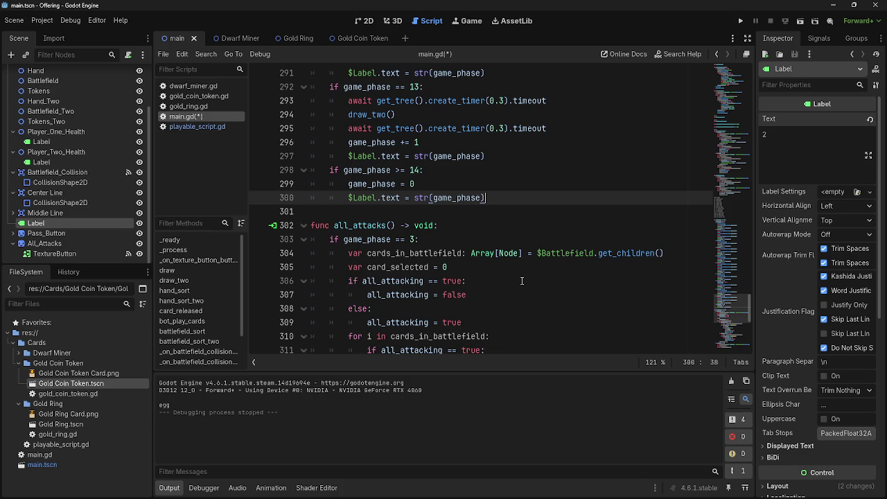
scroll(522, 280, up, 3)
scroll(522, 281, up, 2)
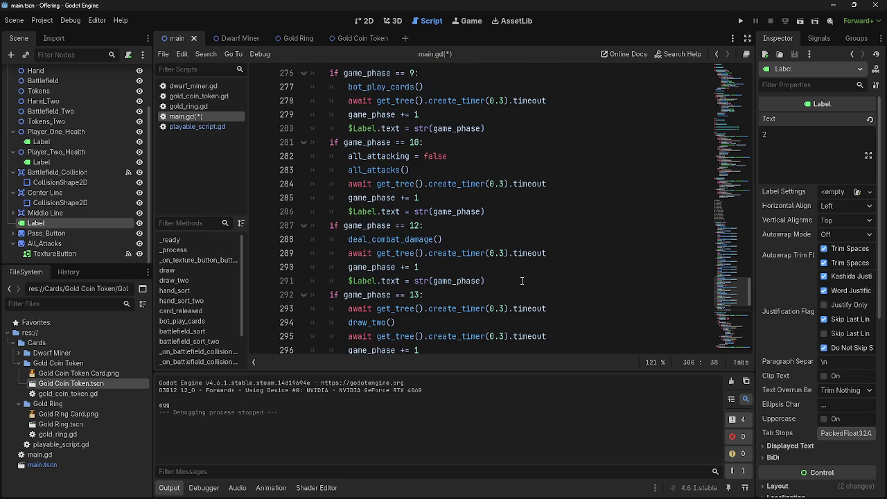
scroll(522, 283, up, 2)
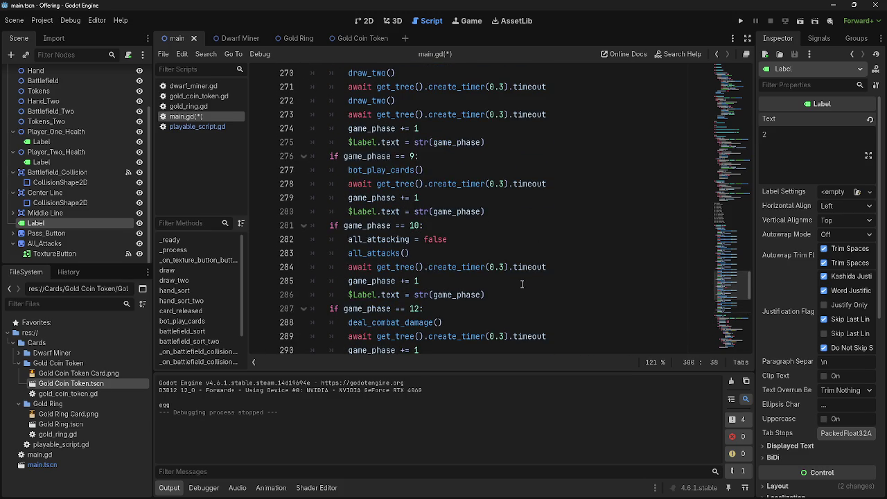
scroll(522, 284, up, 8)
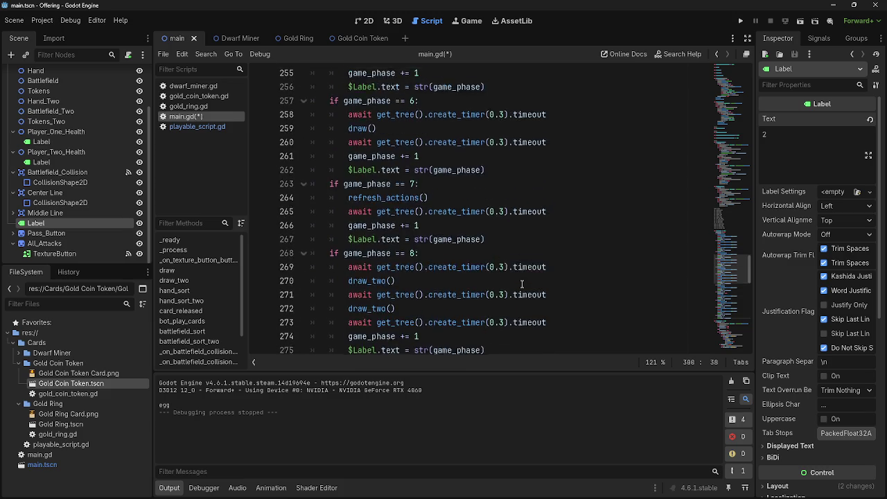
scroll(521, 283, up, 2)
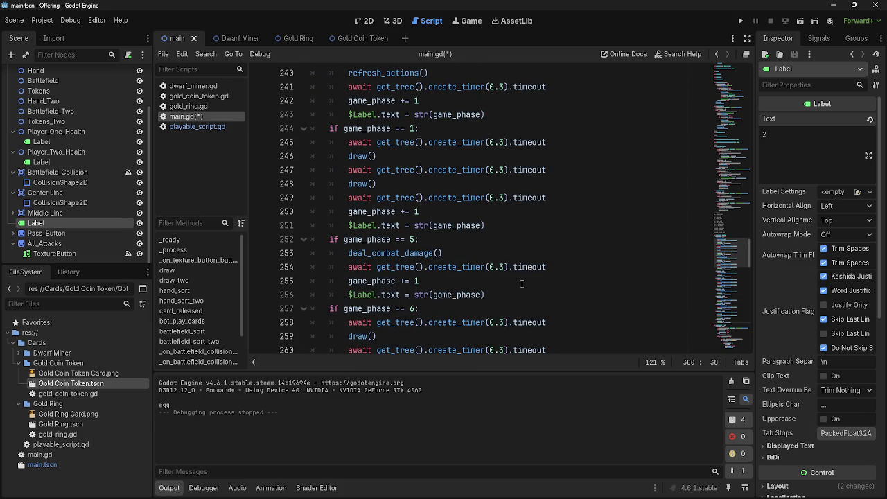
scroll(521, 283, up, 2)
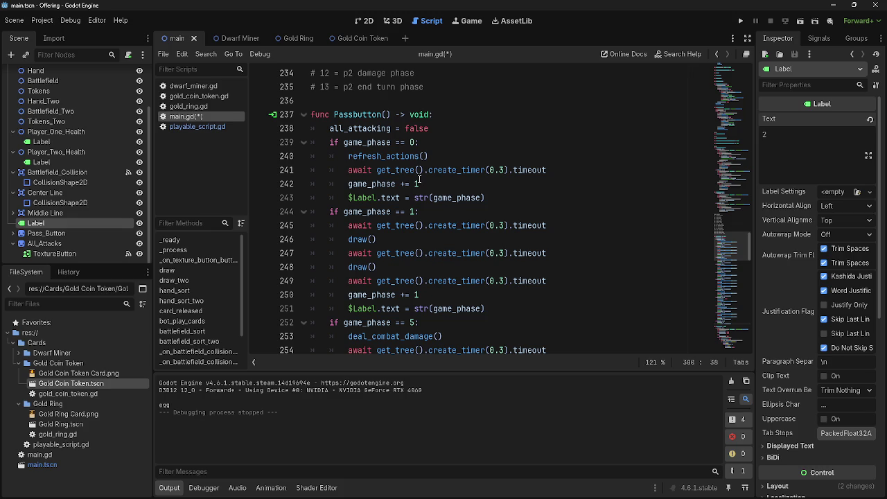
mouse_move(499, 194)
mouse_down()
mouse_move(311, 186)
mouse_move(305, 144)
mouse_up()
click(525, 207)
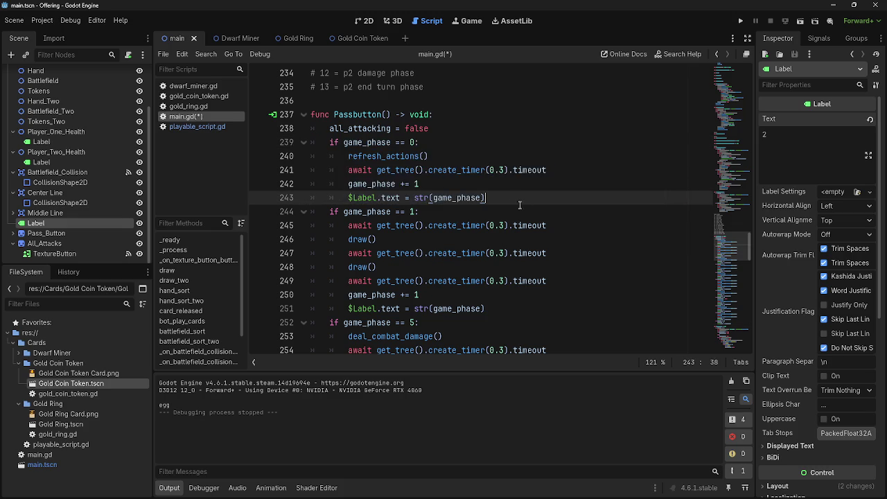
drag(485, 197, 304, 146)
click(305, 144)
drag(485, 201, 305, 144)
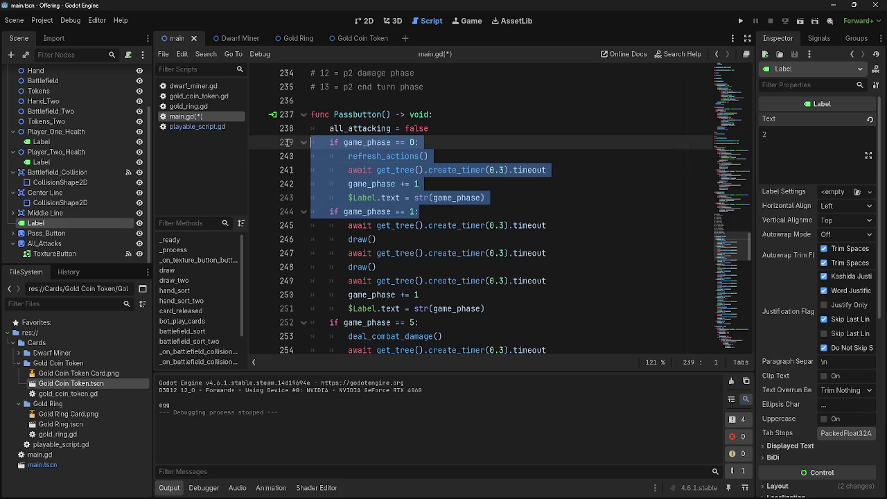
click(485, 184)
drag(512, 202, 308, 142)
click(496, 196)
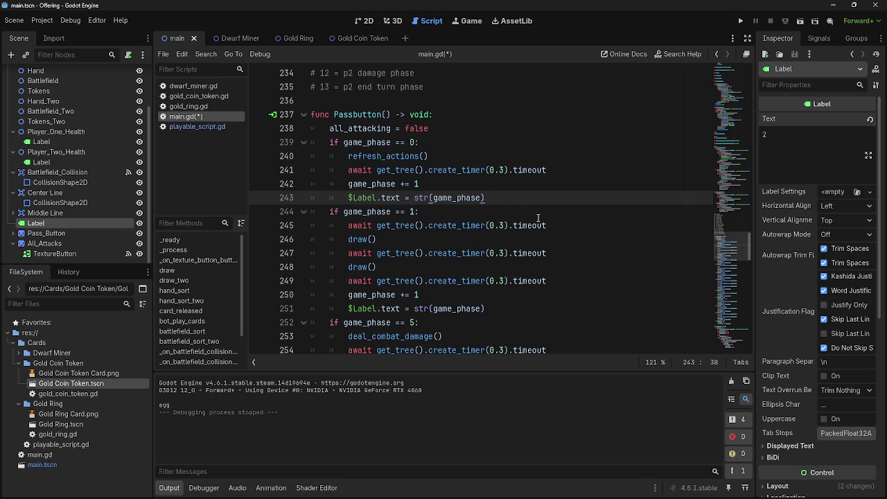
scroll(496, 197, down, 12)
scroll(532, 230, down, 9)
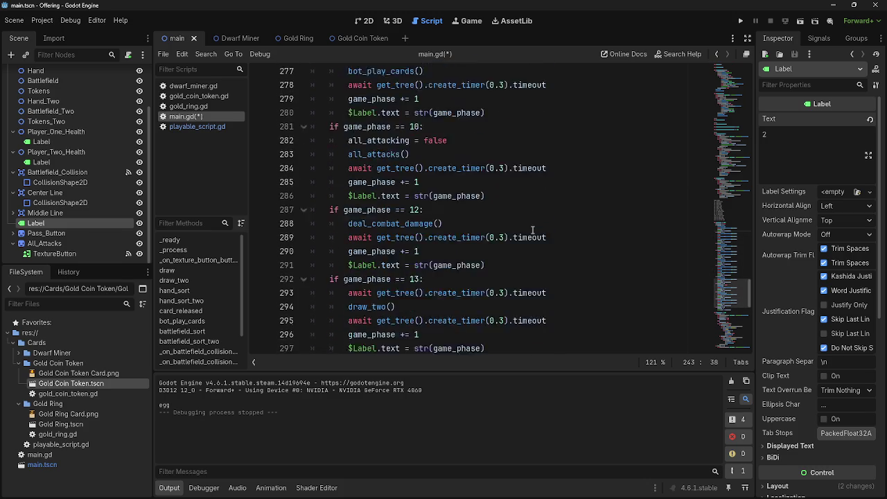
scroll(533, 230, up, 20)
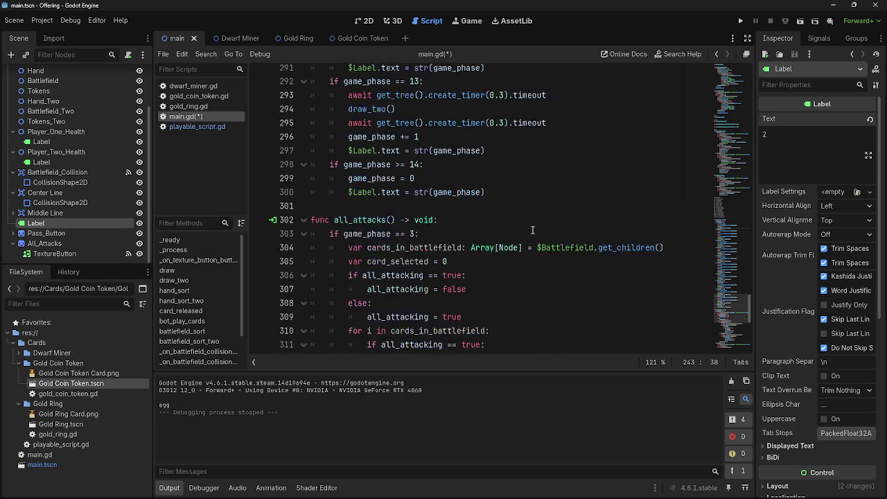
scroll(532, 230, up, 4)
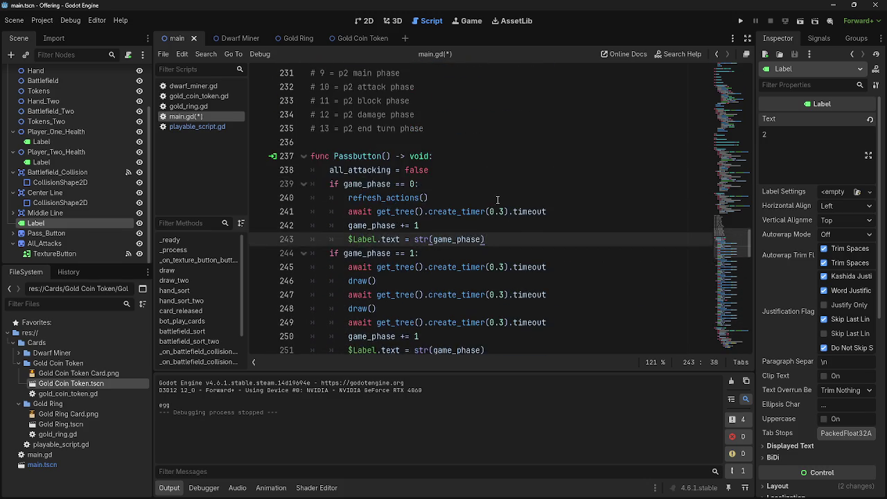
click(478, 252)
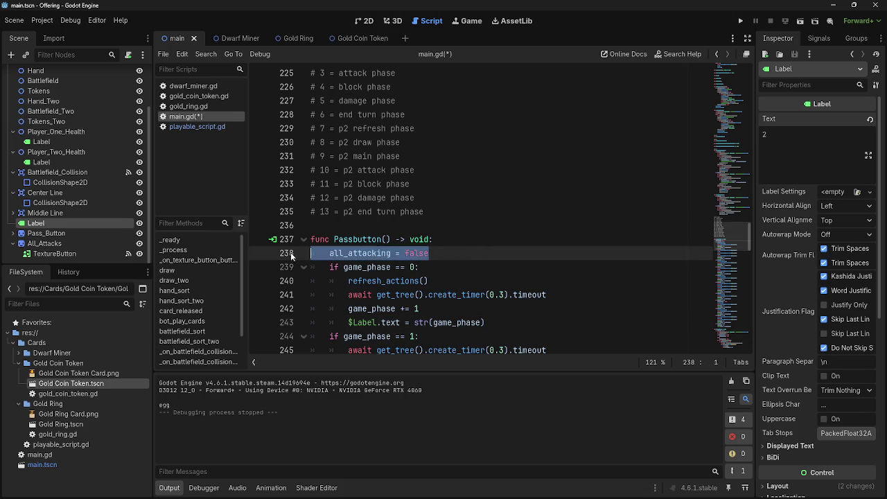
key(shift+Left)
triple_click(350, 254)
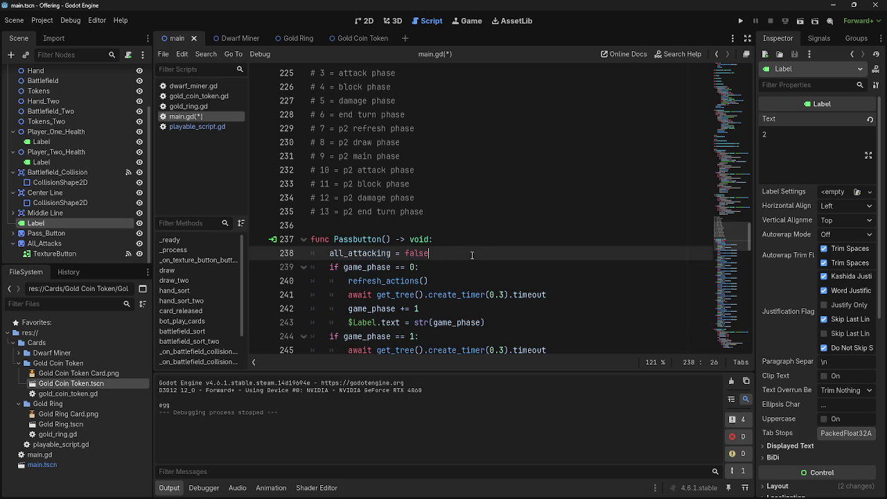
click(334, 254)
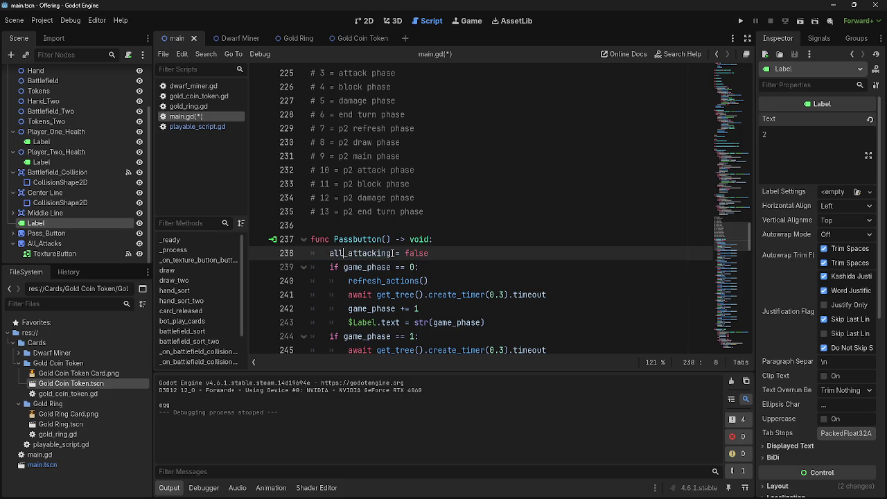
triple_click(342, 254)
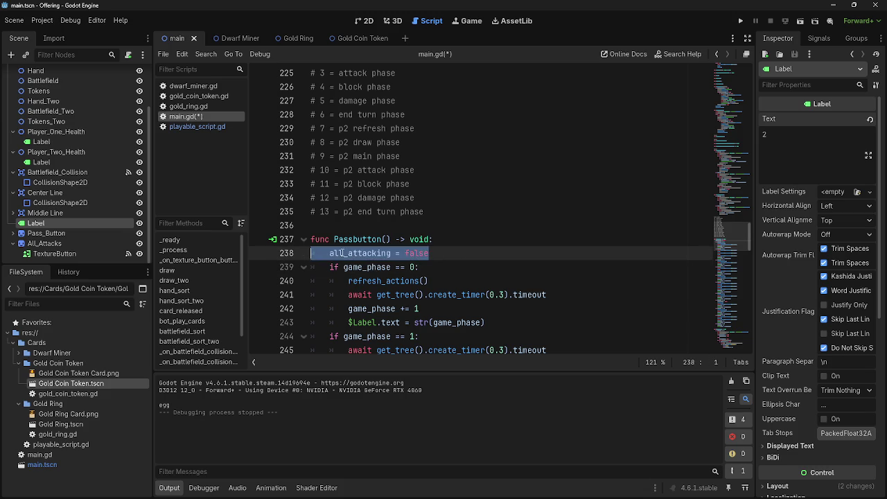
click(331, 253)
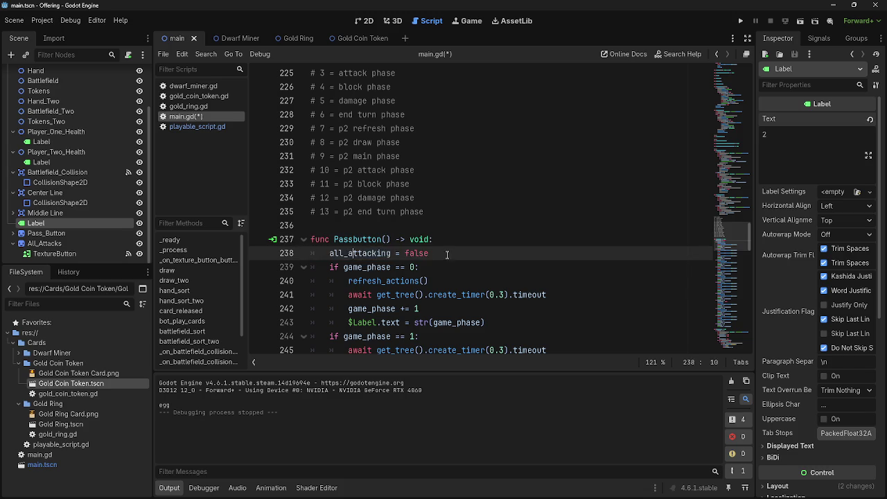
click(470, 256)
scroll(475, 256, down, 20)
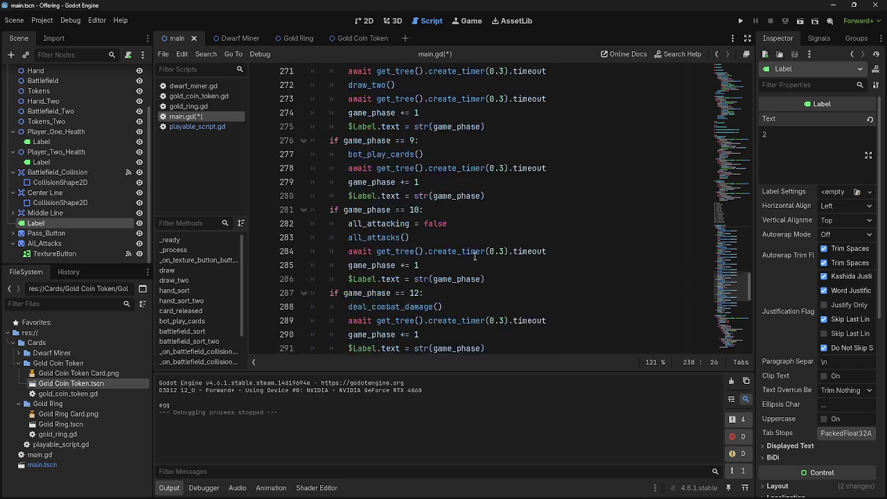
scroll(477, 258, up, 5)
scroll(443, 257, down, 3)
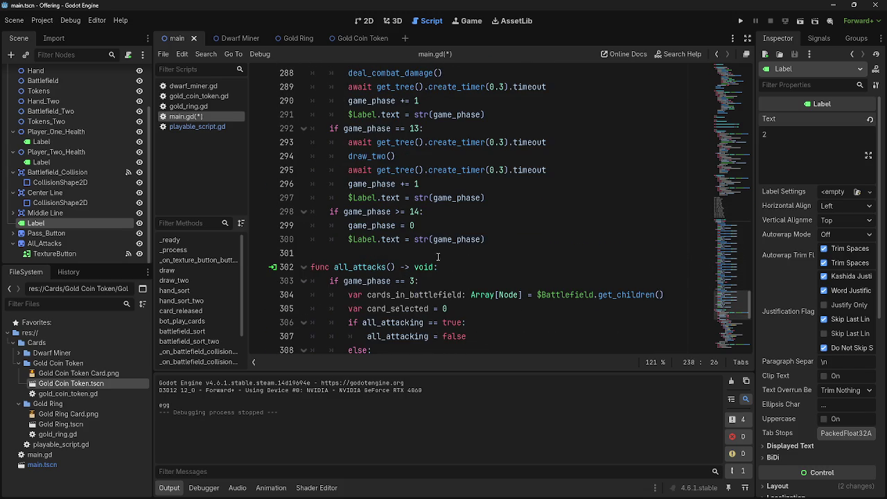
scroll(473, 267, down, 3)
scroll(471, 263, up, 2)
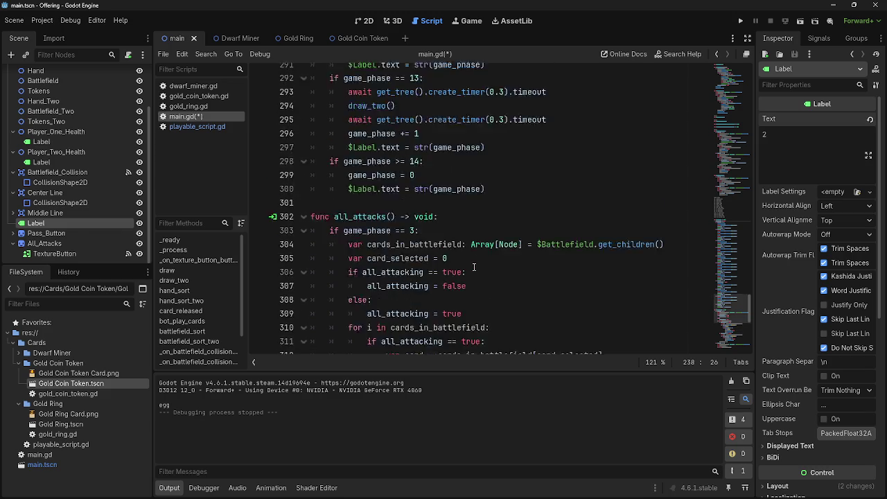
scroll(464, 260, down, 5)
scroll(462, 258, down, 2)
scroll(460, 260, up, 12)
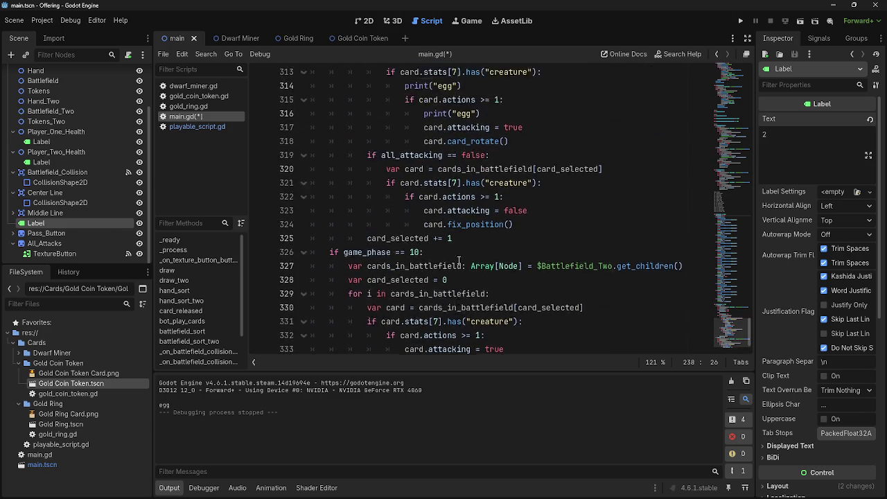
scroll(458, 261, up, 15)
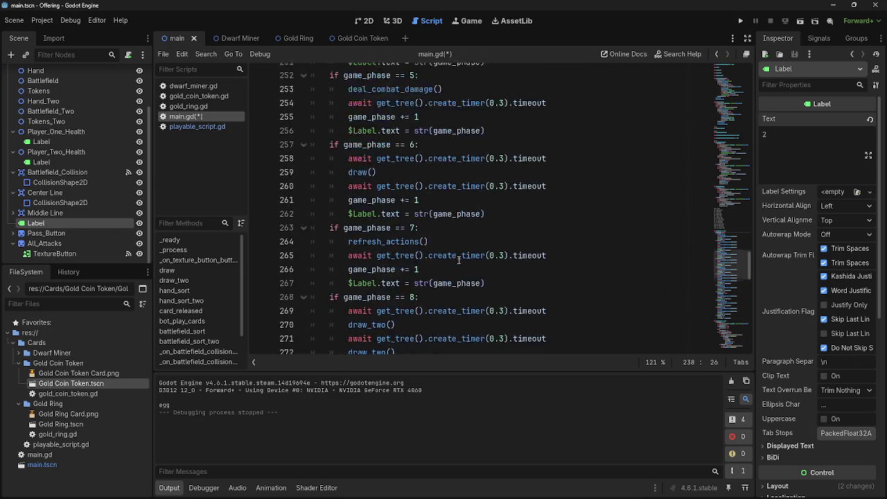
scroll(458, 261, up, 9)
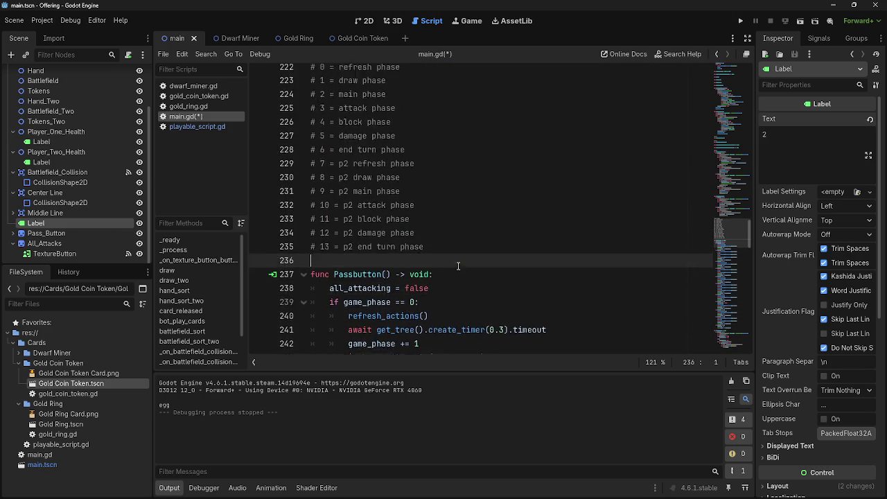
scroll(445, 282, down, 9)
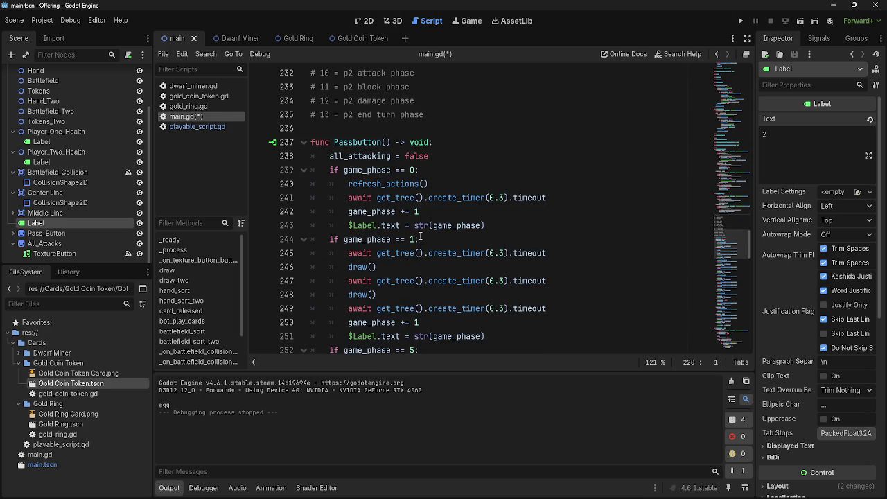
click(454, 164)
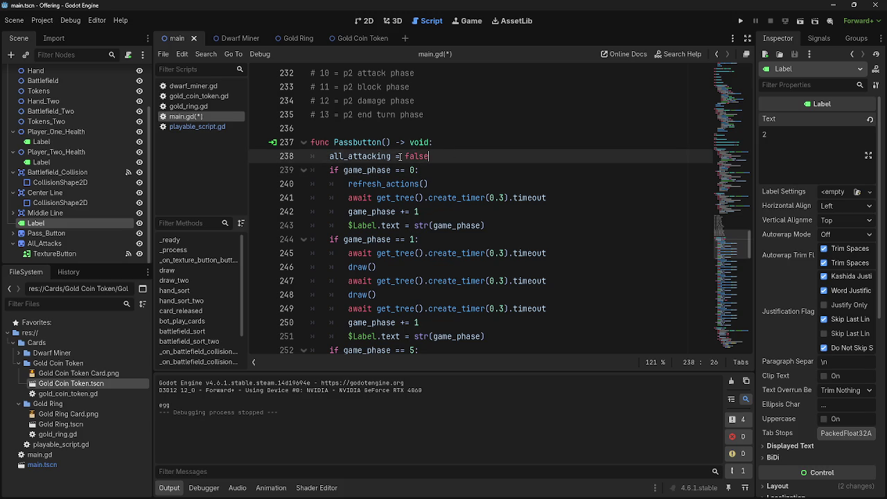
scroll(472, 163, down, 1)
scroll(472, 163, down, 3)
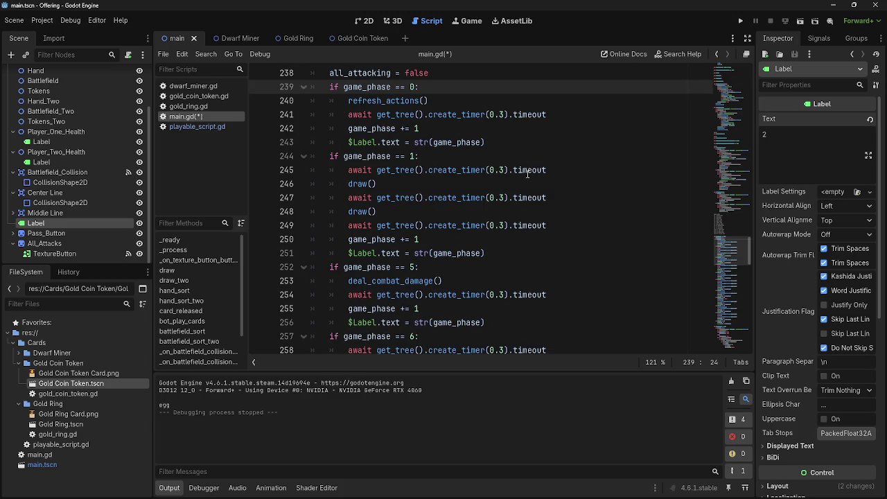
double_click(368, 87)
click(457, 157)
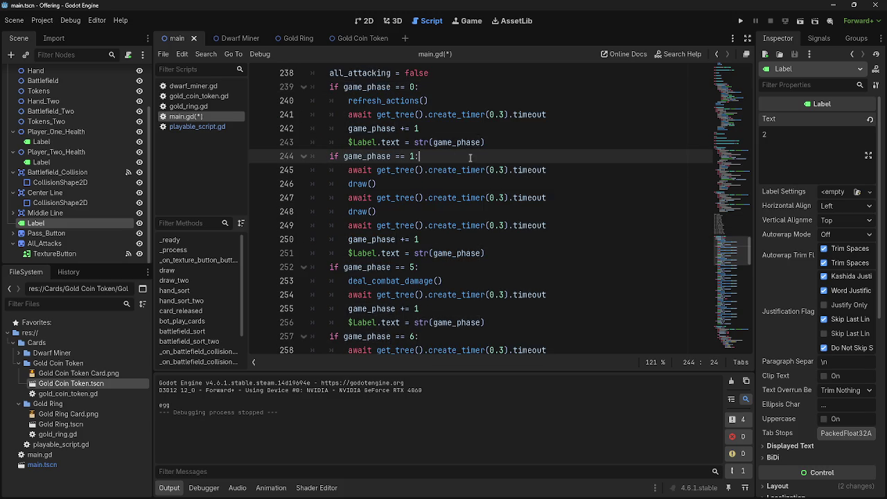
scroll(551, 186, down, 5)
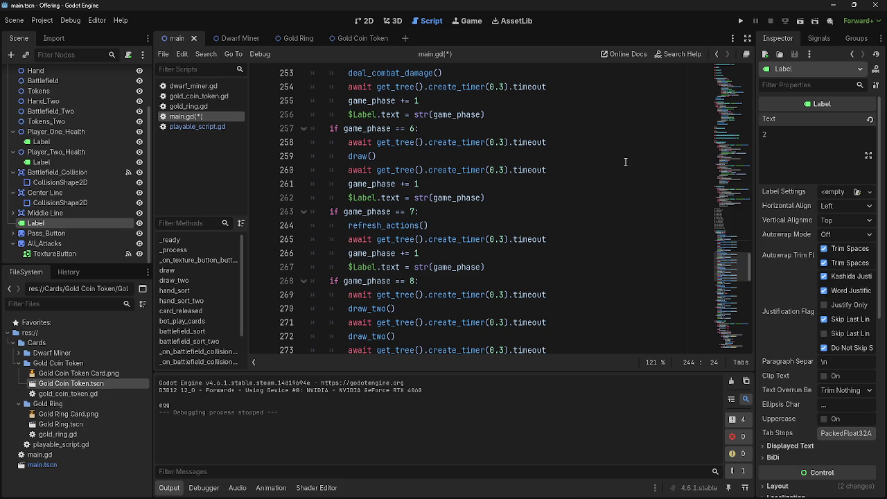
click(486, 199)
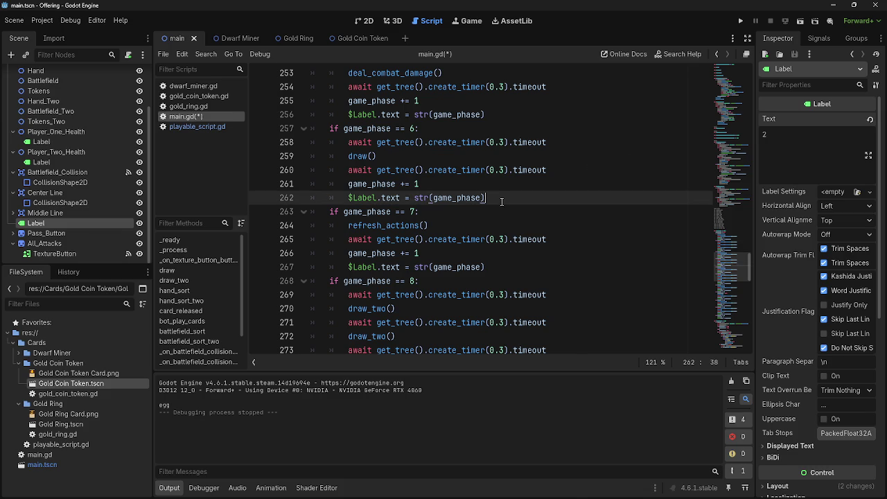
click(509, 212)
double_click(390, 225)
click(390, 225)
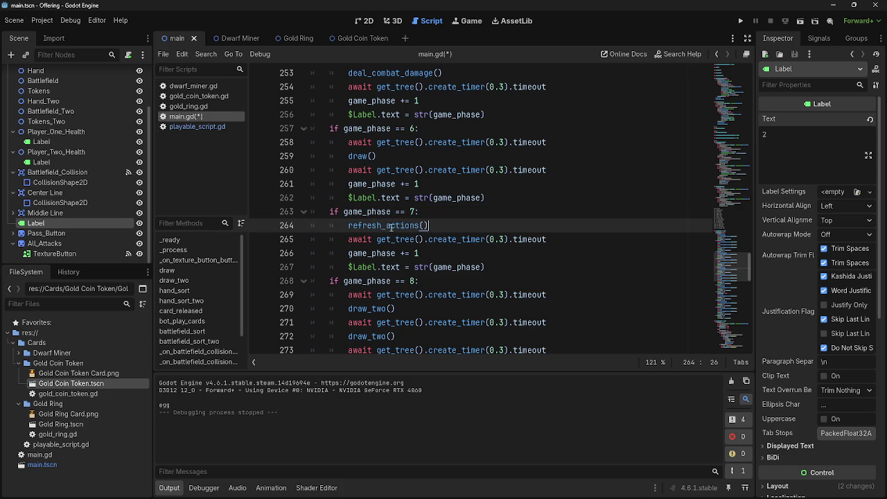
double_click(372, 226)
click(372, 227)
mouse_move(489, 241)
scroll(454, 225, down, 5)
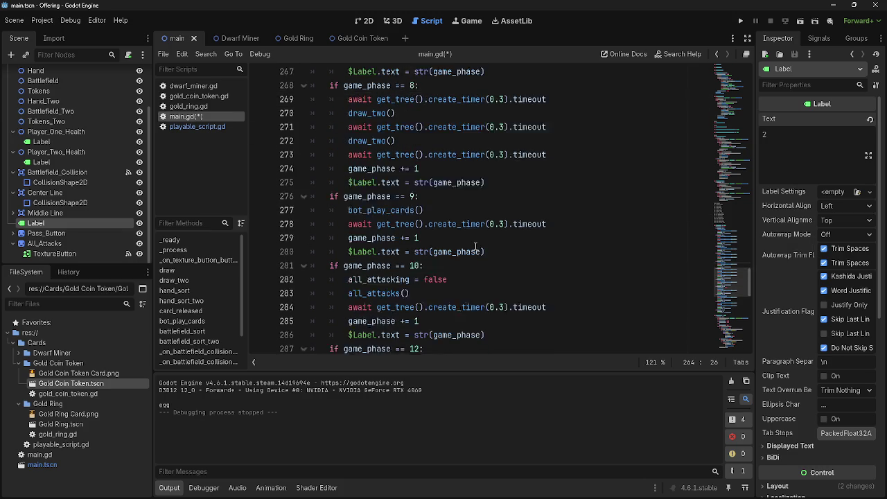
scroll(476, 247, down, 7)
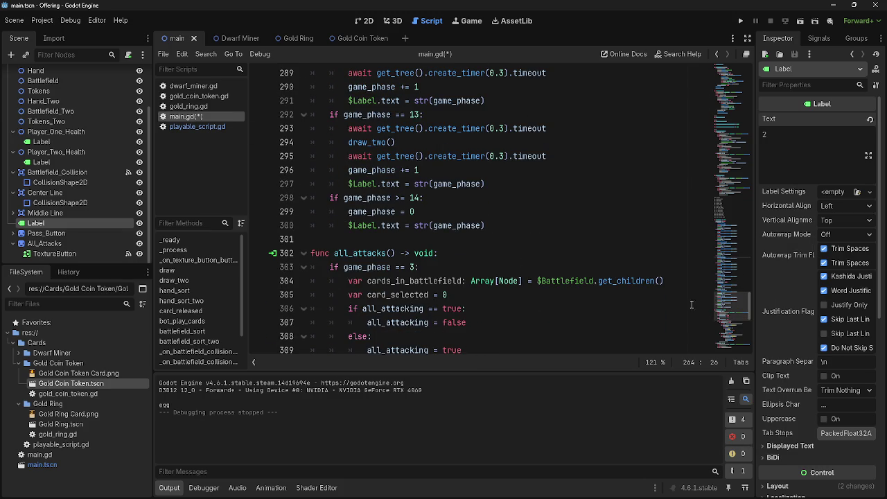
scroll(519, 264, up, 6)
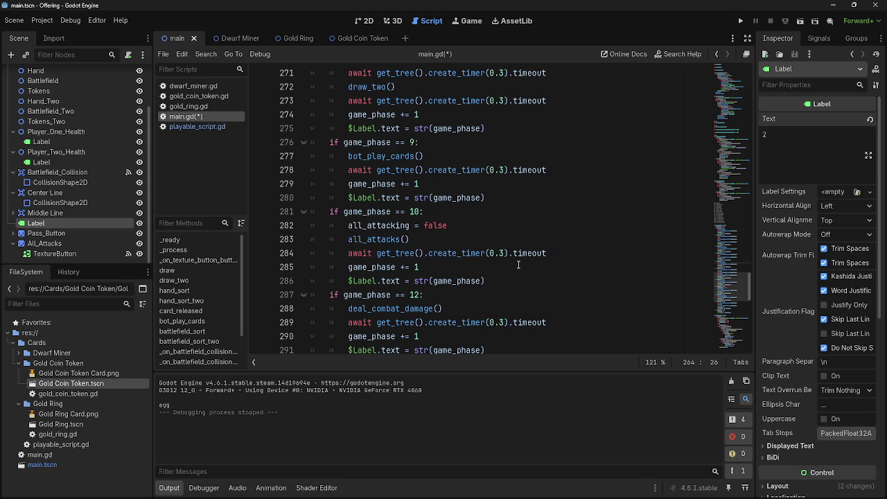
scroll(518, 264, up, 7)
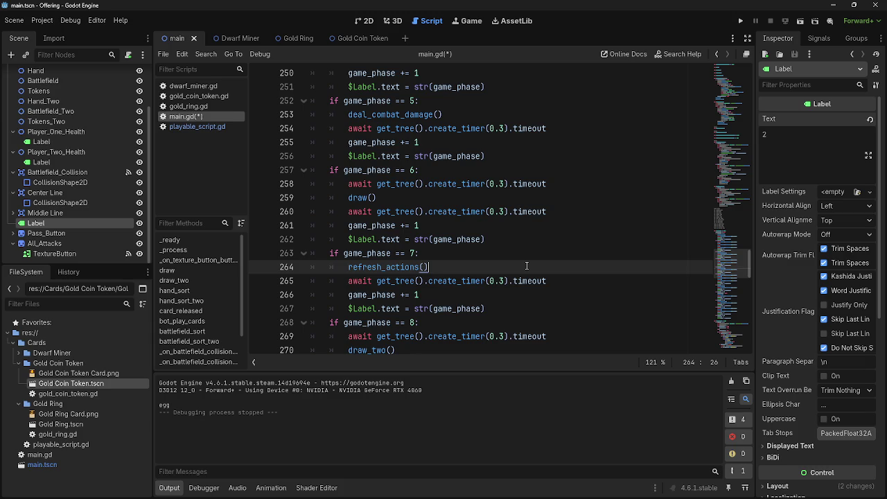
scroll(527, 266, up, 3)
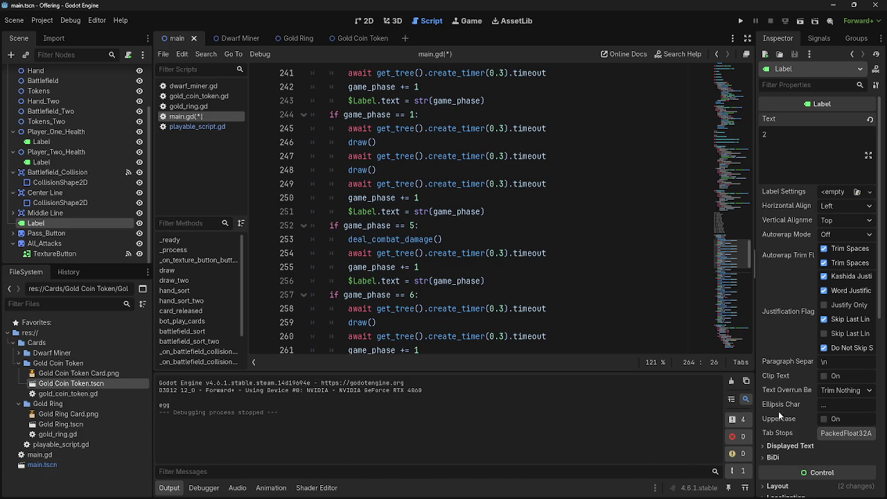
- Scroll up and down through main.gd to review the script's code
scroll(497, 272, down, 4)
scroll(492, 269, up, 6)
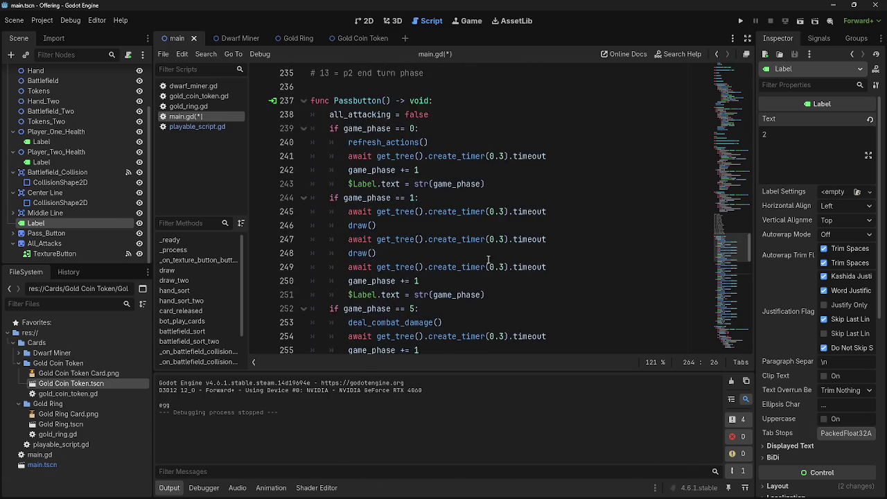
scroll(489, 266, down, 6)
scroll(489, 267, up, 6)
scroll(490, 266, up, 3)
scroll(489, 267, down, 13)
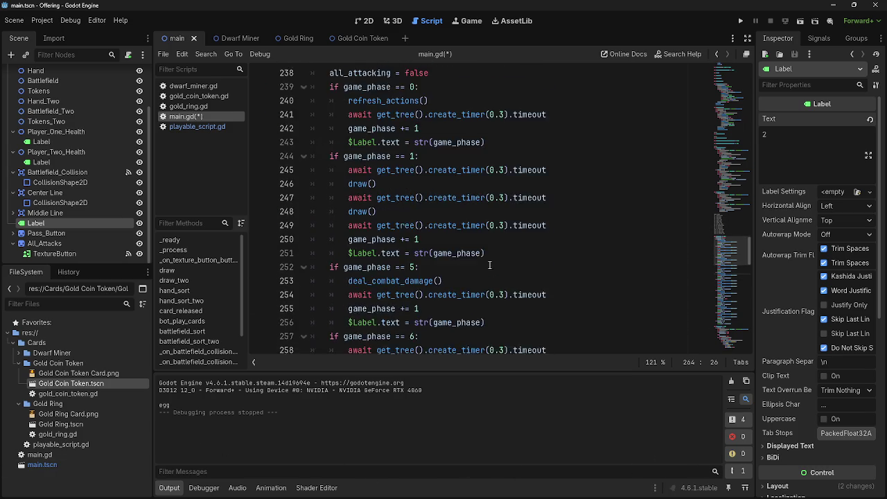
scroll(489, 265, down, 14)
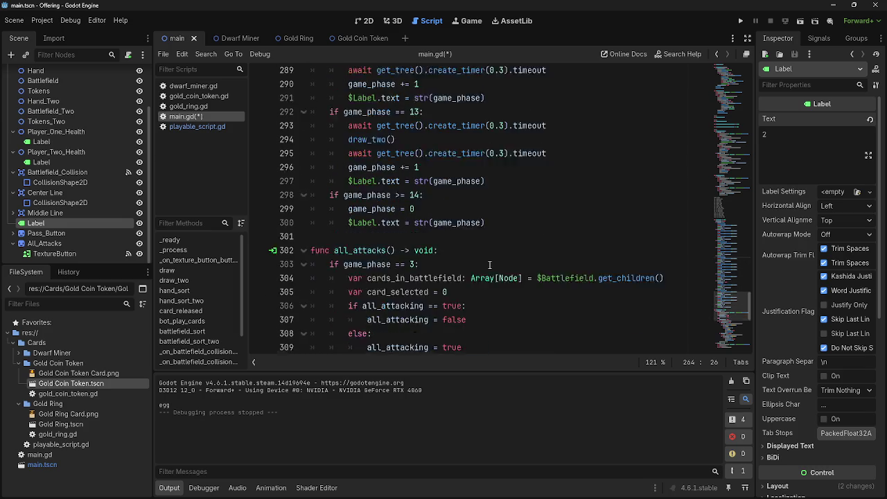
scroll(489, 264, down, 3)
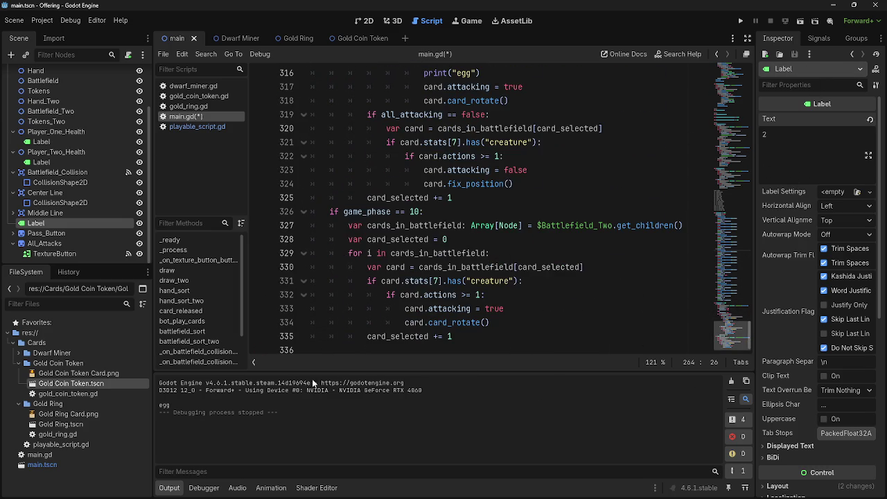
scroll(569, 235, up, 7)
scroll(568, 235, up, 1)
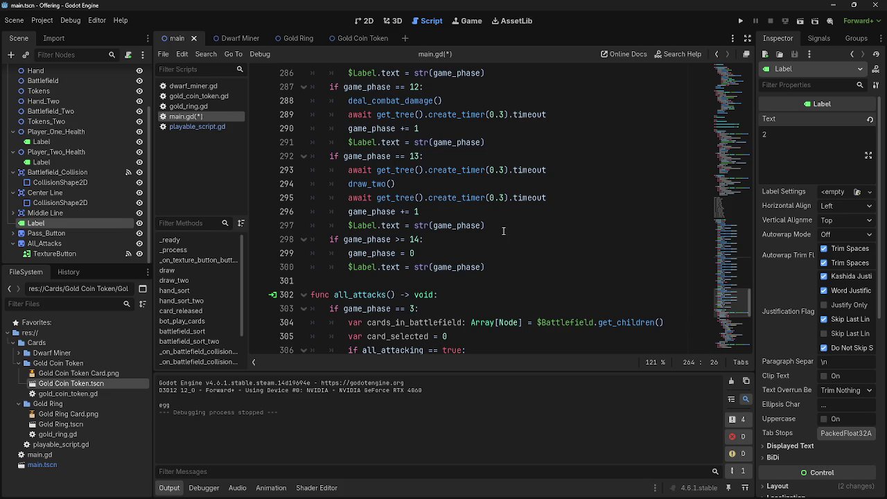
scroll(550, 310, up, 6)
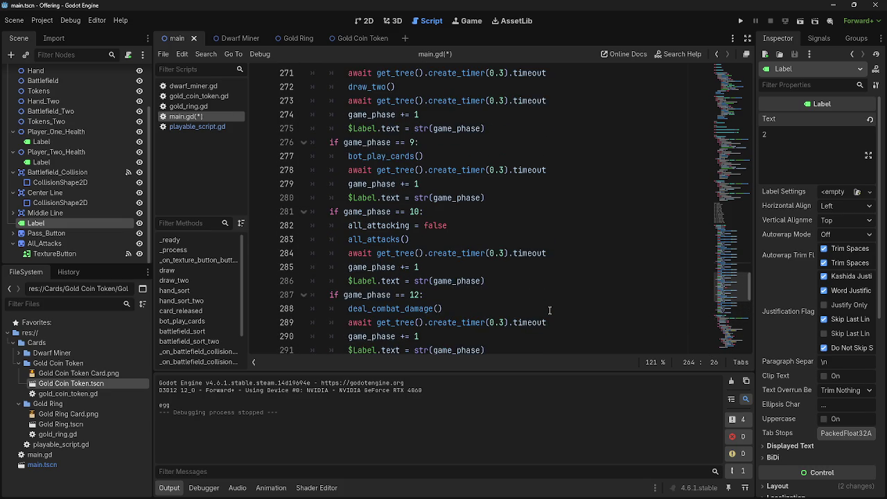
scroll(549, 310, down, 6)
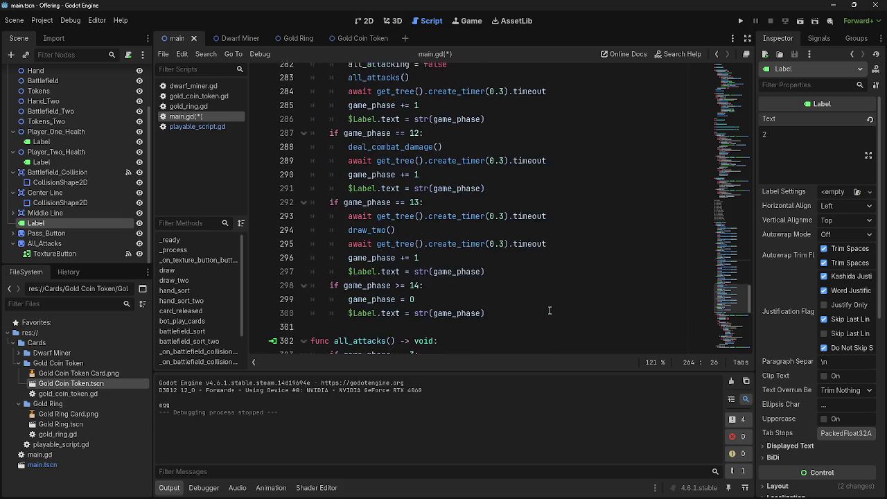
scroll(550, 310, down, 1)
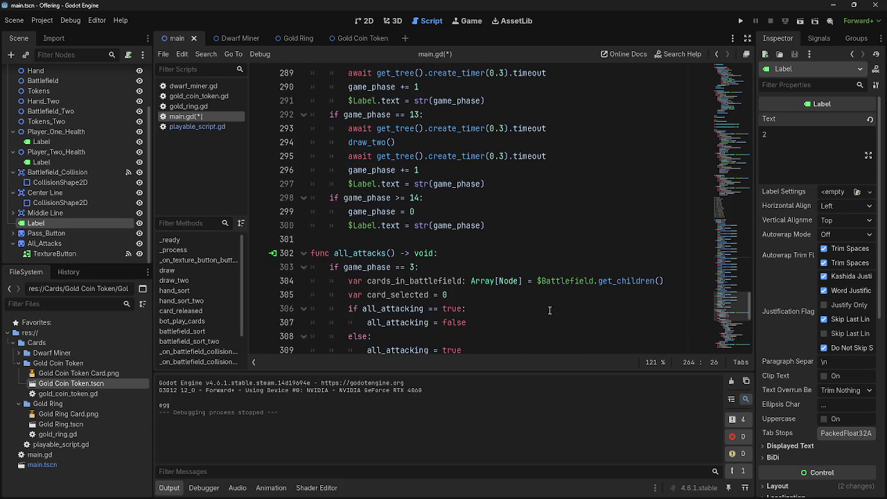
scroll(549, 309, up, 6)
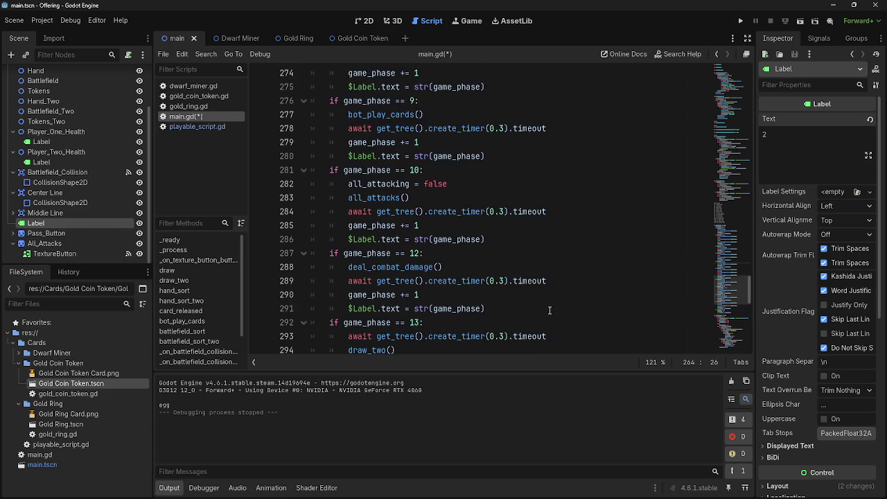
scroll(550, 310, up, 6)
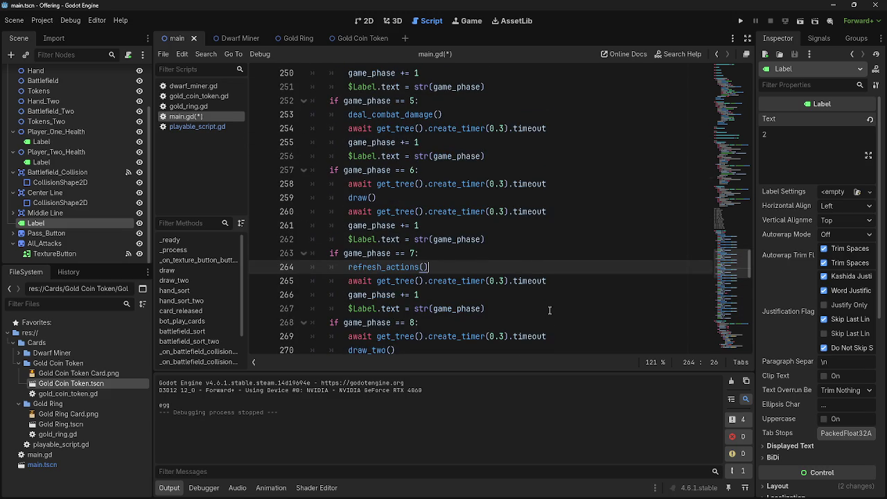
scroll(549, 310, down, 6)
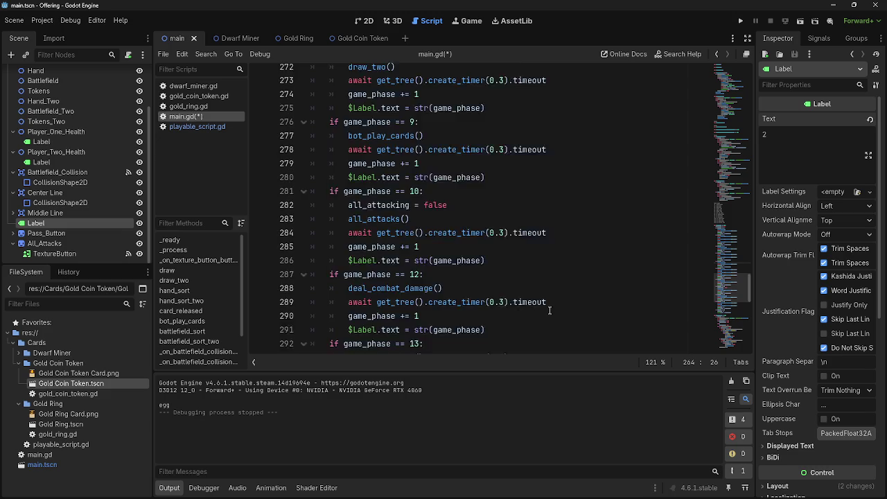
scroll(550, 310, down, 8)
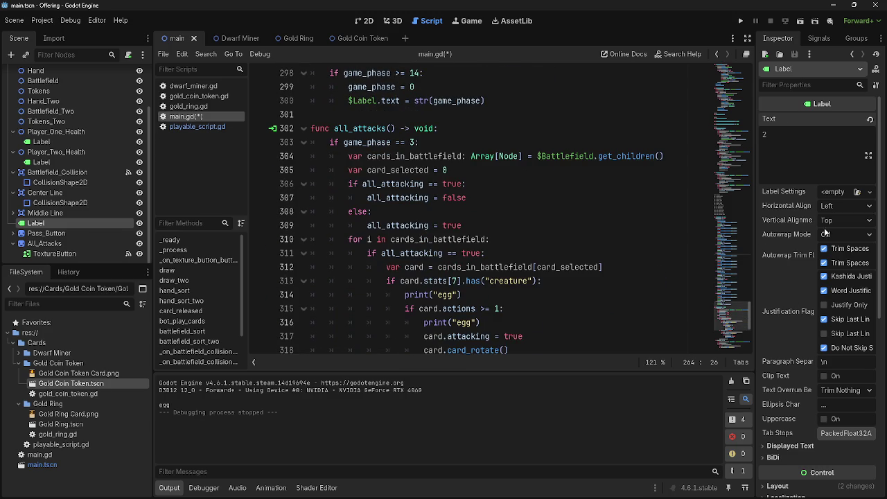
scroll(536, 244, down, 4)
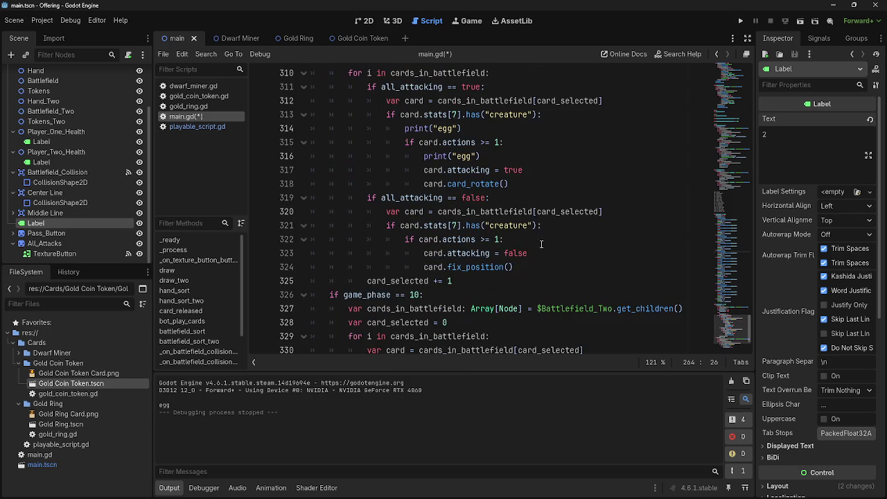
scroll(419, 225, up, 5)
scroll(419, 225, up, 1)
ctrl+scroll(426, 257, up, 5)
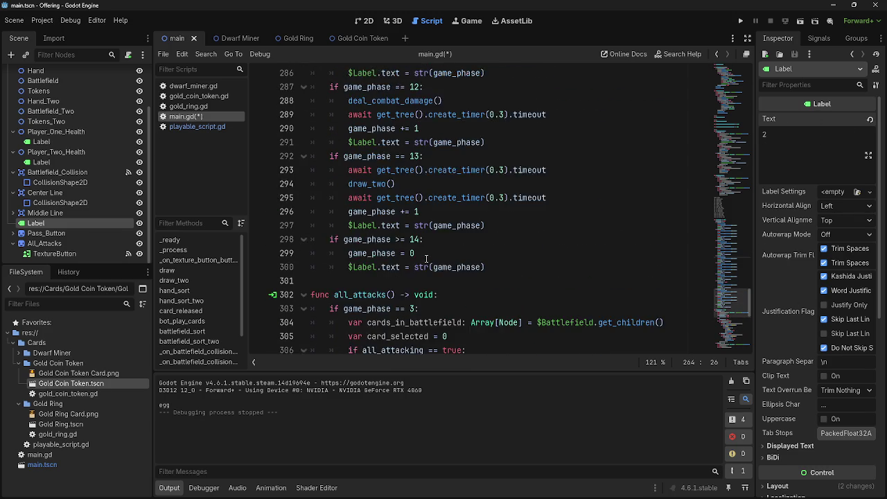
ctrl+scroll(426, 258, up, 9)
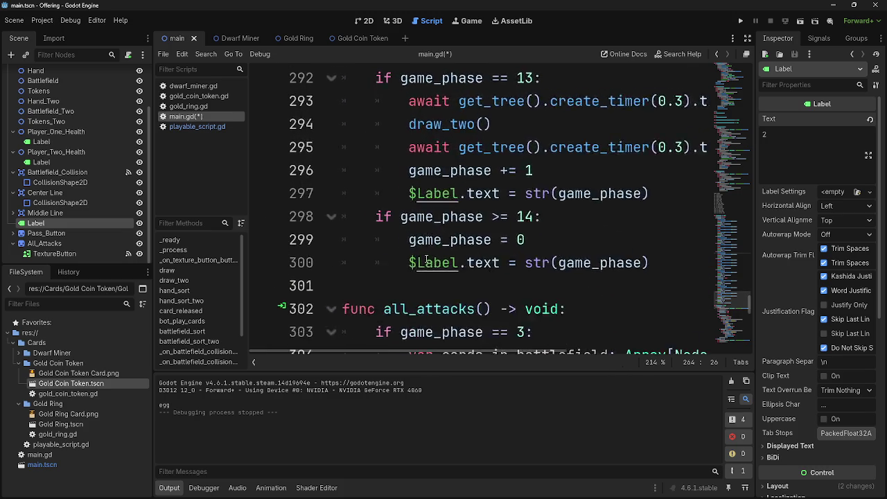
scroll(426, 259, down, 5)
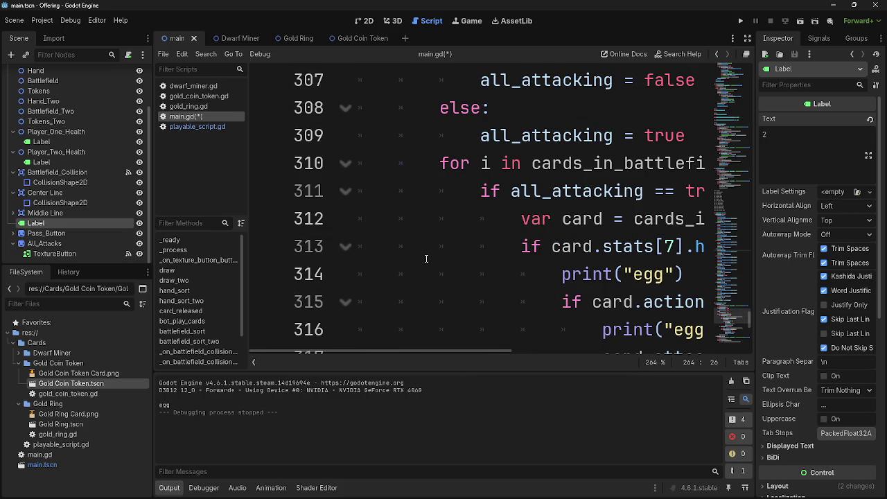
drag(407, 352, 513, 351)
ctrl+scroll(488, 285, down, 4)
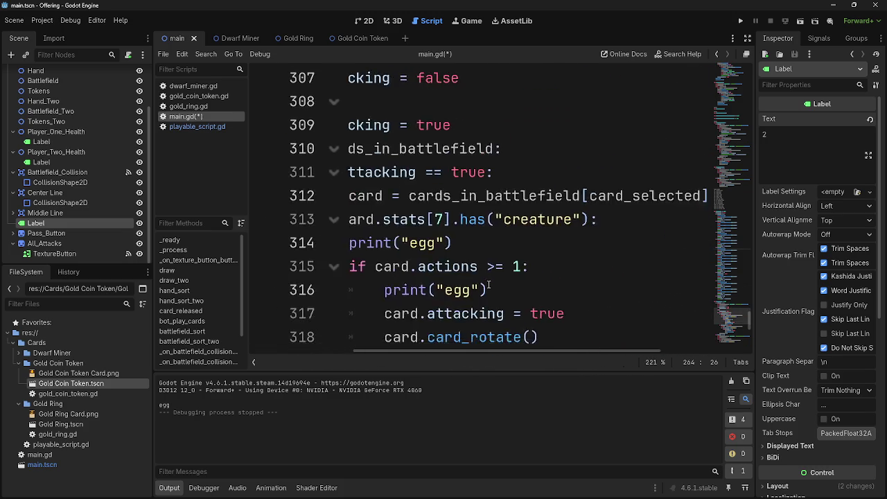
ctrl+scroll(489, 285, down, 5)
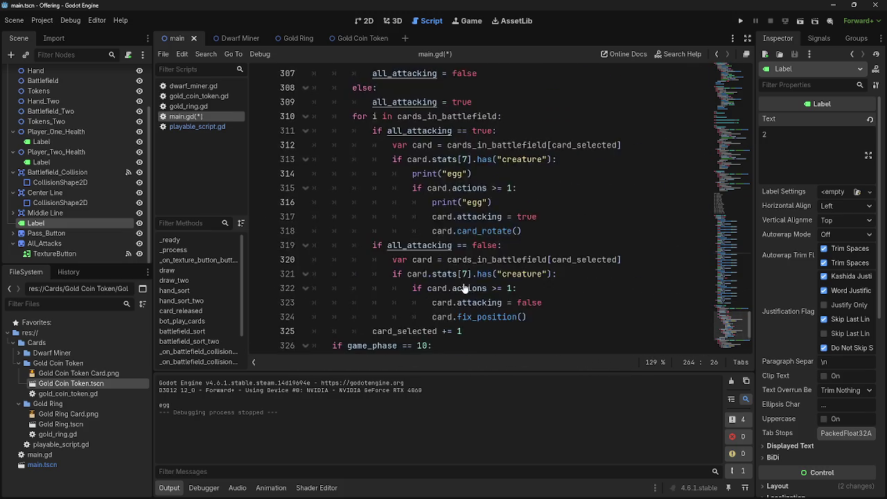
ctrl+scroll(465, 288, down, 8)
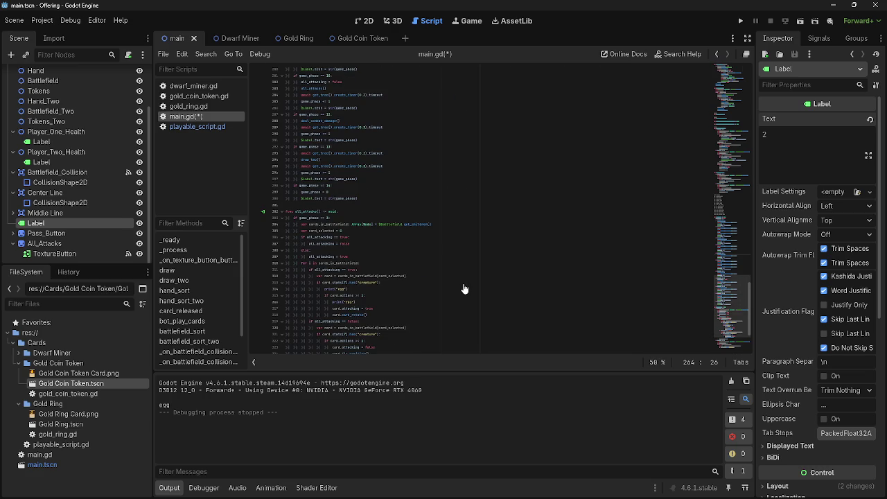
scroll(465, 289, down, 4)
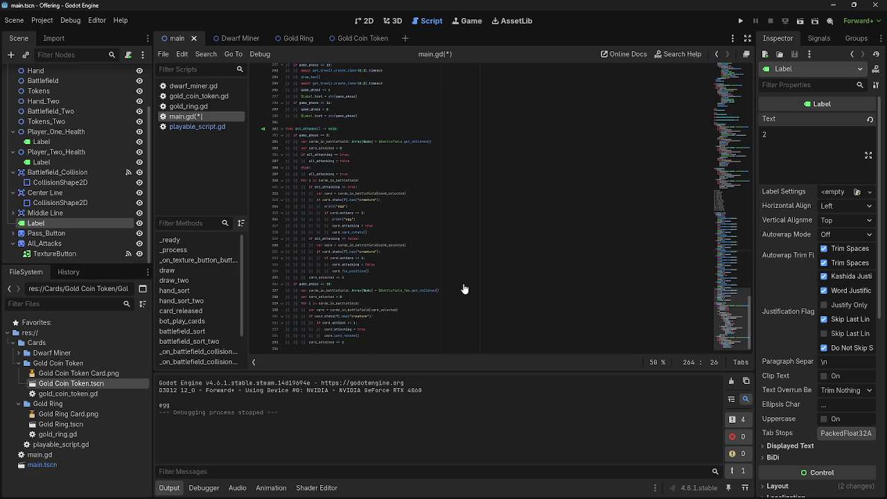
- Enlarge the code text and inspect the game_phase 10 block around lines 314–333
double_click(311, 291)
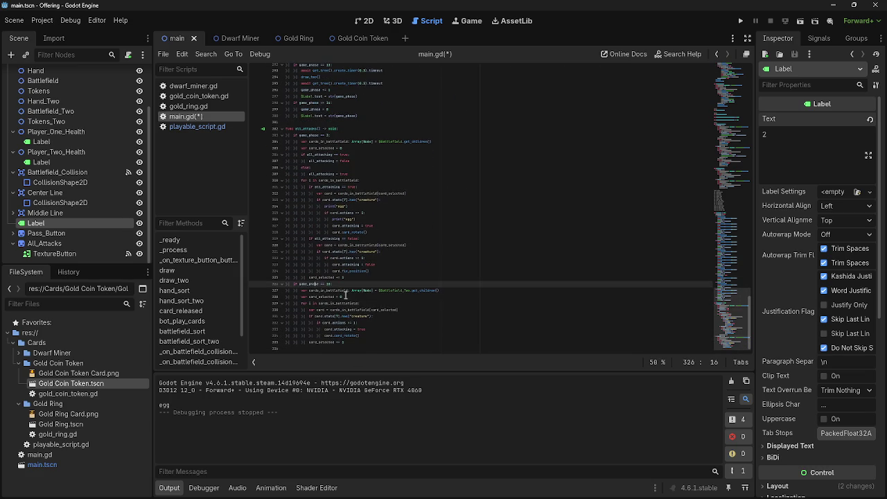
drag(396, 339, 281, 135)
click(418, 330)
scroll(425, 243, up, 10)
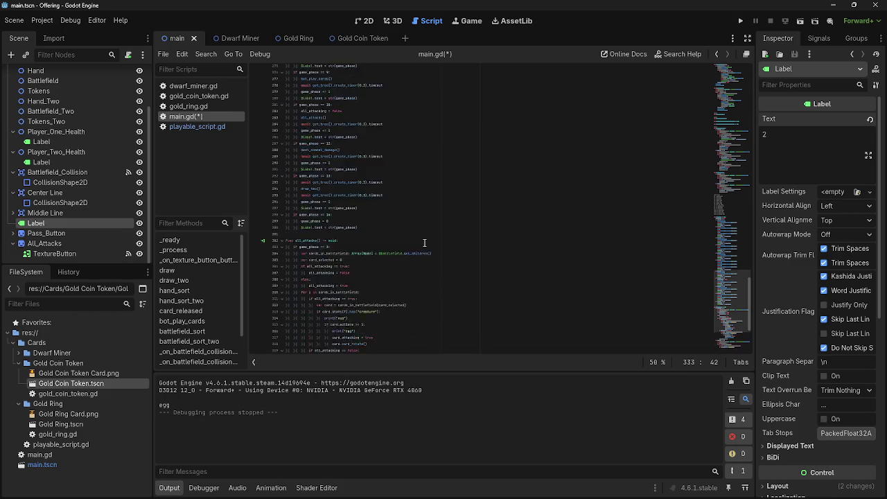
key(ctrl+equal)
key(ctrl+equal)
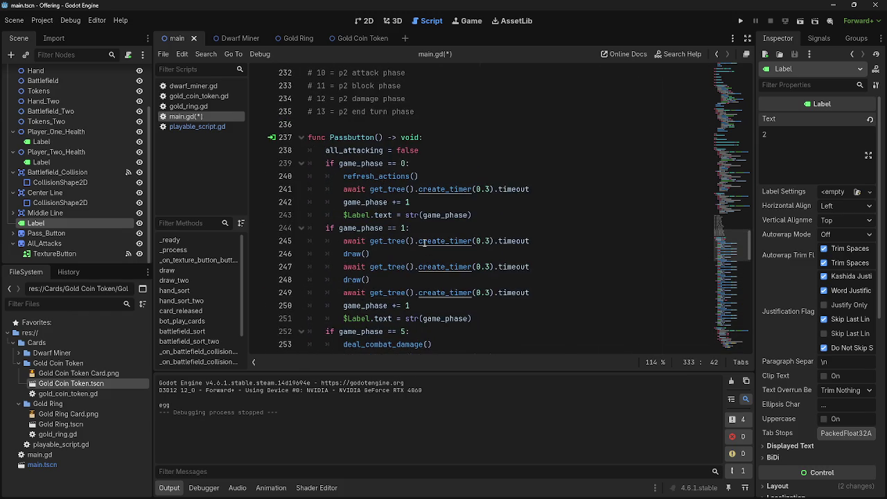
scroll(424, 243, down, 15)
scroll(424, 259, down, 4)
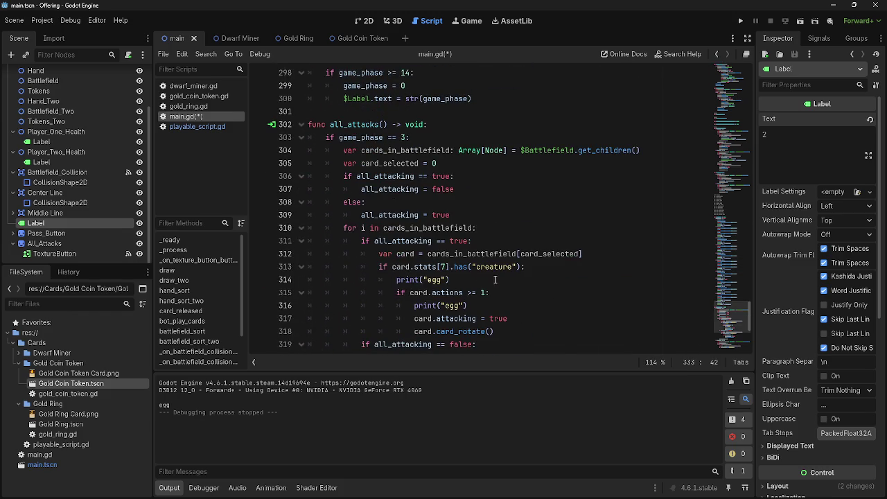
click(471, 280)
scroll(472, 263, down, 2)
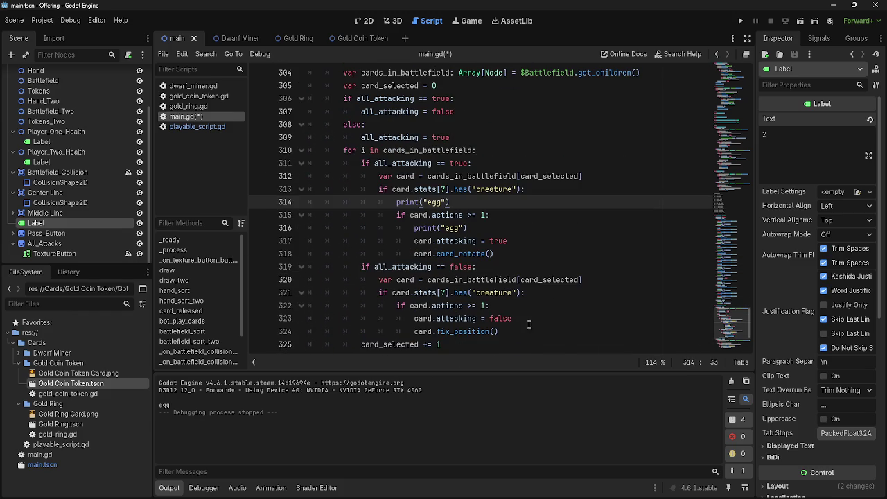
shift+click(529, 346)
click(558, 352)
drag(559, 352, 452, 264)
click(451, 264)
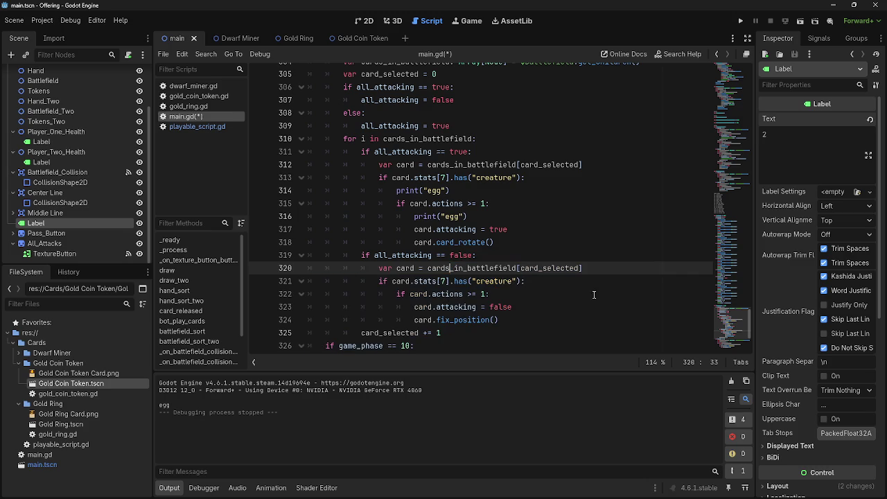
click(594, 294)
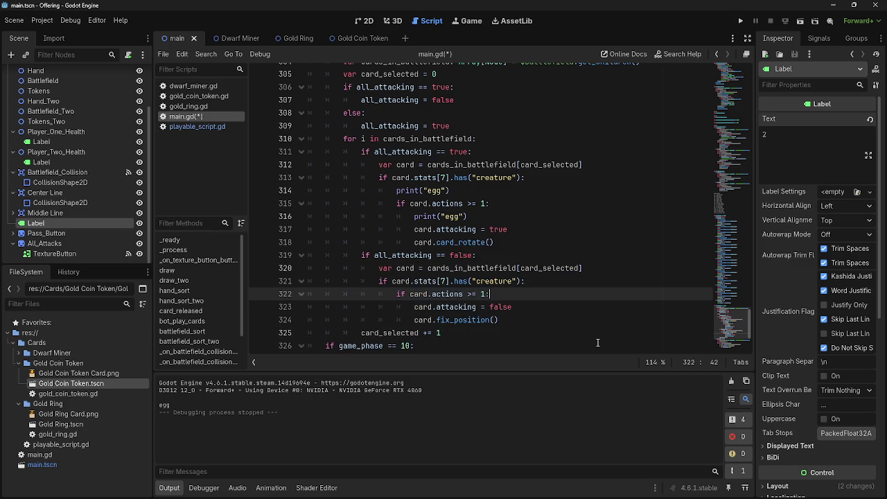
- Review the upper script, checking empty line 130 and line 82 above hand_sort_two
scroll(589, 333, down, 4)
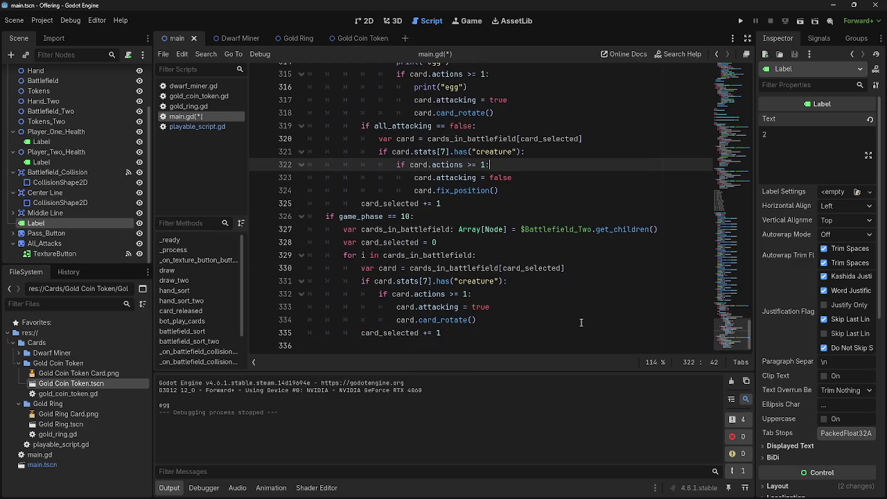
scroll(497, 320, up, 6)
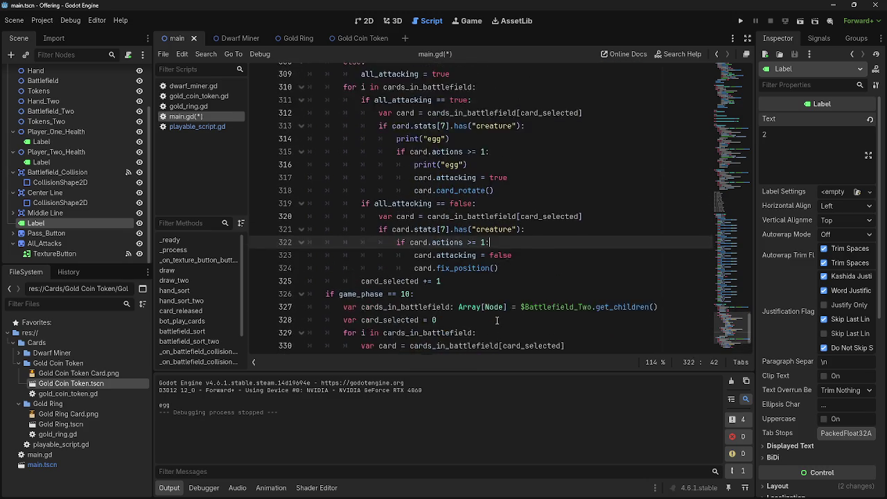
scroll(497, 321, up, 8)
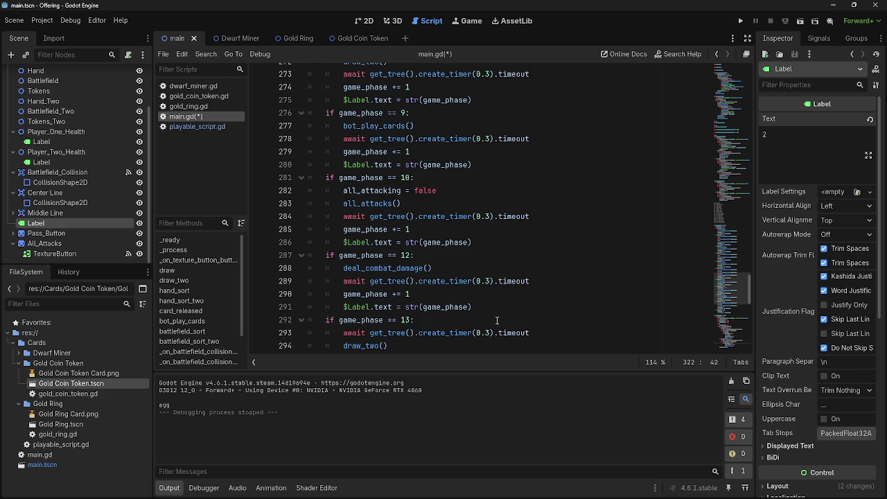
scroll(497, 321, up, 1)
scroll(496, 320, up, 4)
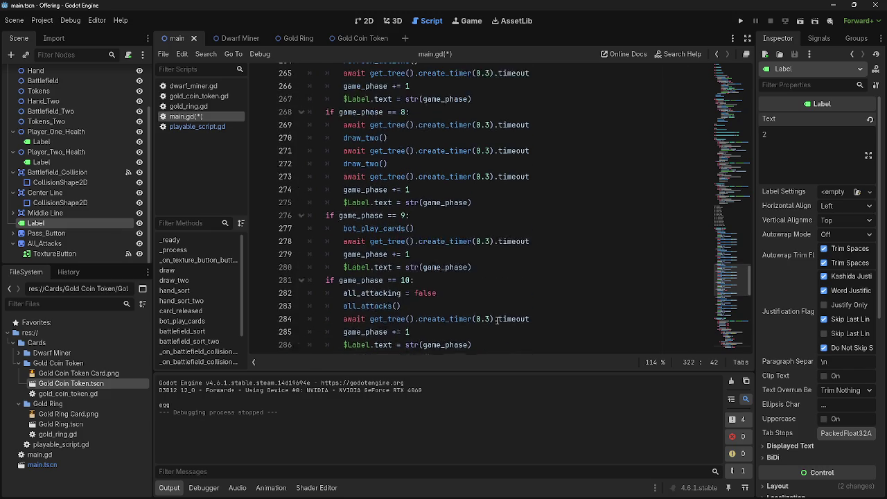
ctrl+scroll(496, 320, up, 1)
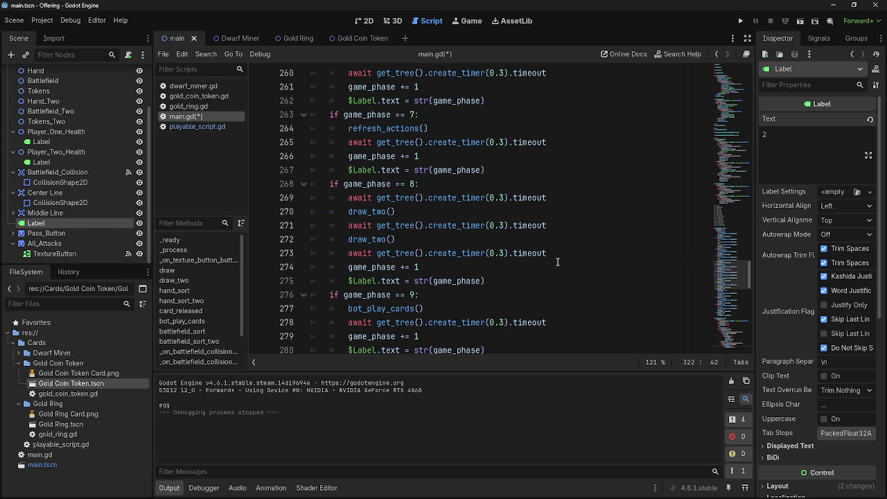
scroll(557, 261, down, 14)
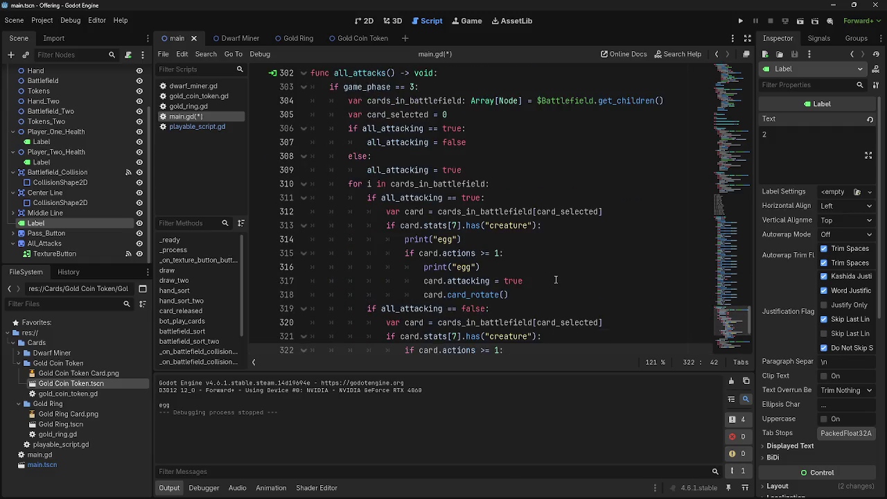
scroll(555, 279, down, 3)
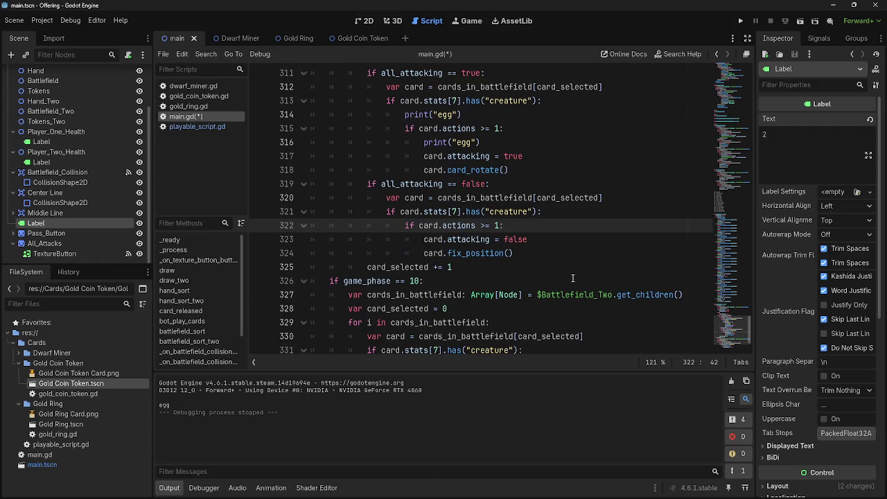
scroll(572, 278, up, 6)
scroll(572, 278, down, 7)
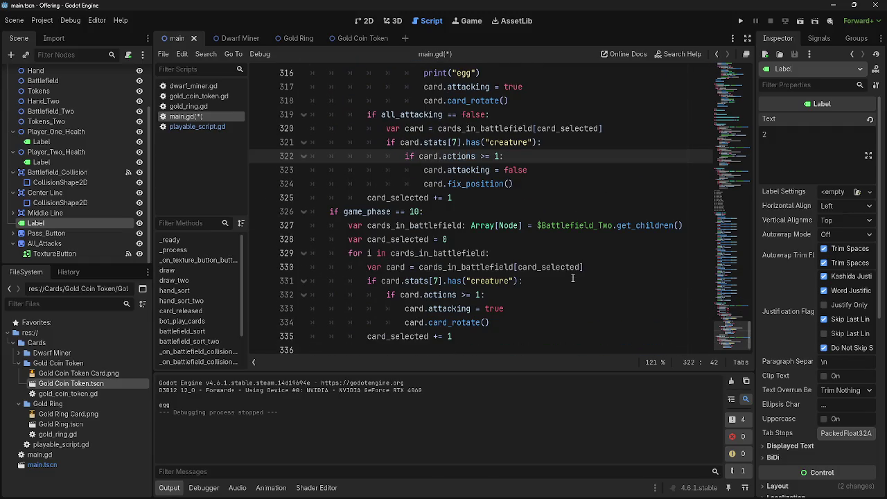
scroll(554, 284, up, 14)
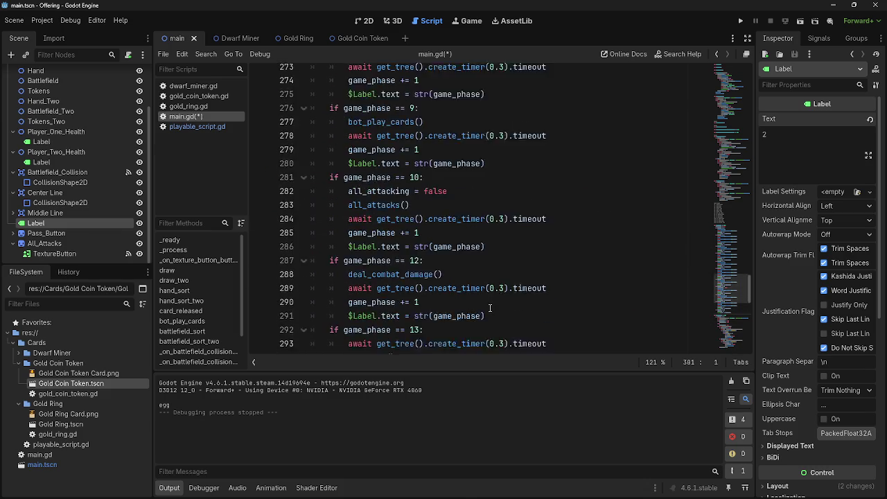
scroll(485, 291, up, 17)
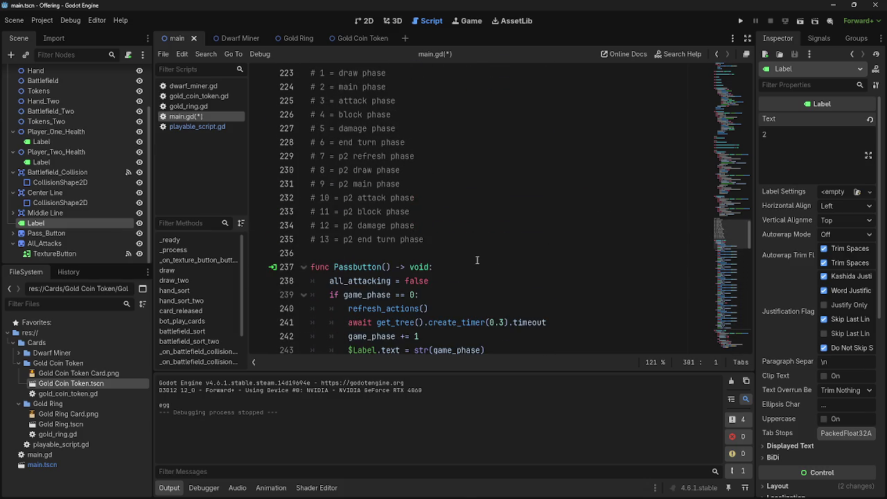
scroll(464, 280, up, 11)
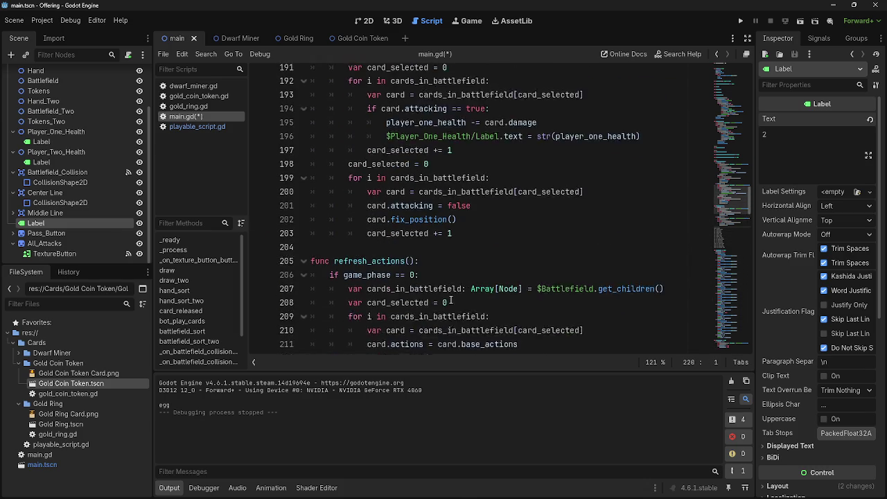
scroll(451, 300, up, 12)
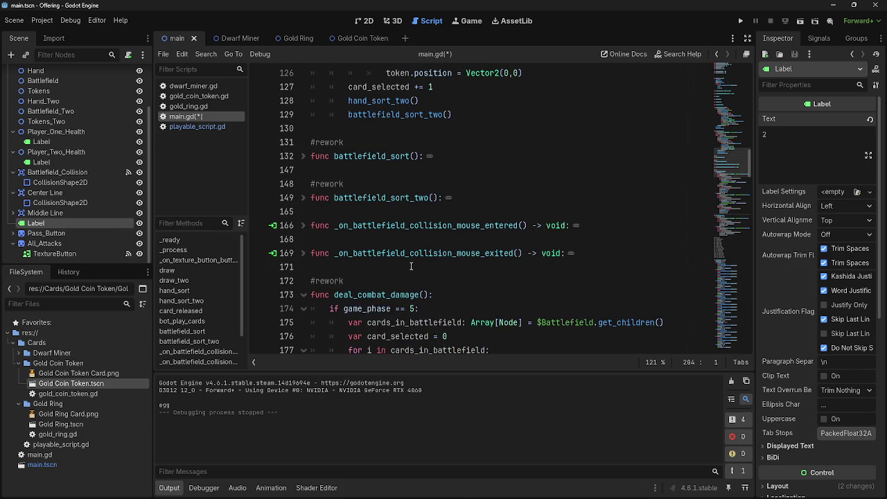
click(410, 266)
scroll(409, 264, up, 2)
click(386, 250)
key(Up)
key(Up)
scroll(415, 296, up, 1)
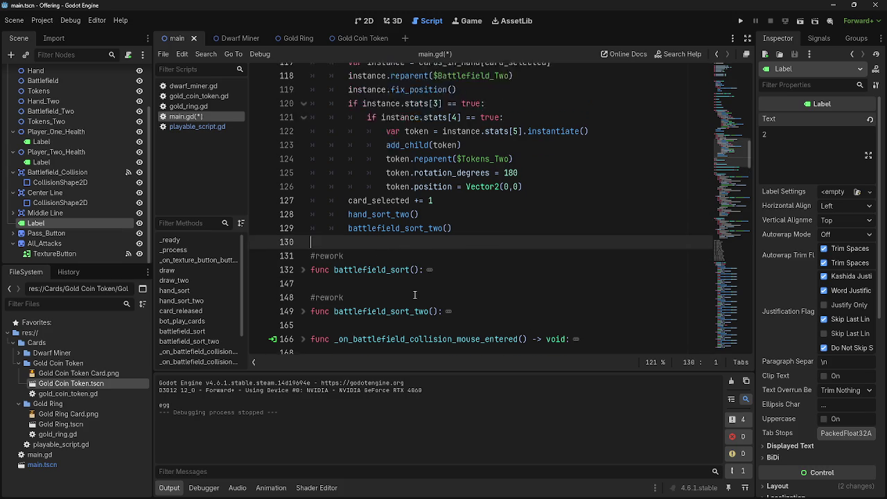
scroll(408, 277, up, 20)
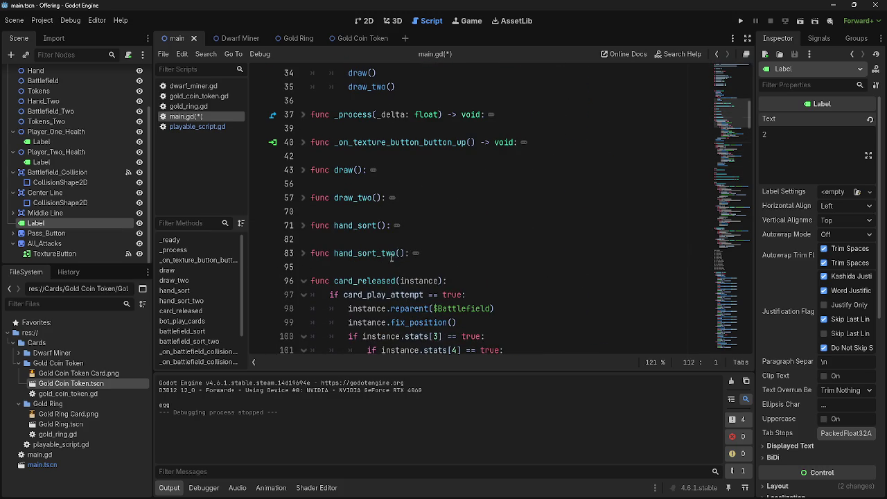
click(391, 255)
click(388, 242)
scroll(561, 318, down, 7)
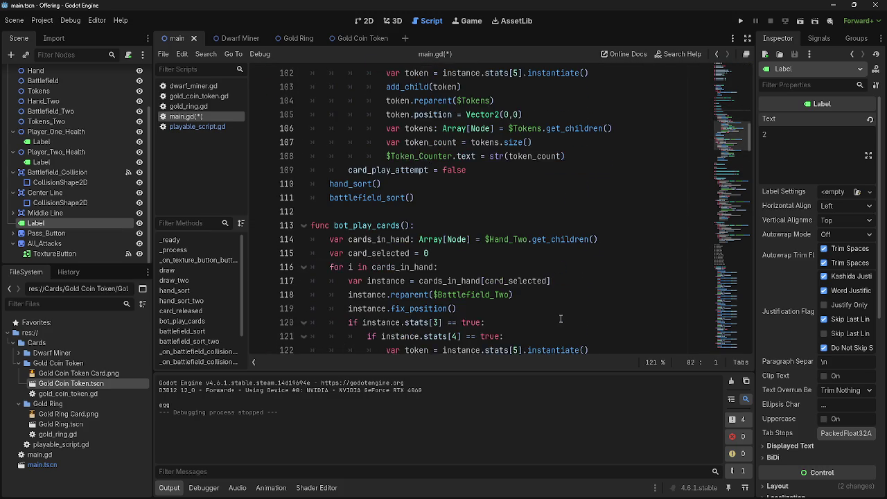
scroll(560, 318, down, 3)
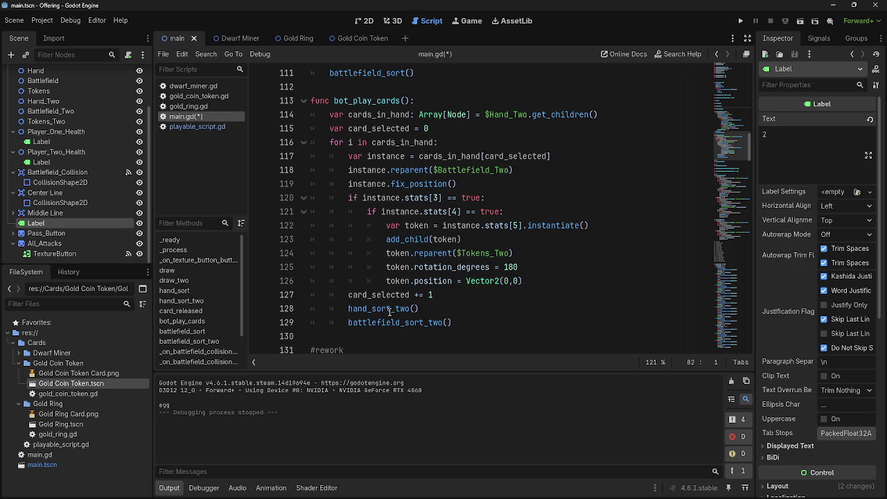
- Scan the script again, checking last line 336 and blank lines 204 and 171
scroll(607, 303, down, 5)
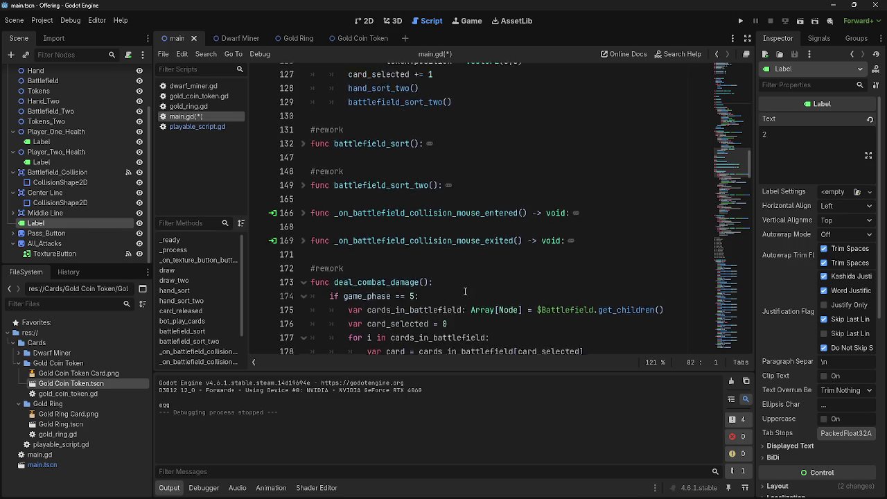
scroll(435, 320, up, 6)
scroll(436, 320, up, 8)
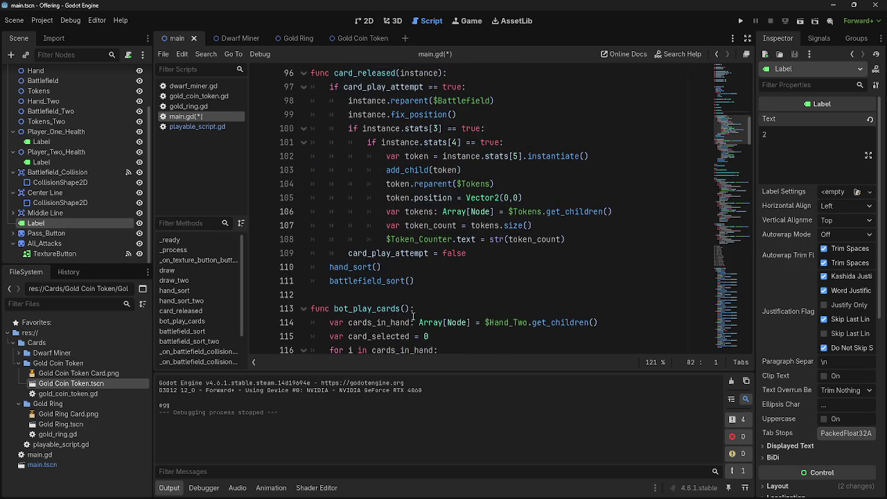
scroll(408, 314, down, 10)
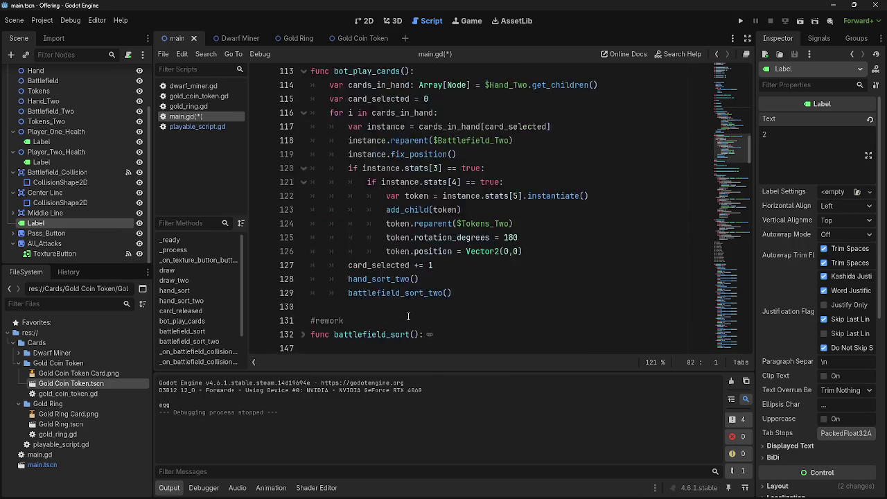
scroll(408, 313, up, 12)
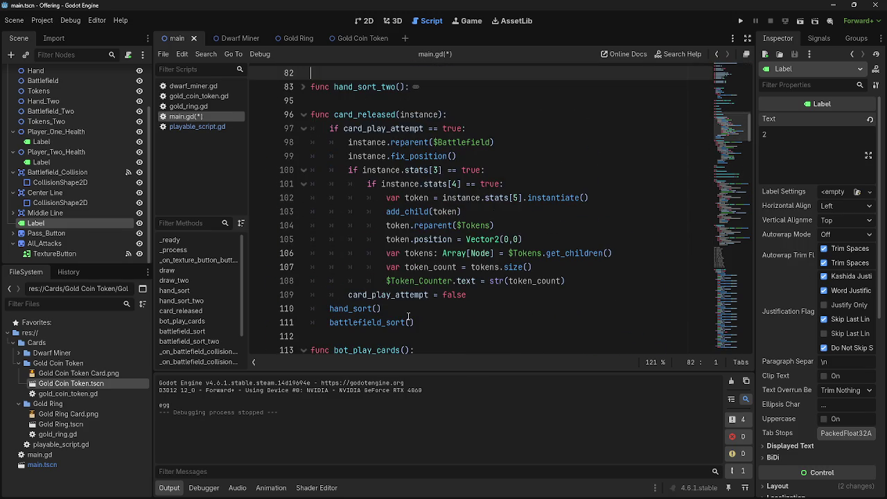
scroll(408, 315, down, 9)
scroll(408, 316, down, 11)
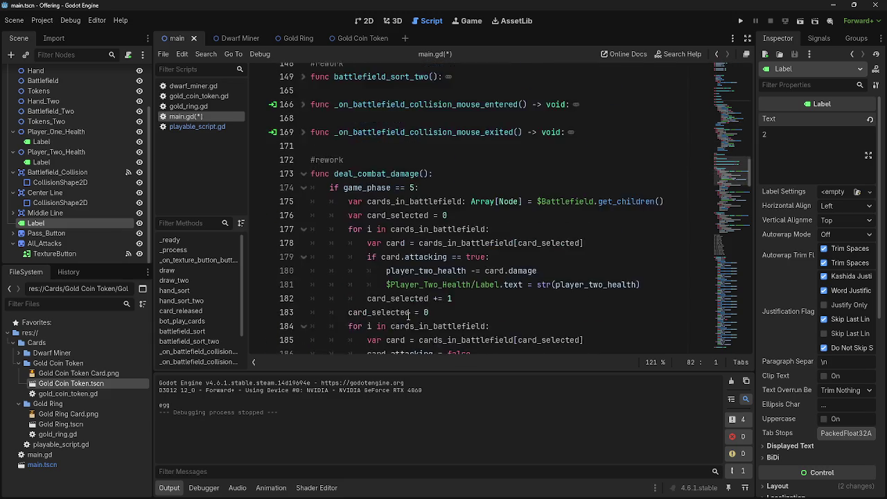
scroll(408, 316, down, 8)
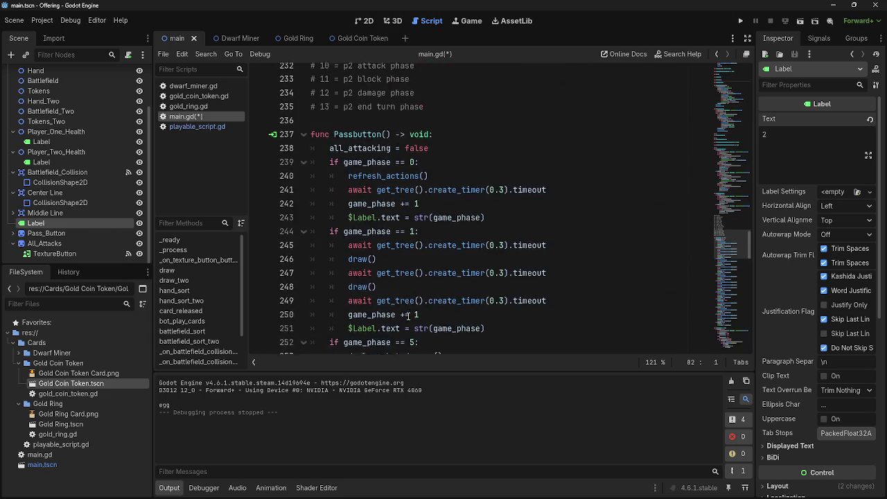
scroll(408, 316, down, 5)
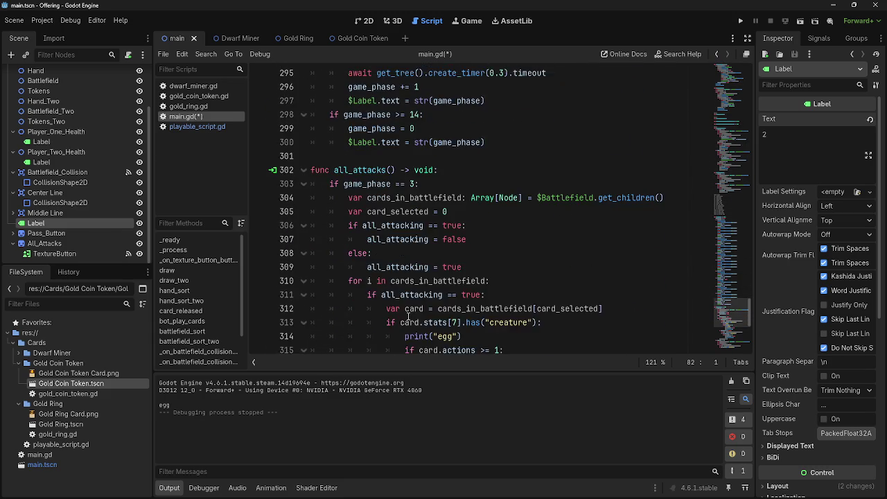
scroll(408, 316, down, 2)
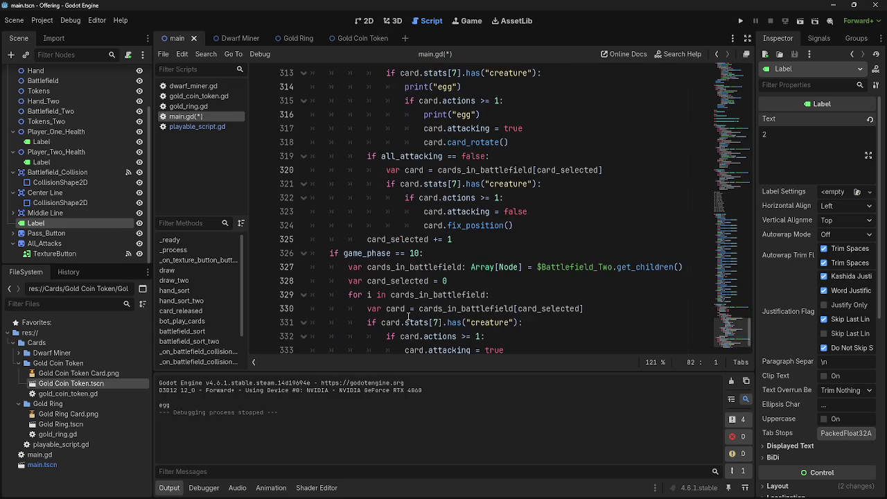
scroll(408, 316, down, 1)
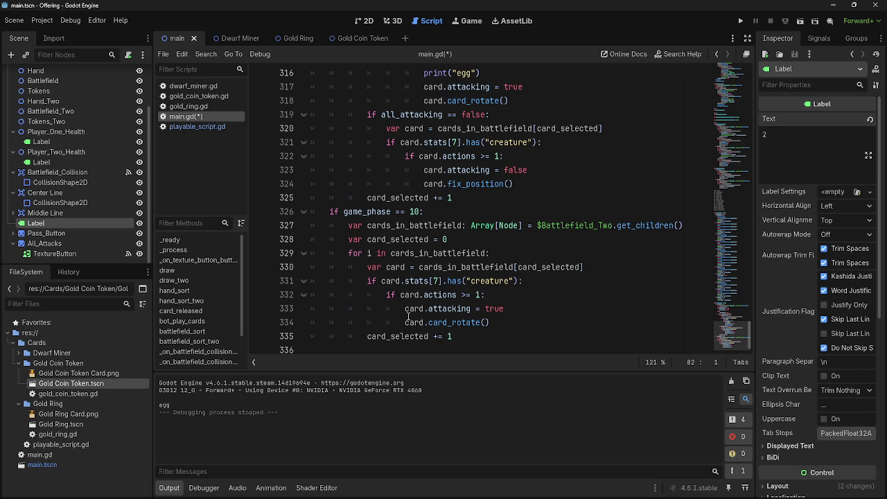
scroll(408, 316, up, 12)
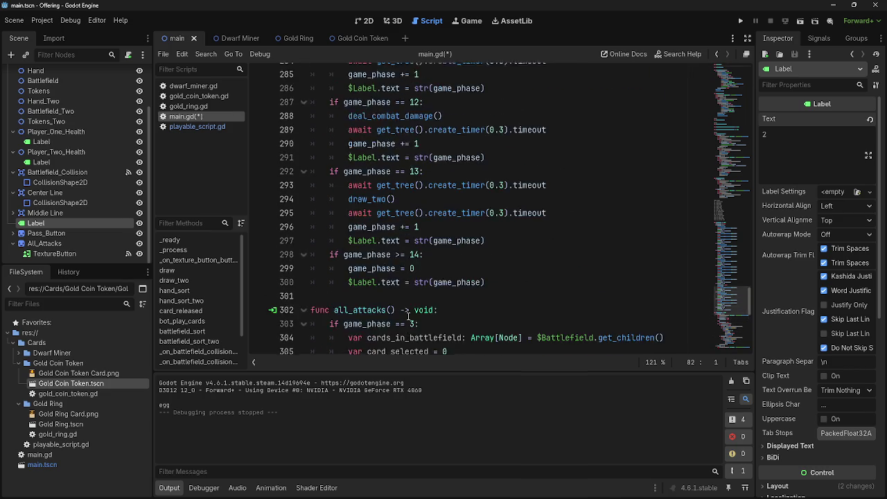
scroll(408, 316, up, 12)
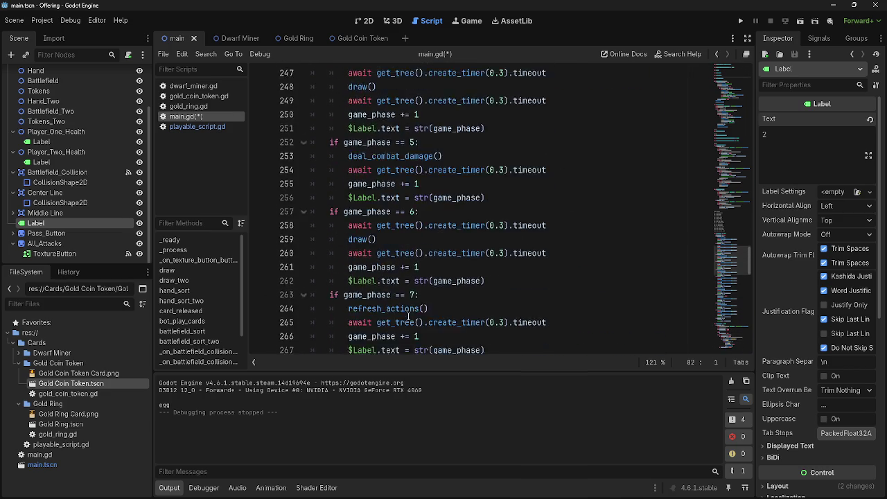
scroll(409, 316, up, 6)
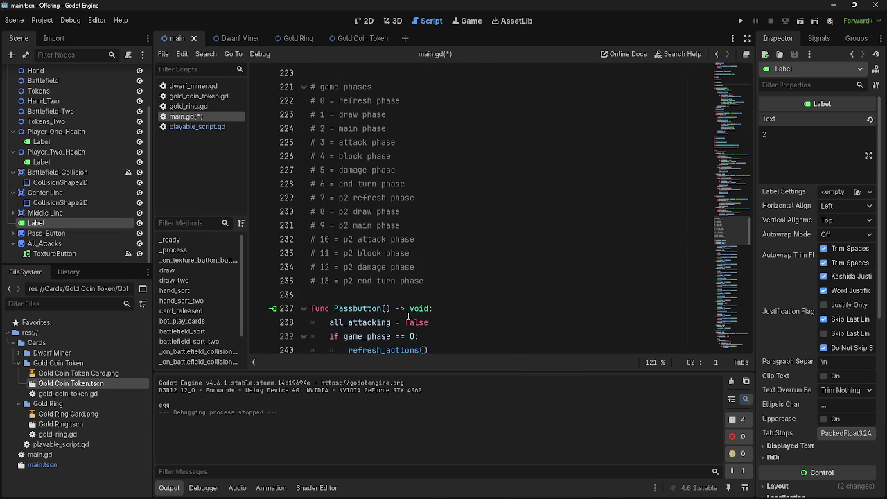
scroll(408, 316, down, 3)
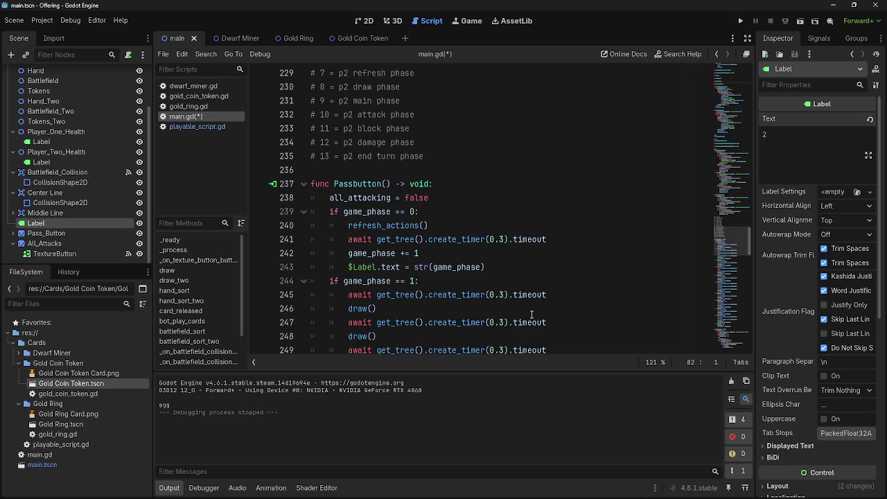
scroll(531, 315, down, 14)
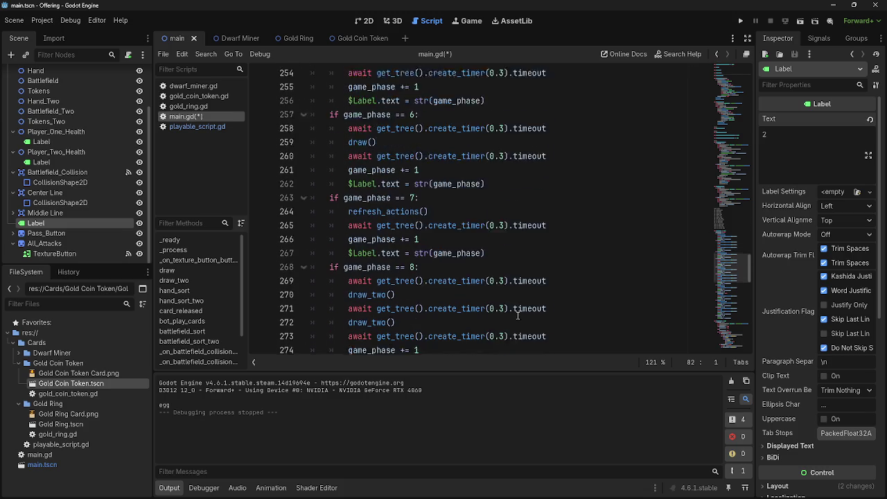
scroll(508, 314, down, 7)
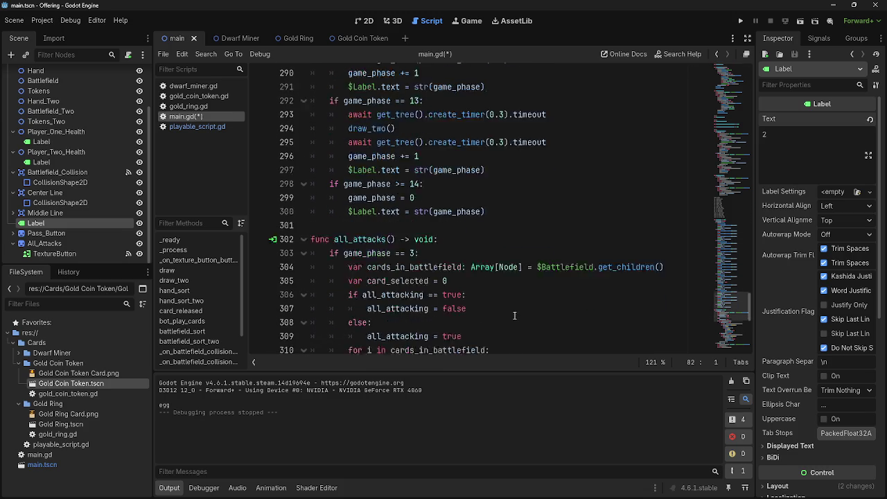
scroll(442, 233, down, 7)
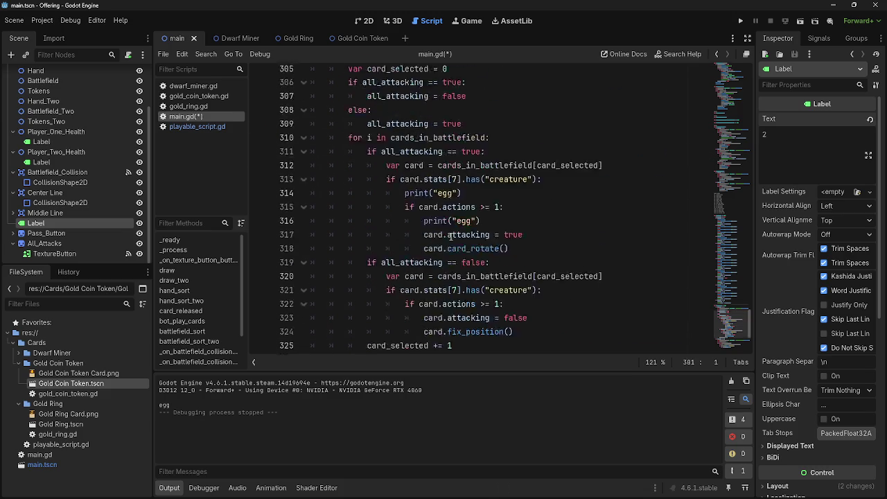
click(471, 350)
scroll(471, 275, up, 15)
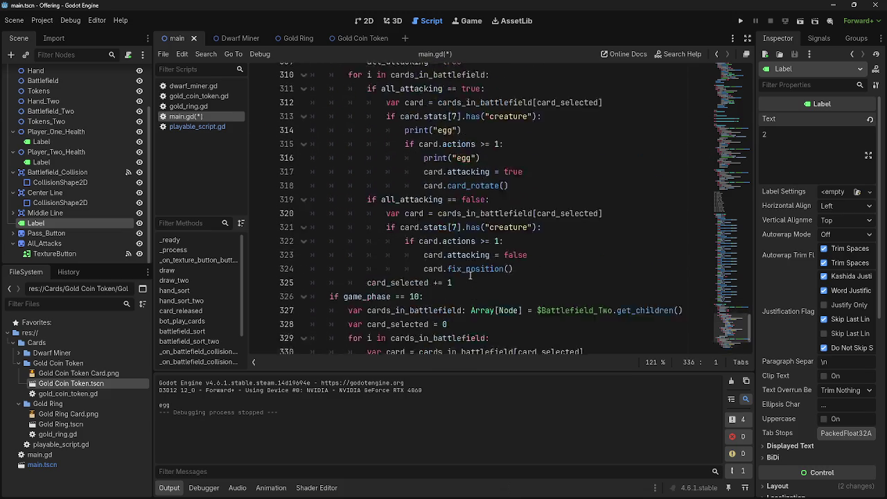
scroll(469, 275, up, 9)
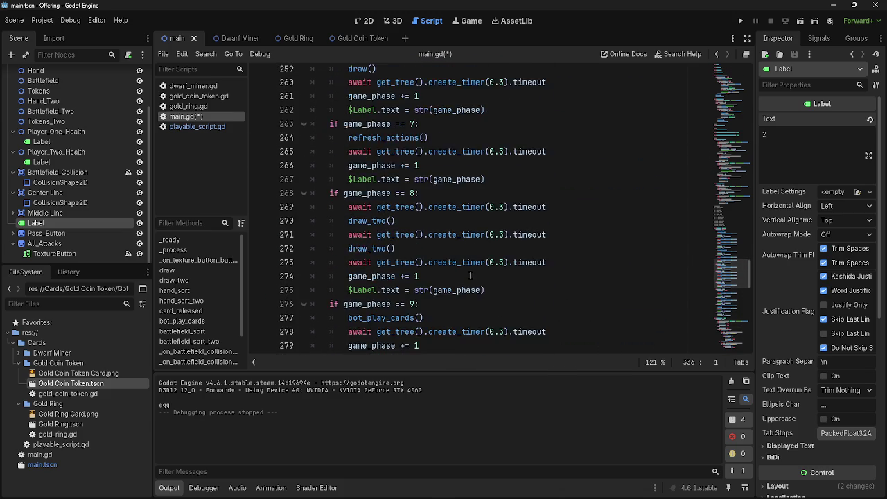
scroll(469, 275, up, 10)
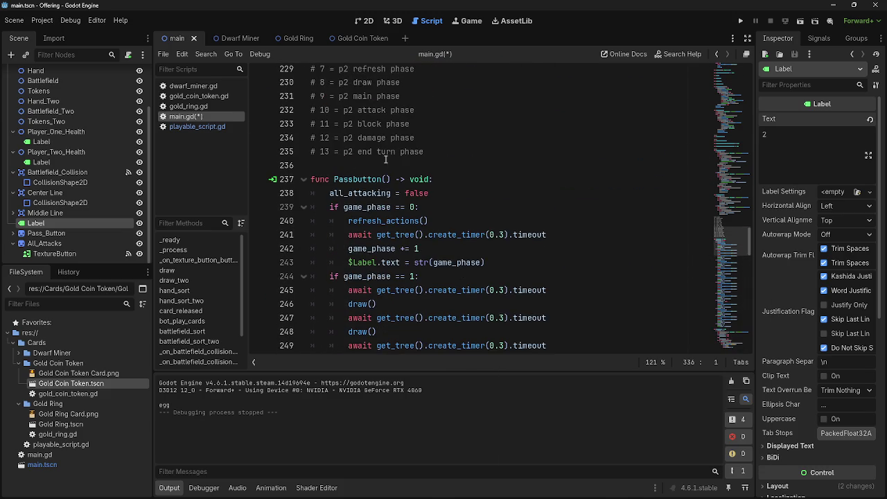
scroll(369, 154, up, 8)
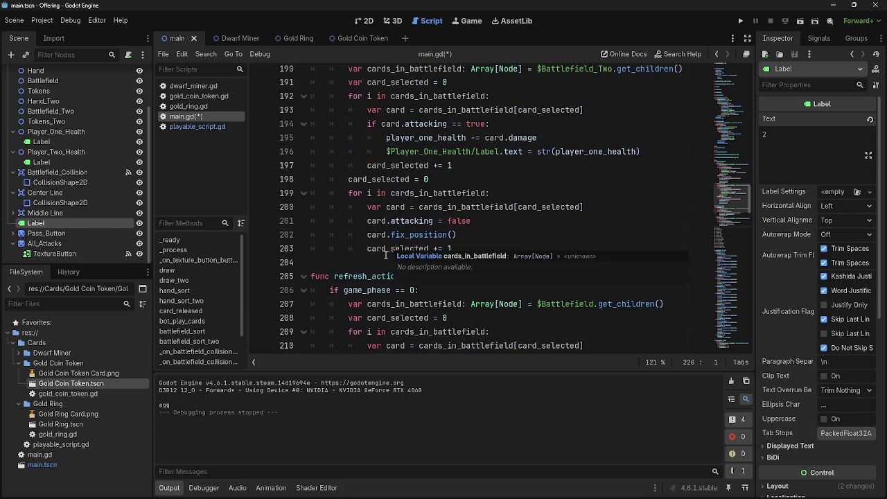
click(374, 267)
scroll(396, 236, up, 10)
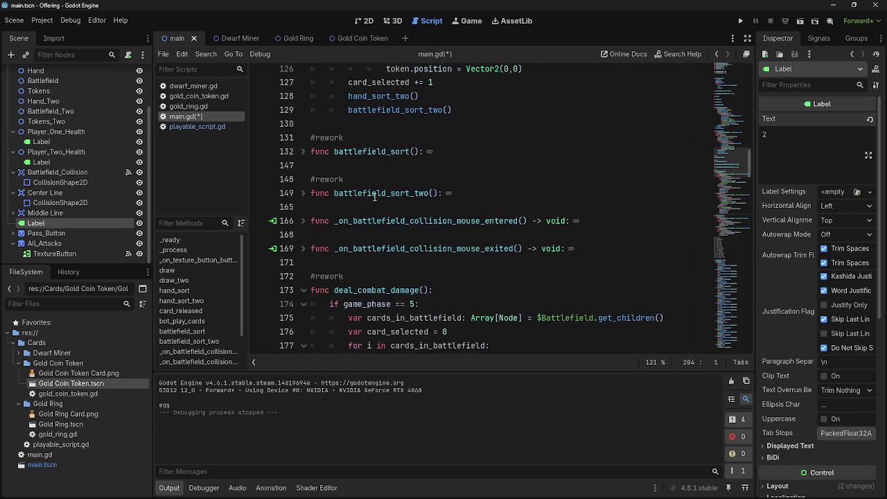
click(379, 262)
scroll(416, 242, down, 15)
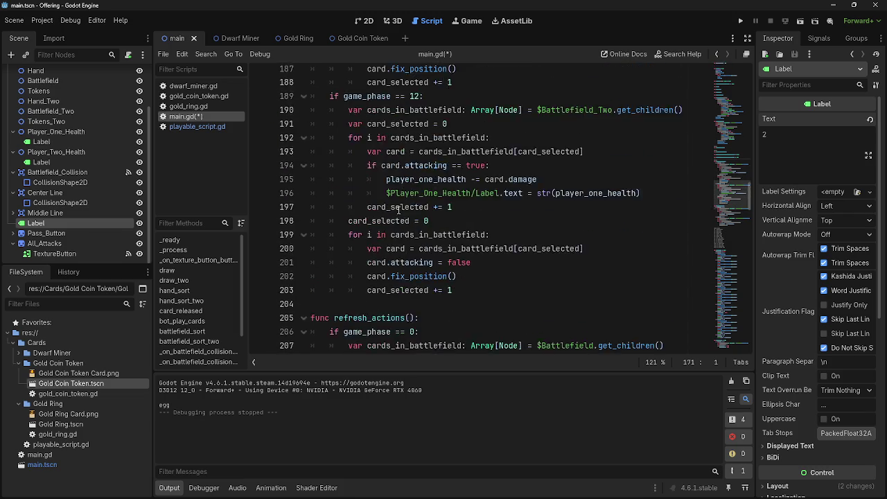
scroll(682, 123, down, 8)
scroll(501, 225, up, 6)
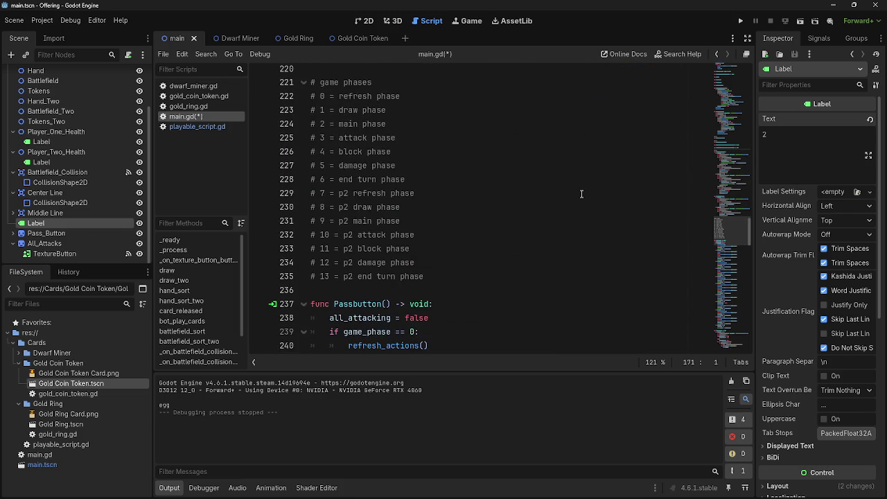
scroll(501, 225, up, 10)
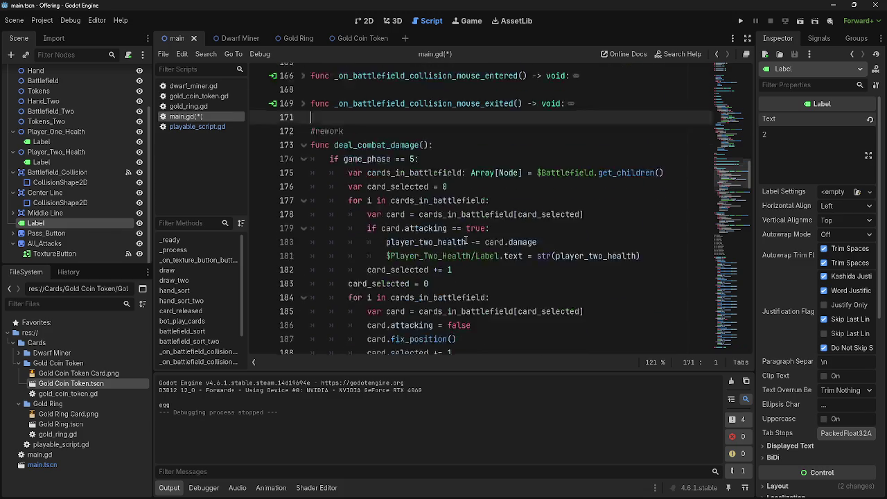
- Run the game, play two hand cards onto the centre battlefield, then stop it with F8
click(740, 20)
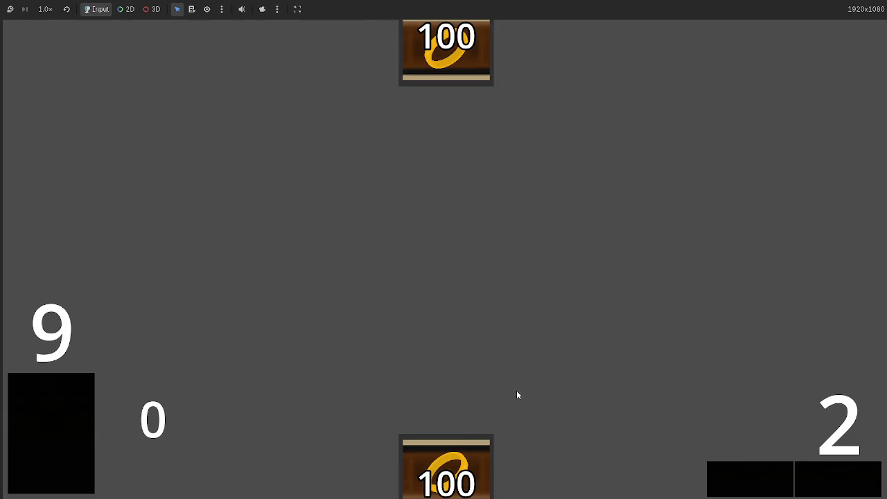
drag(269, 475, 352, 296)
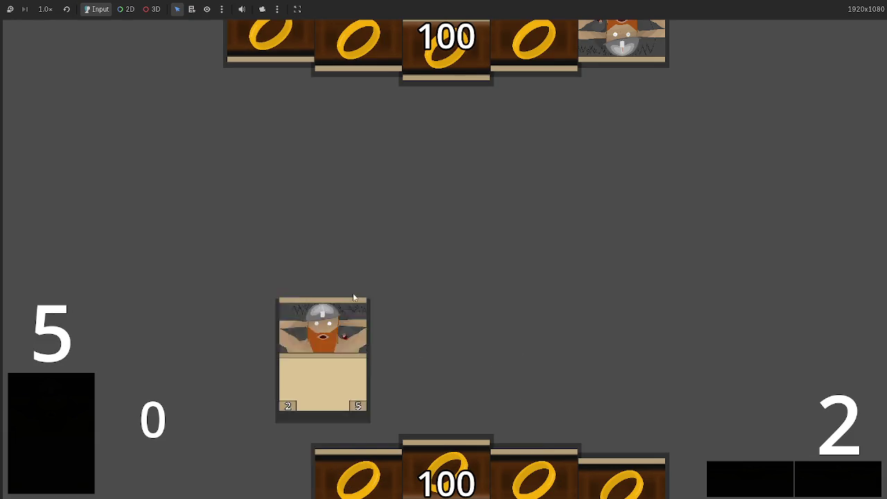
drag(359, 476, 407, 298)
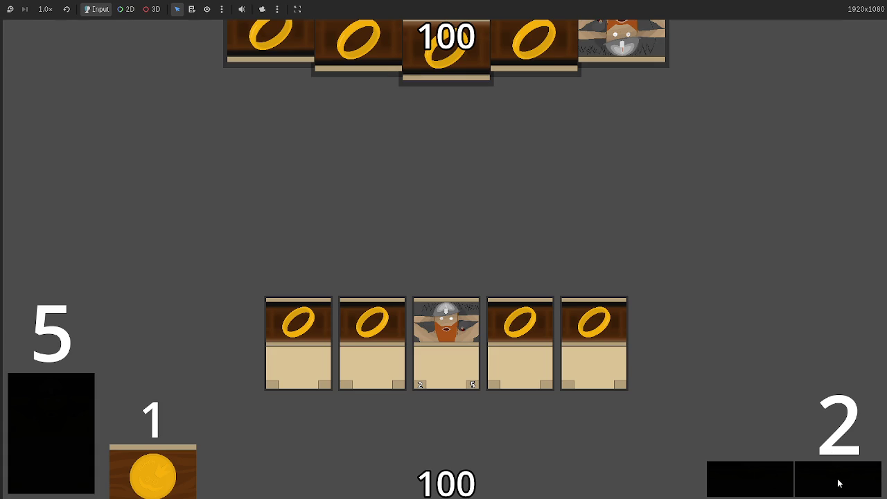
key(F8)
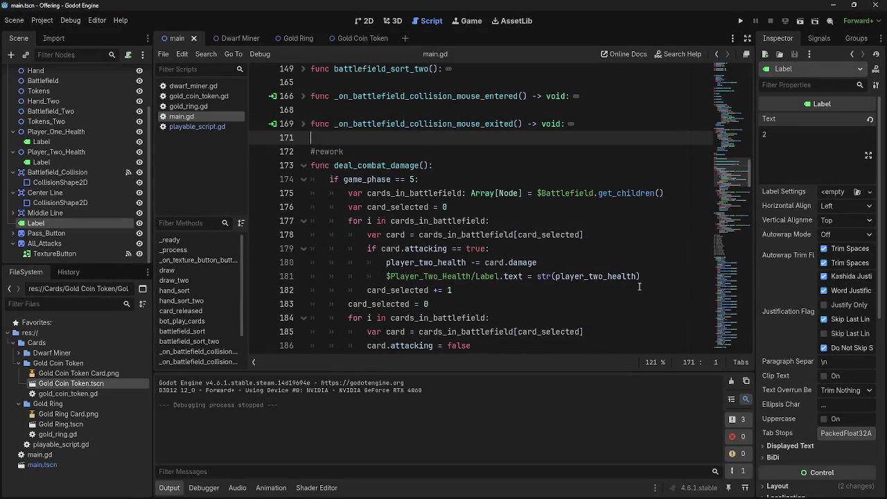
scroll(431, 208, down, 5)
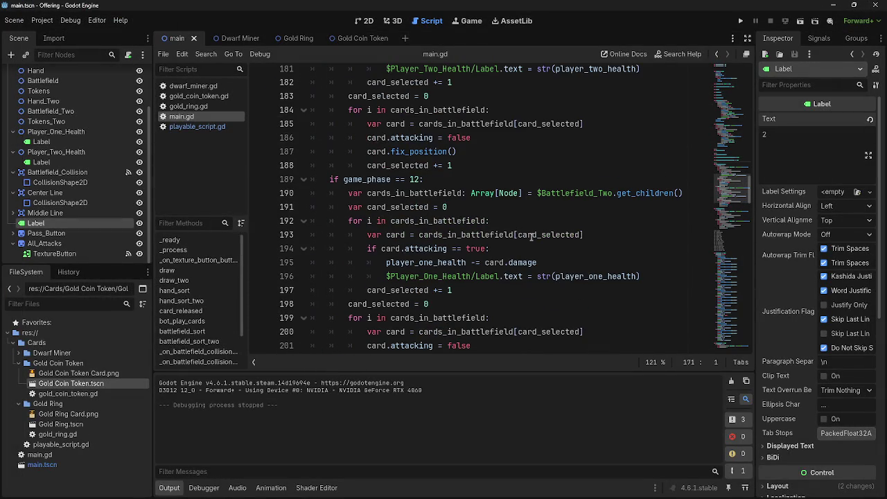
scroll(555, 255, up, 20)
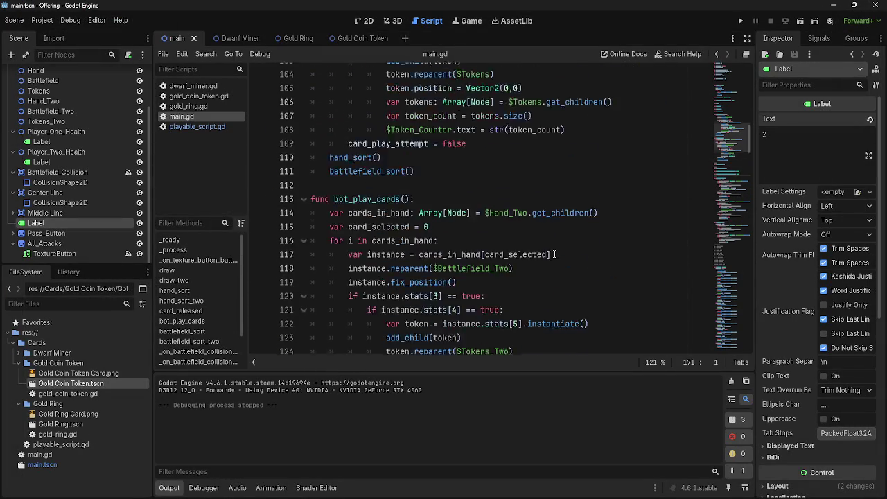
scroll(554, 254, up, 10)
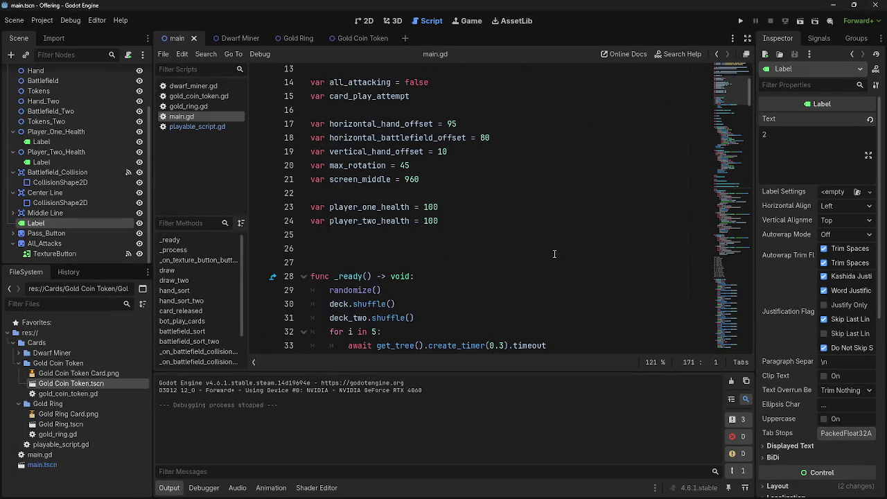
scroll(554, 253, down, 6)
scroll(554, 254, down, 15)
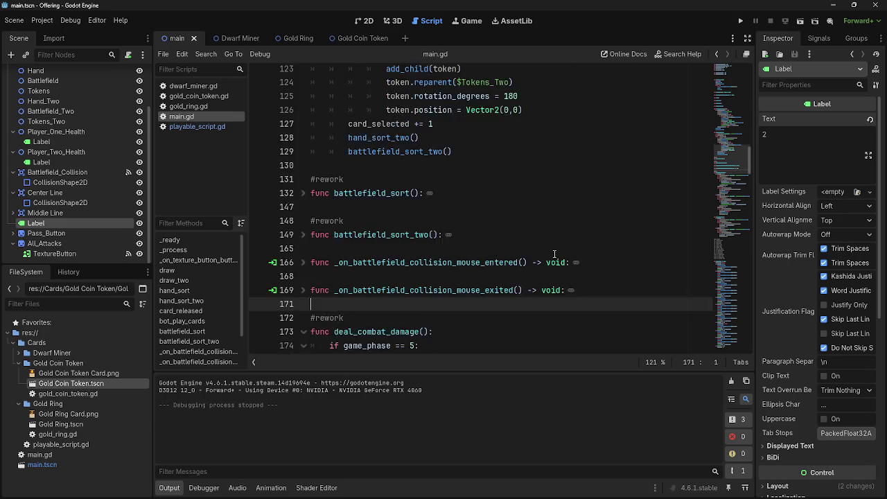
scroll(554, 253, down, 2)
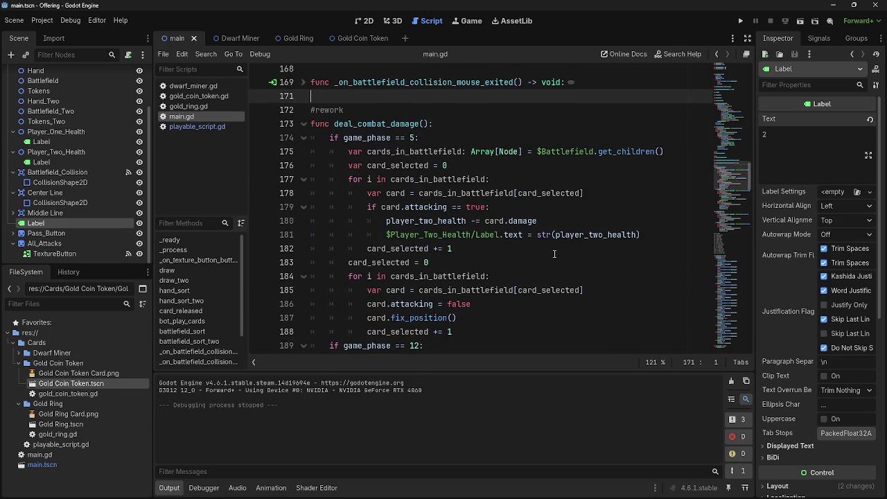
scroll(554, 254, down, 4)
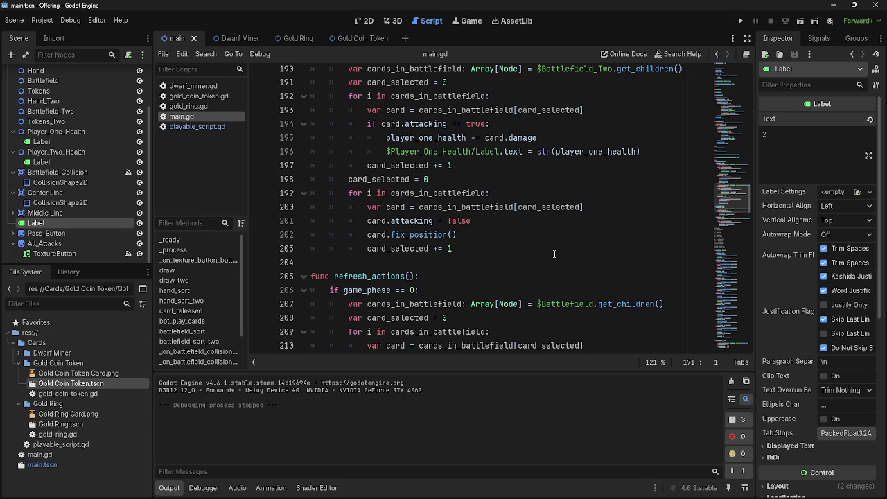
click(501, 251)
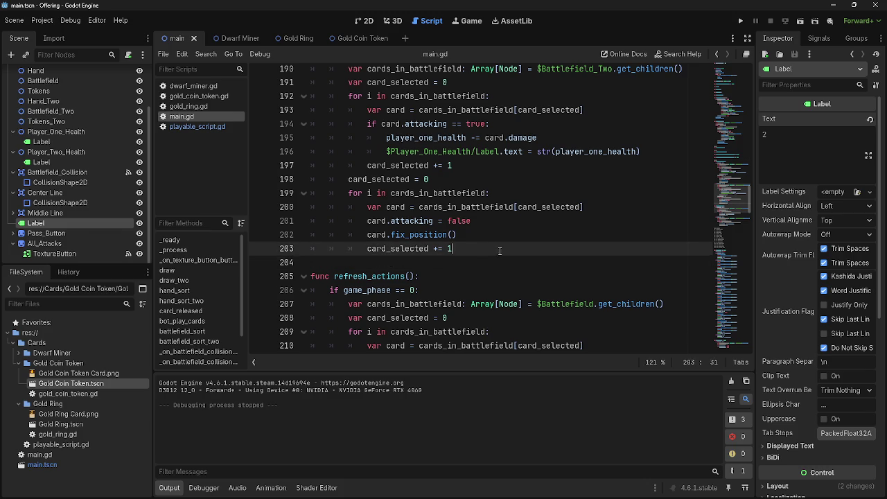
click(507, 256)
scroll(506, 256, down, 15)
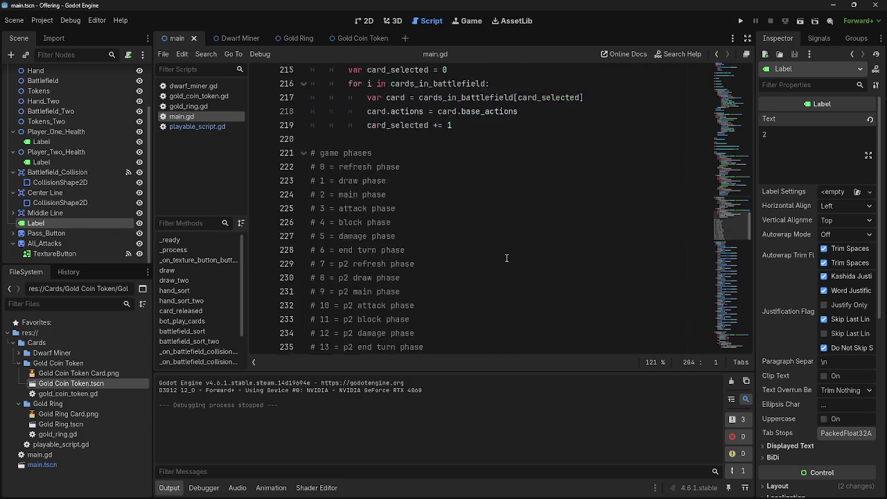
scroll(507, 257, down, 19)
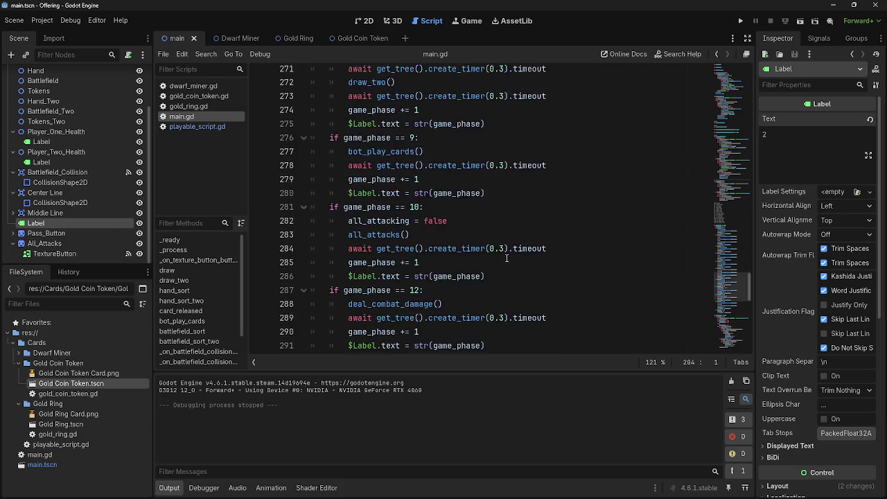
click(494, 153)
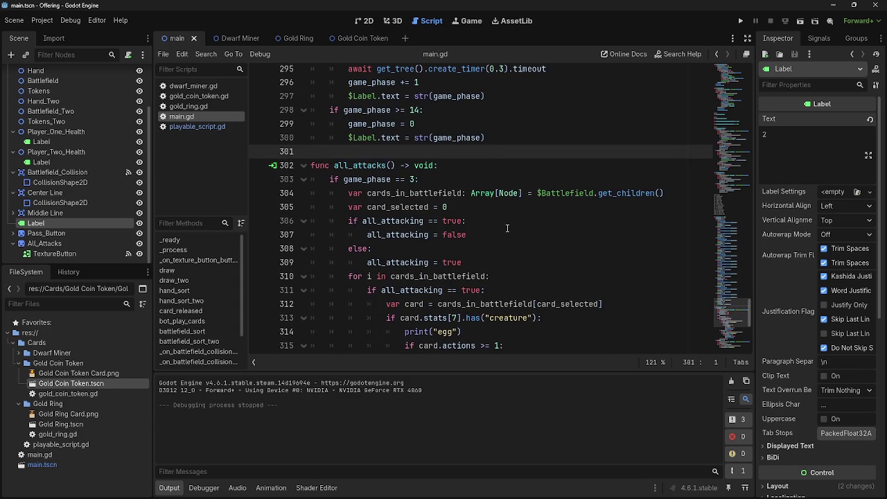
scroll(507, 228, up, 17)
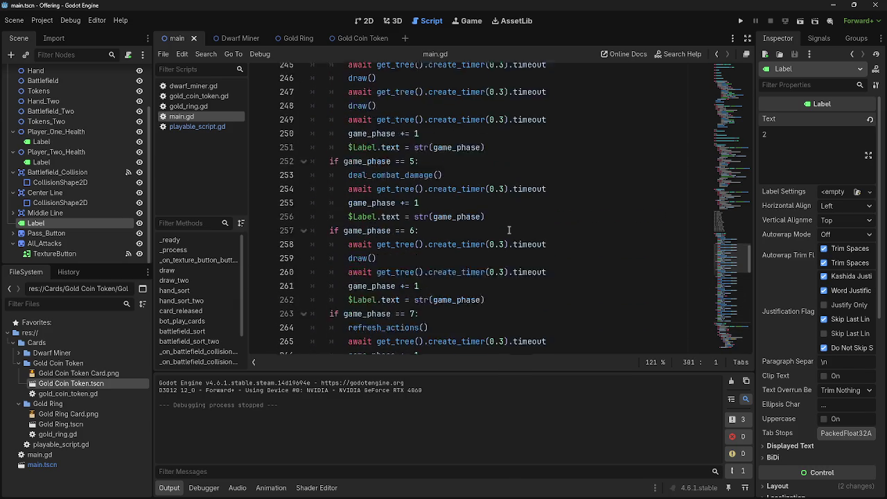
scroll(508, 230, up, 14)
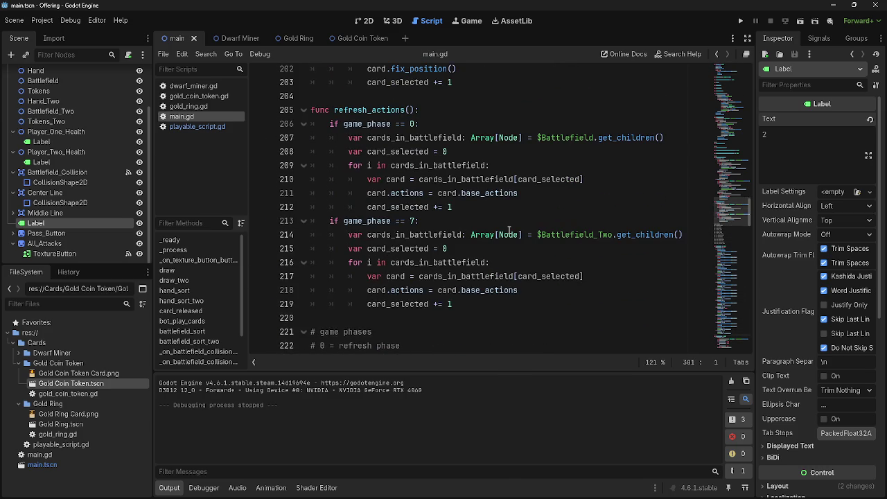
scroll(457, 291, up, 6)
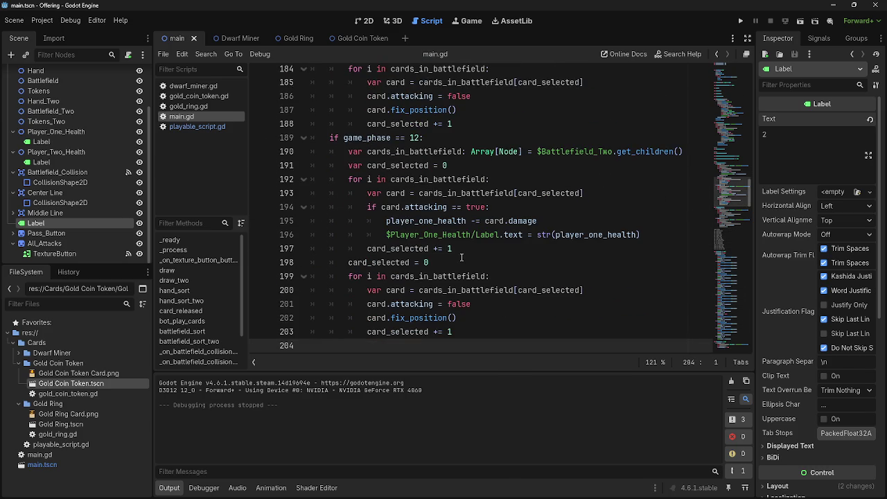
scroll(461, 257, down, 8)
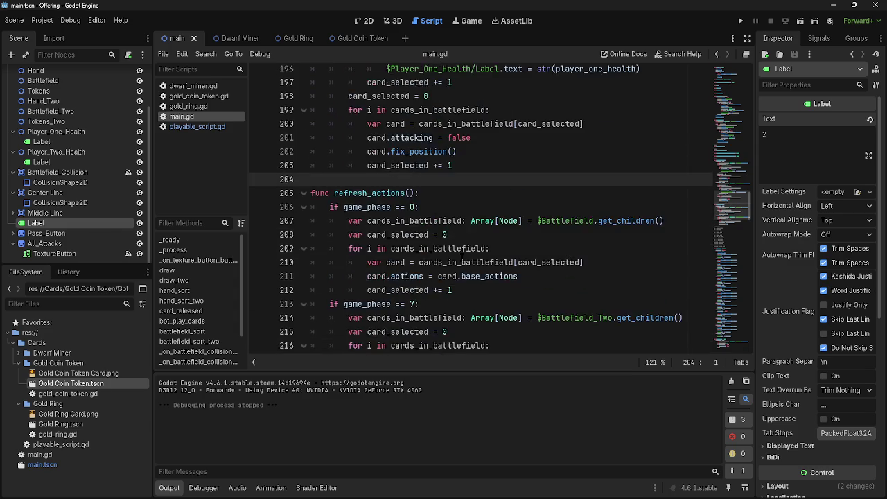
click(462, 251)
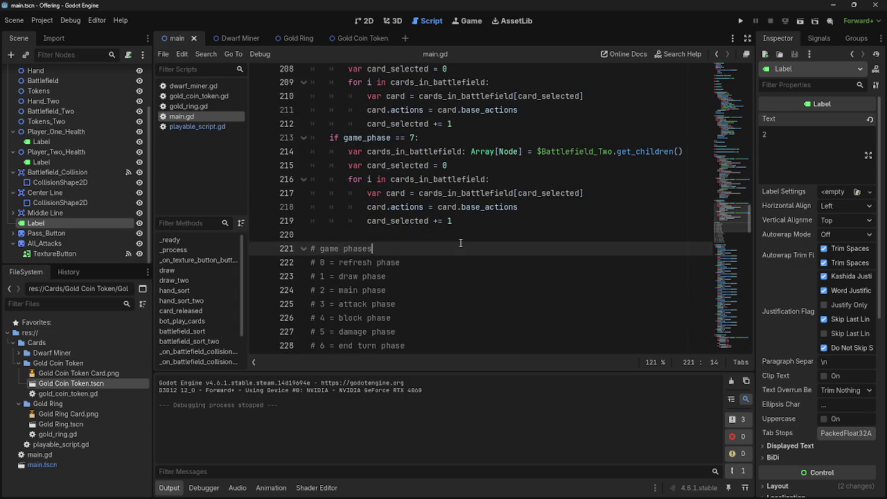
click(364, 235)
scroll(485, 243, down, 3)
scroll(485, 243, down, 18)
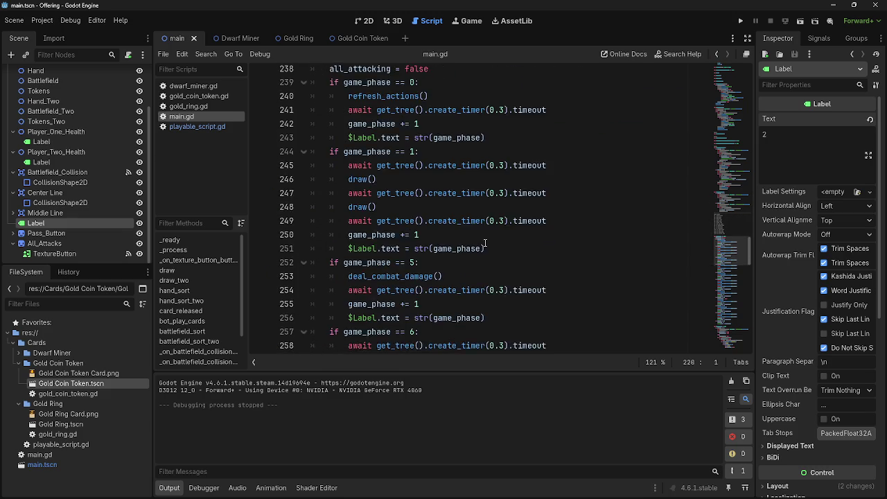
scroll(485, 243, down, 8)
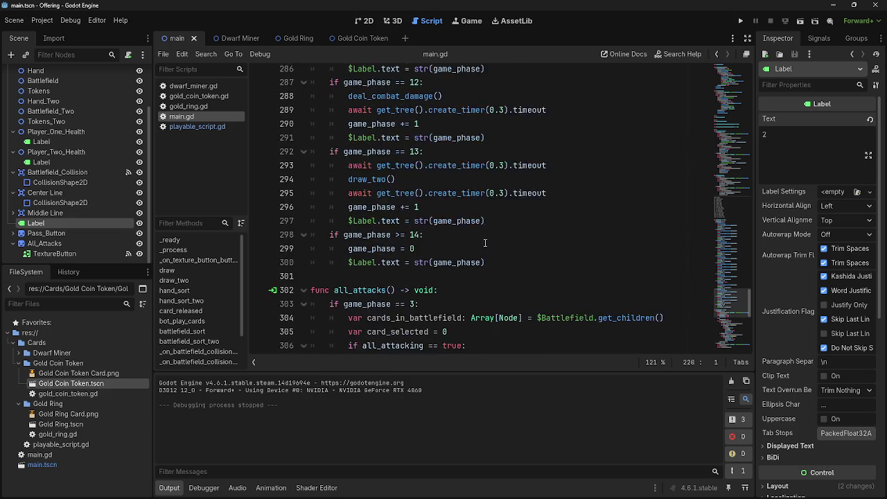
scroll(485, 242, up, 7)
scroll(485, 242, up, 11)
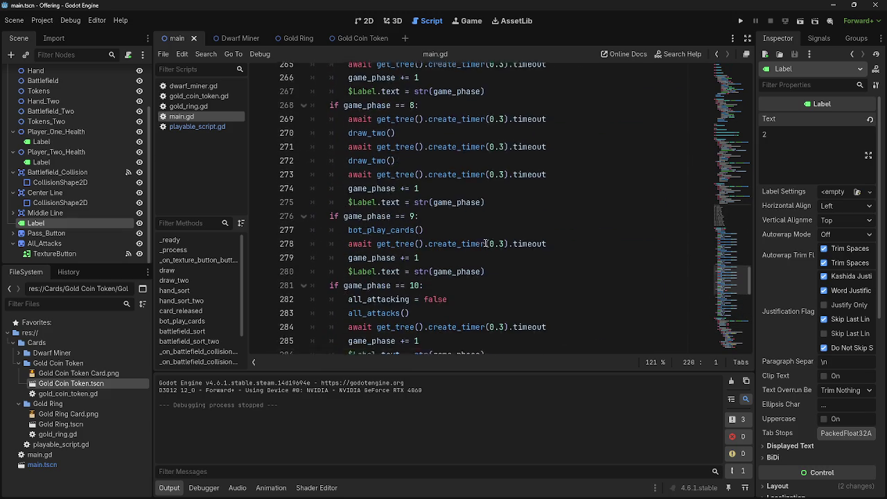
scroll(485, 243, up, 6)
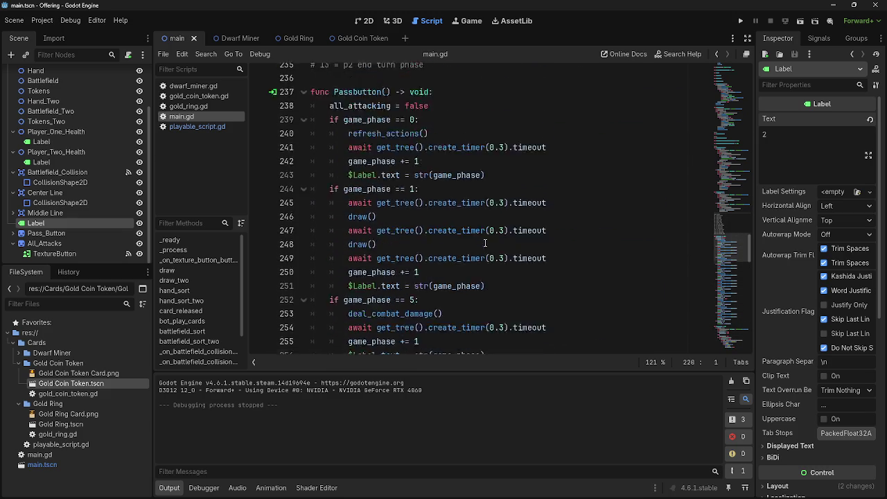
scroll(479, 210, up, 6)
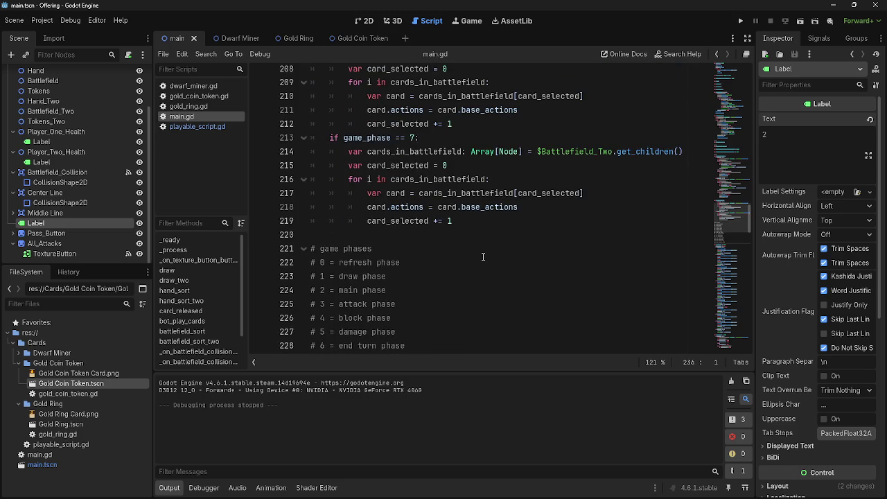
scroll(478, 239, up, 5)
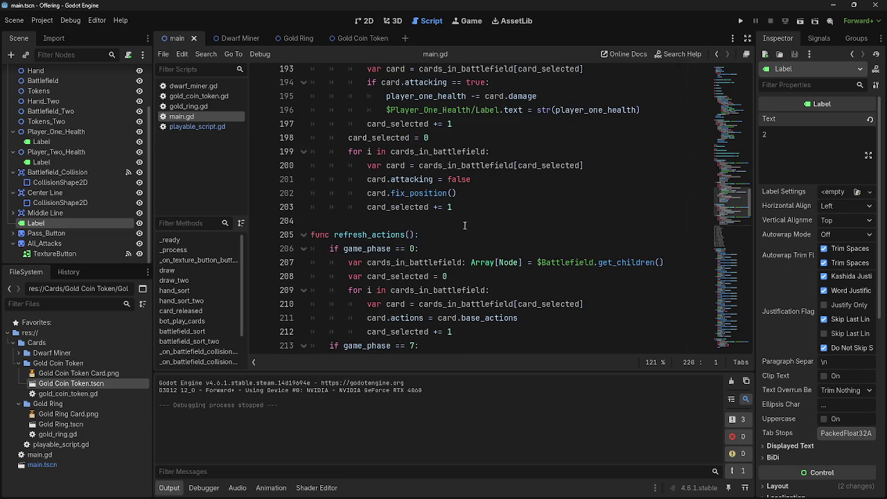
scroll(464, 225, up, 6)
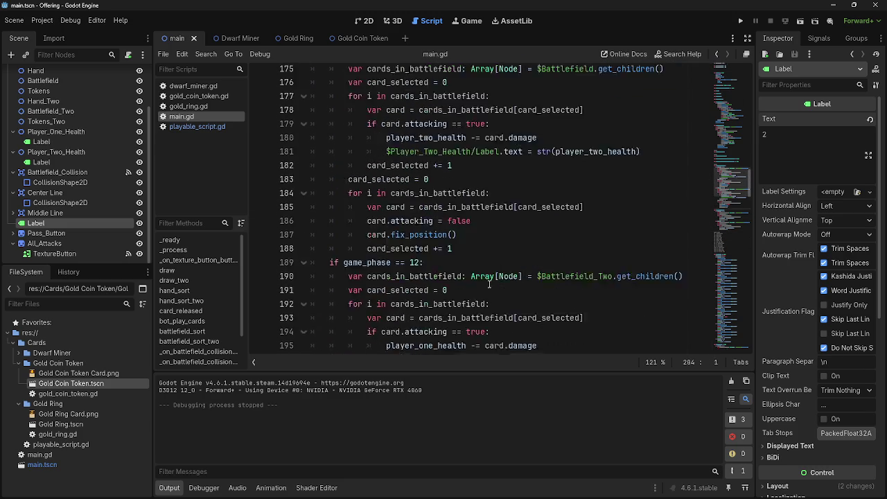
scroll(489, 283, up, 5)
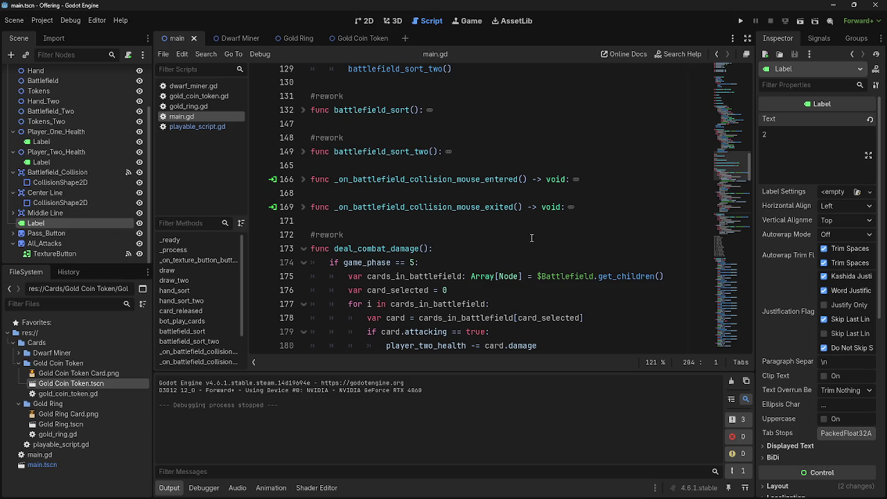
scroll(468, 269, down, 18)
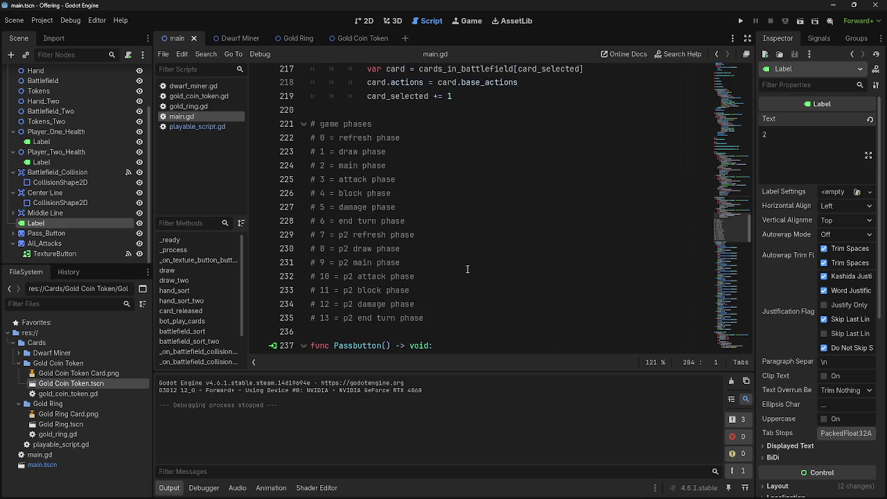
scroll(449, 272, down, 4)
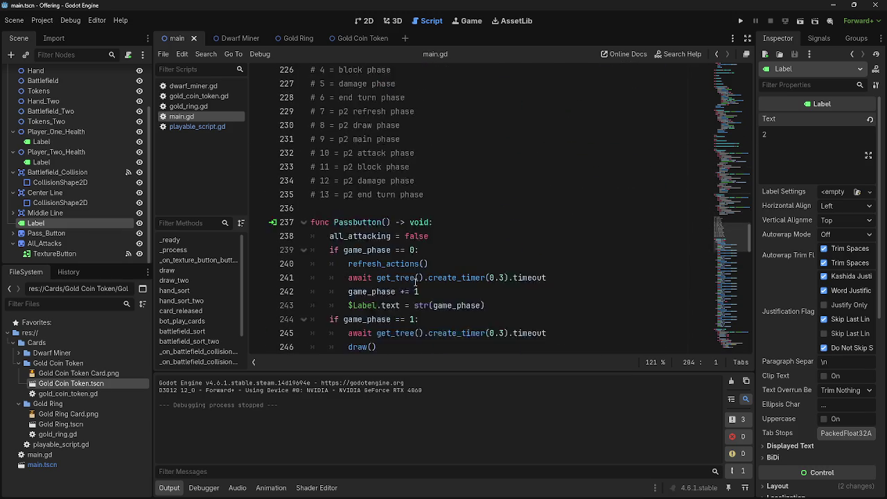
scroll(426, 286, down, 6)
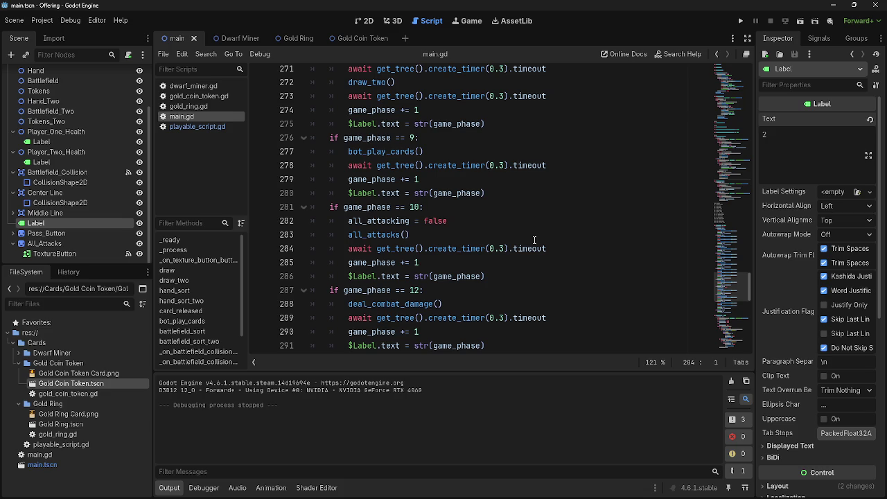
scroll(534, 240, down, 5)
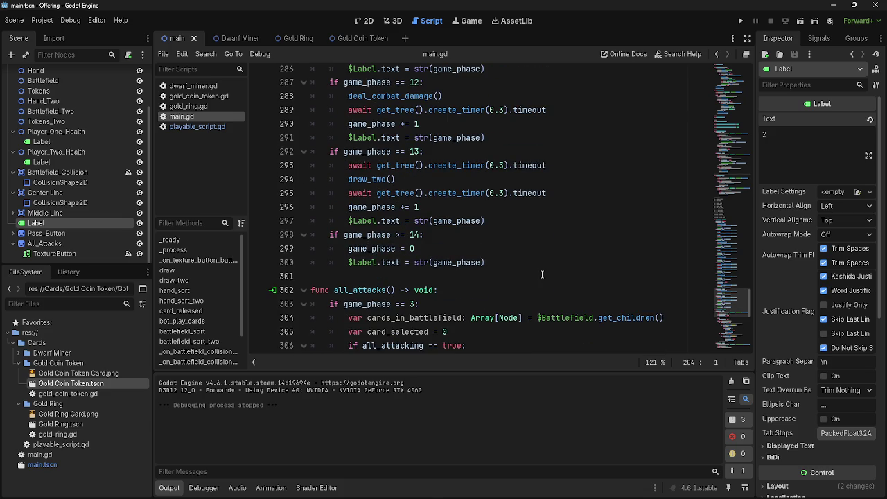
scroll(527, 273, down, 4)
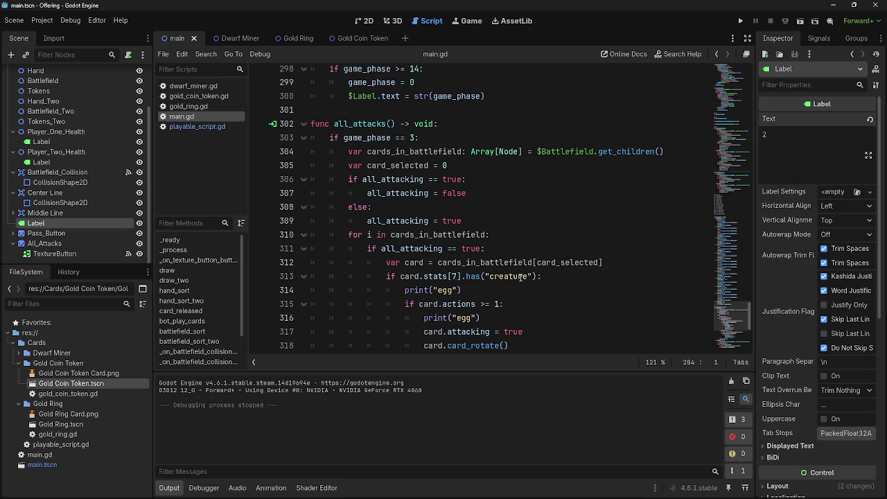
scroll(521, 276, down, 6)
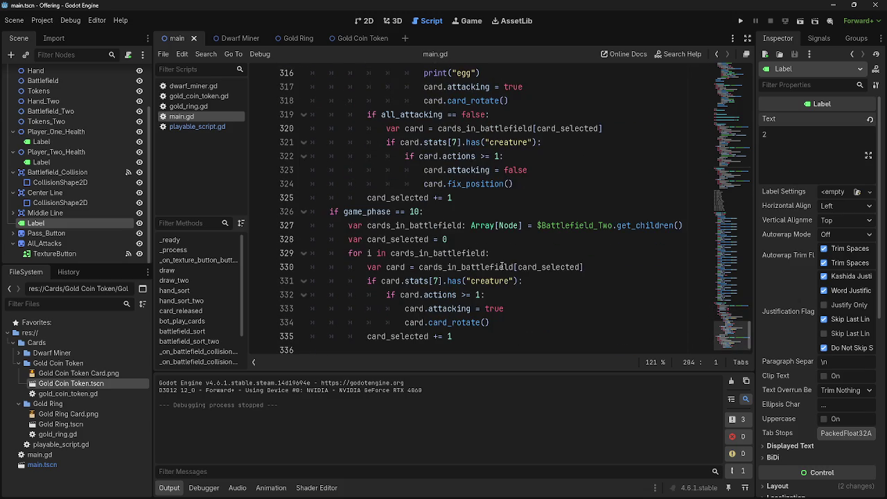
scroll(503, 266, up, 10)
click(452, 200)
scroll(453, 197, up, 3)
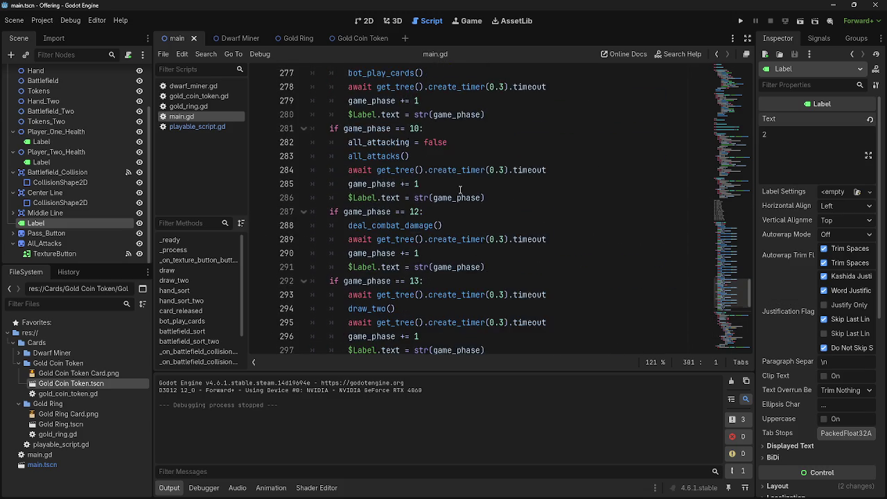
scroll(460, 190, up, 12)
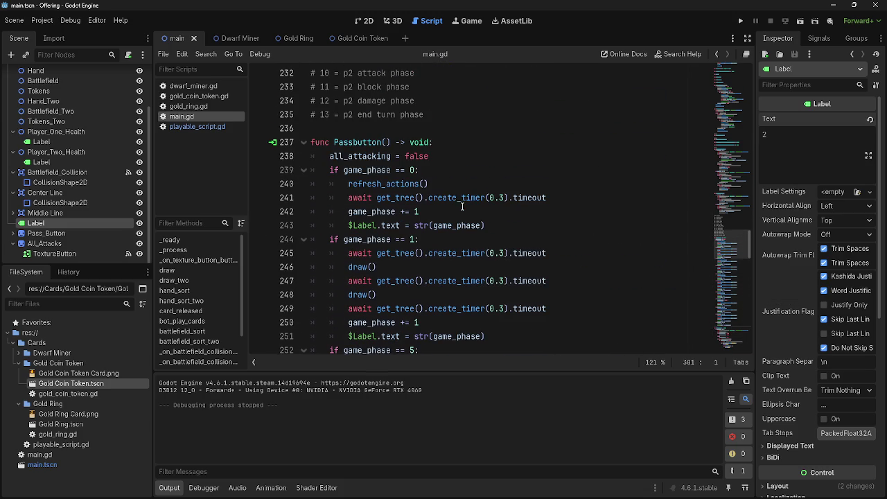
click(457, 130)
scroll(520, 266, up, 3)
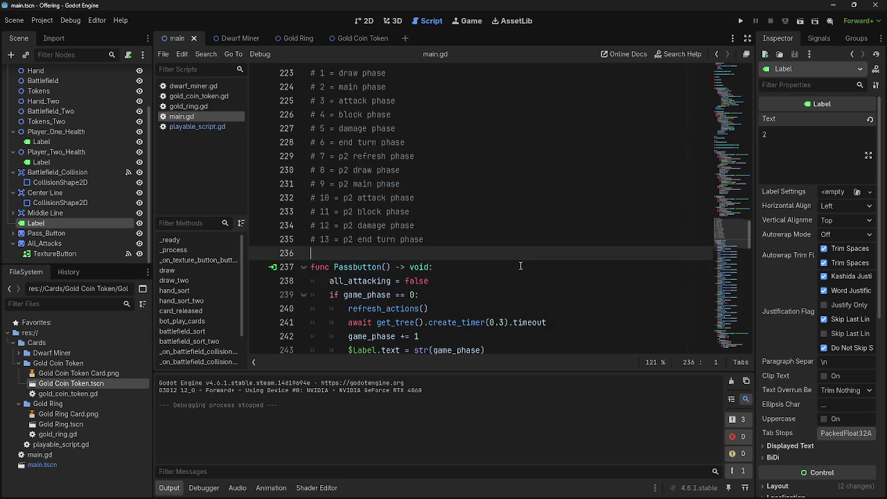
scroll(521, 265, up, 10)
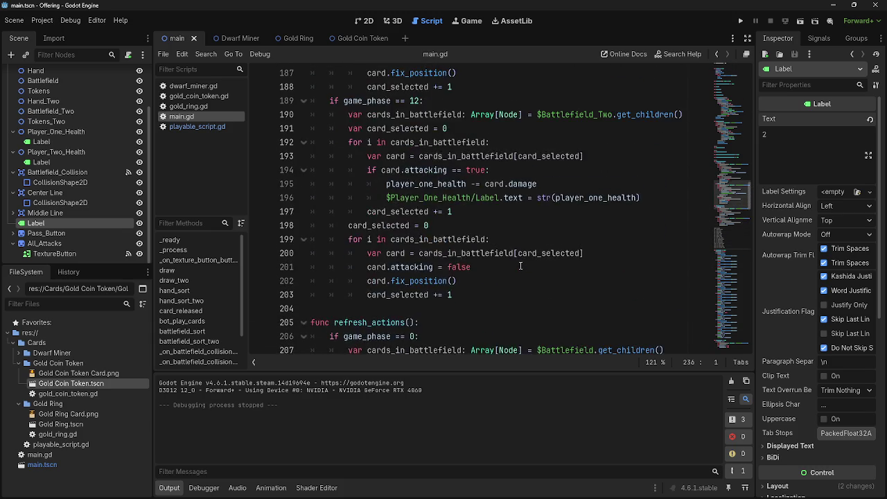
scroll(521, 265, down, 7)
click(459, 239)
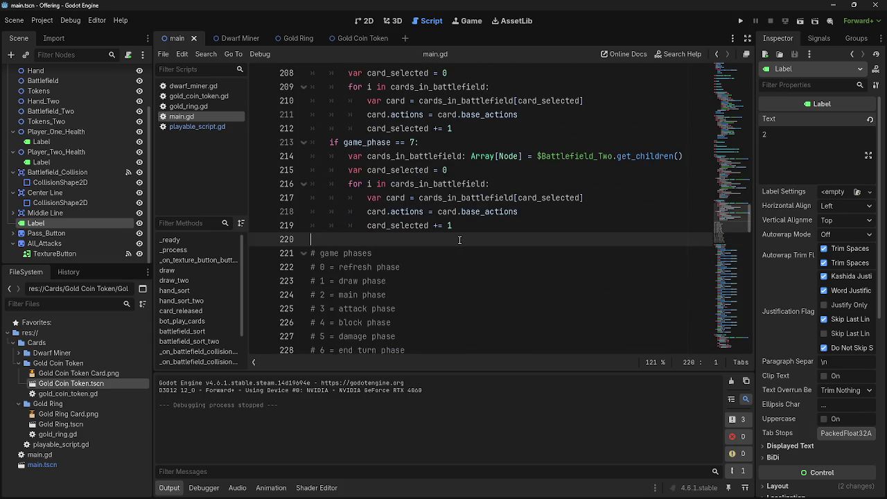
scroll(493, 280, up, 3)
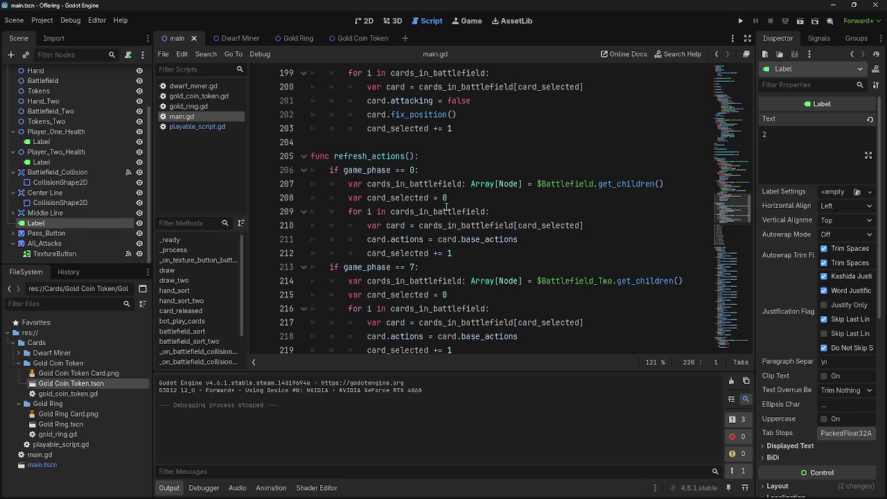
scroll(478, 263, up, 15)
scroll(457, 251, up, 2)
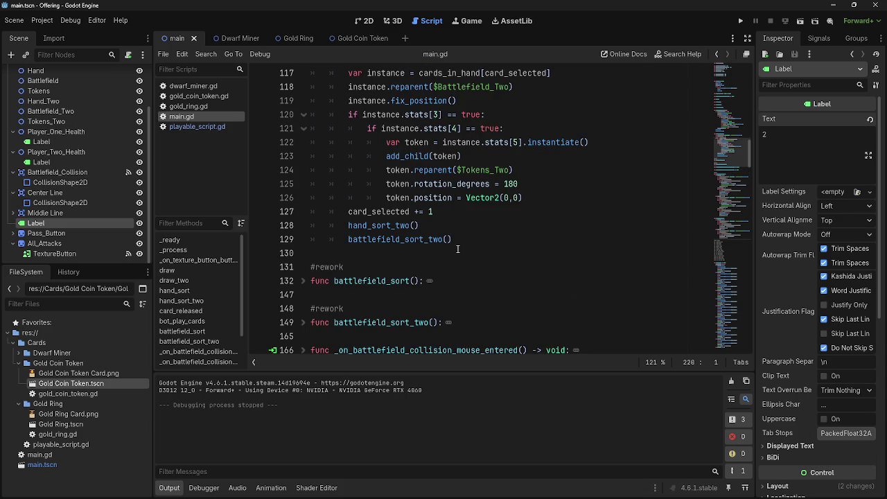
scroll(463, 254, down, 2)
scroll(464, 255, up, 1)
scroll(464, 255, down, 13)
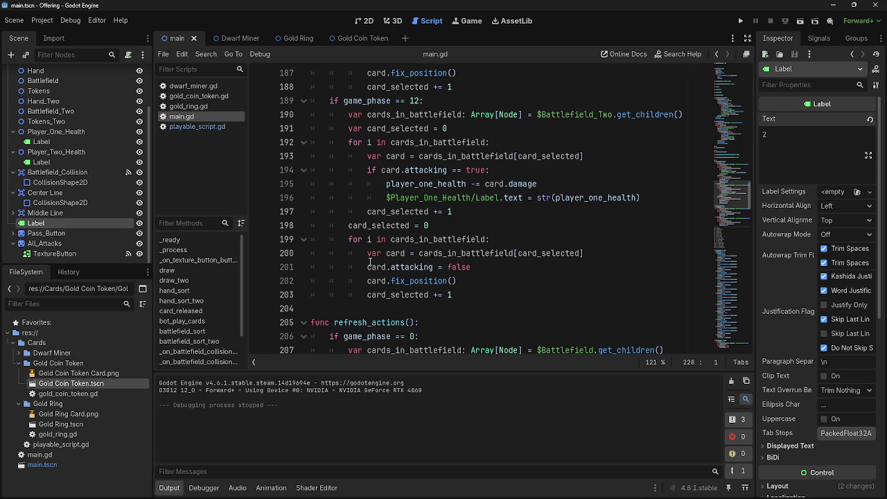
scroll(369, 262, down, 20)
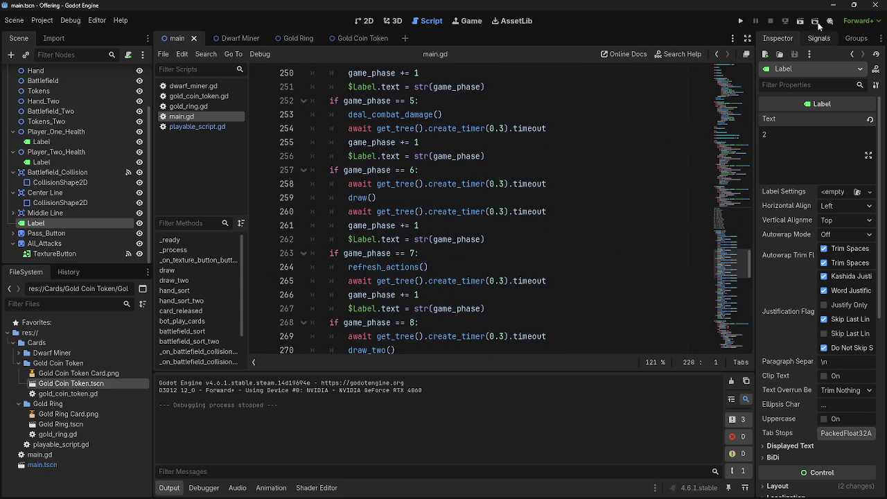
click(739, 21)
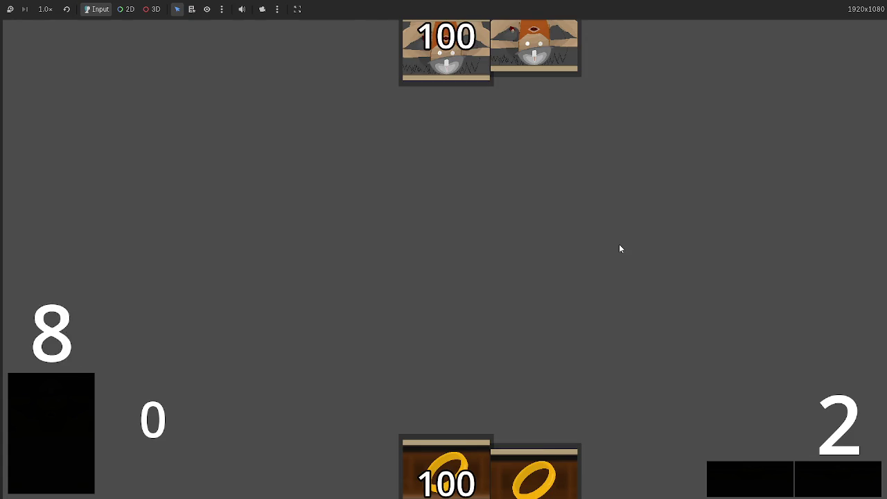
drag(381, 461, 440, 277)
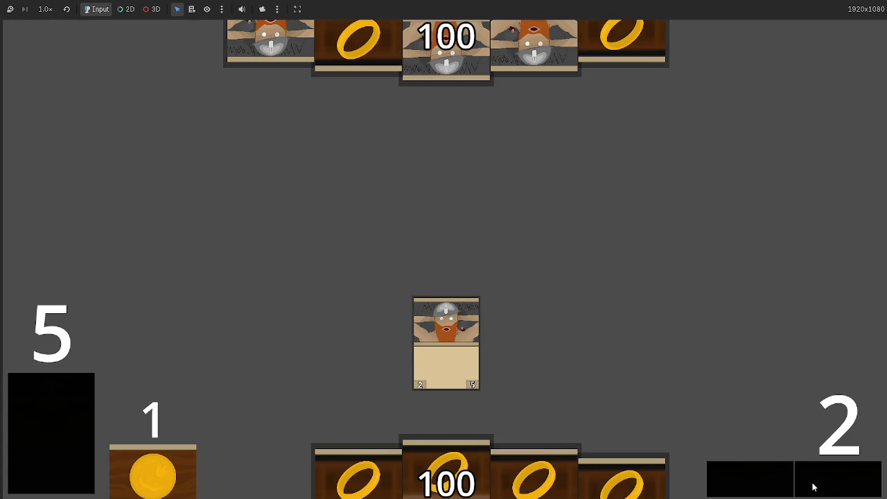
key(F8)
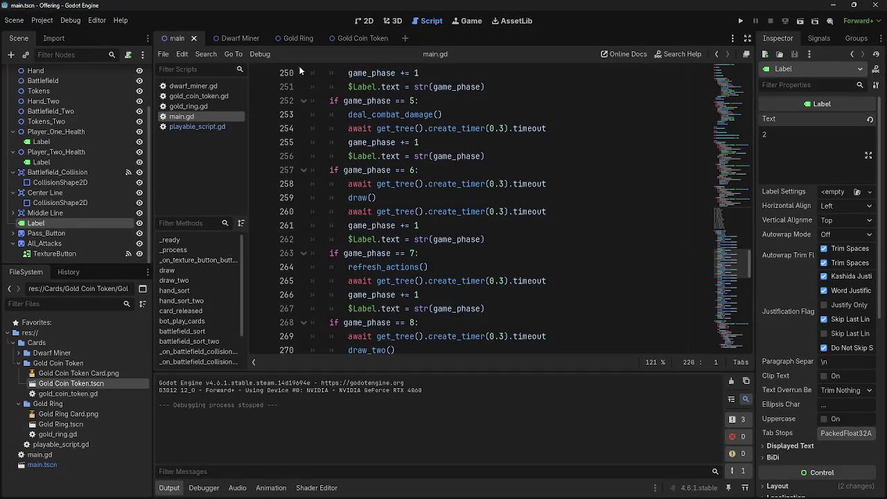
scroll(422, 216, up, 4)
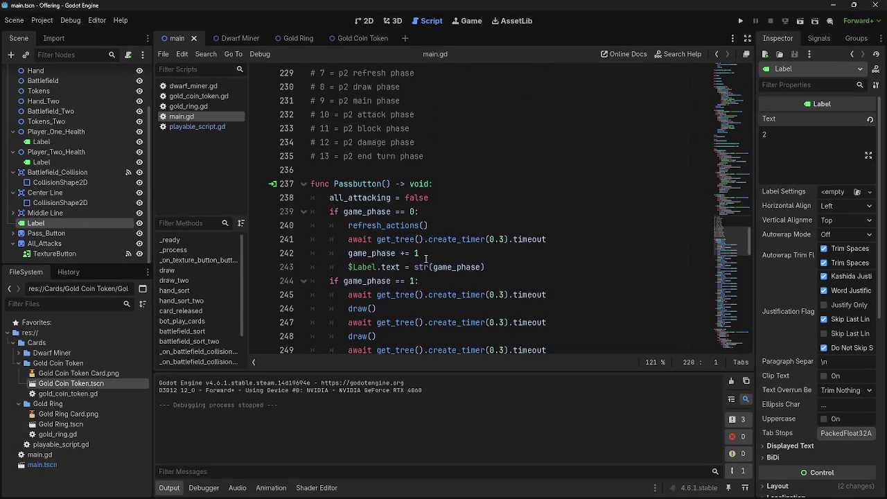
double_click(362, 255)
click(377, 267)
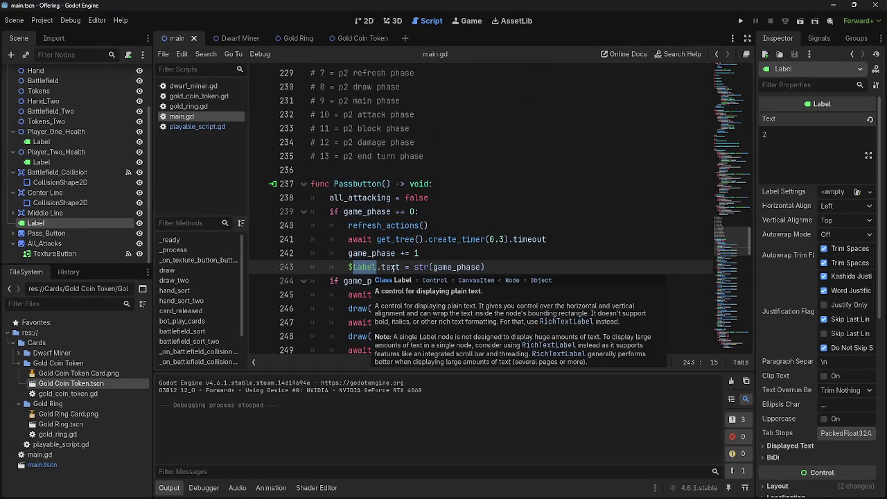
drag(74, 219, 478, 256)
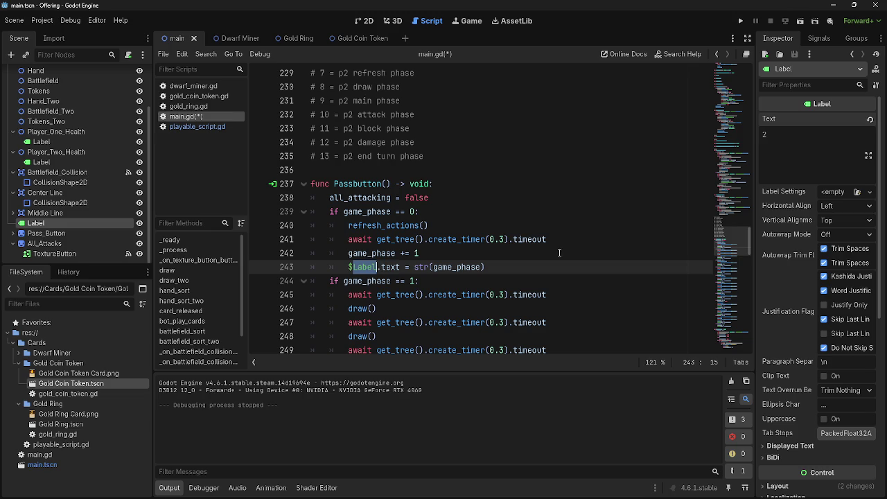
key(F5)
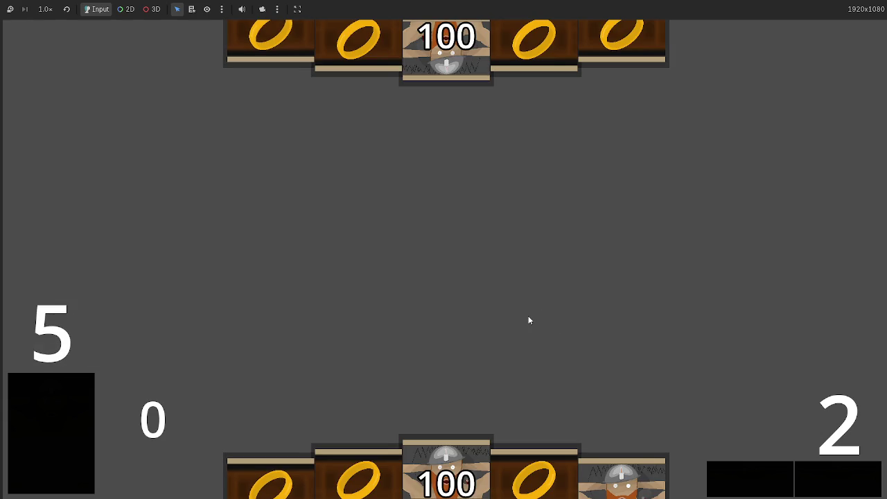
click(477, 450)
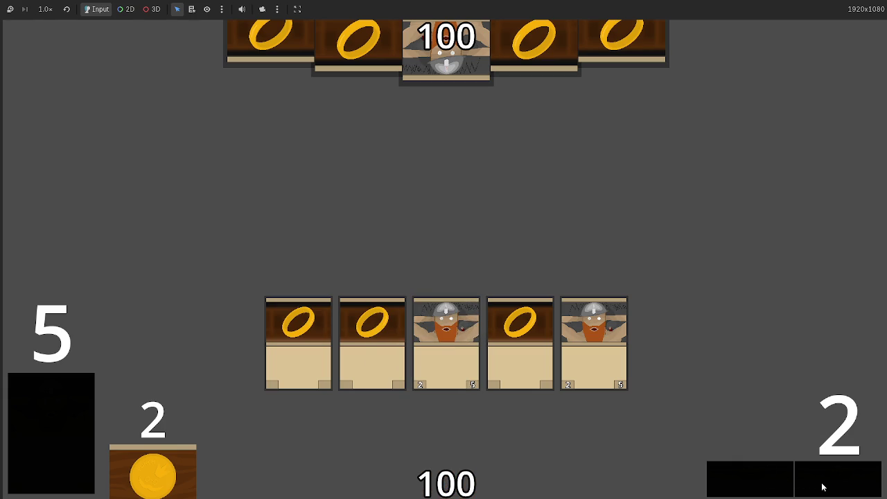
key(F8)
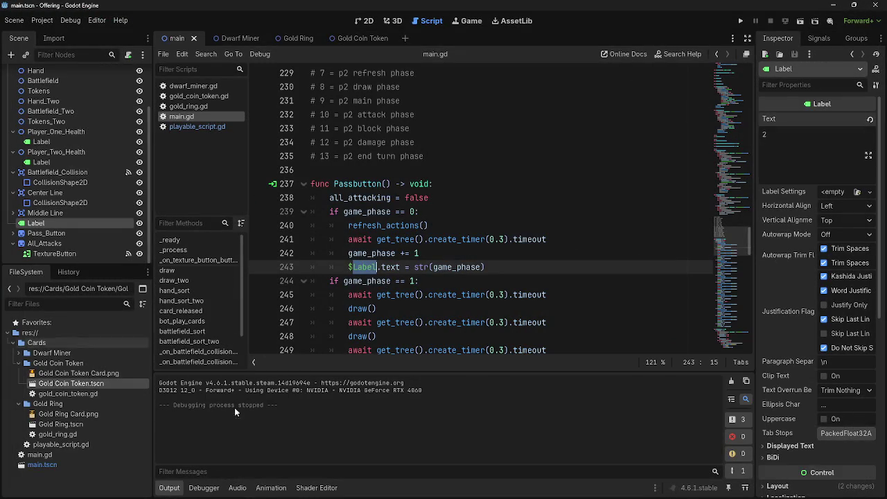
scroll(476, 319, up, 3)
scroll(476, 320, up, 10)
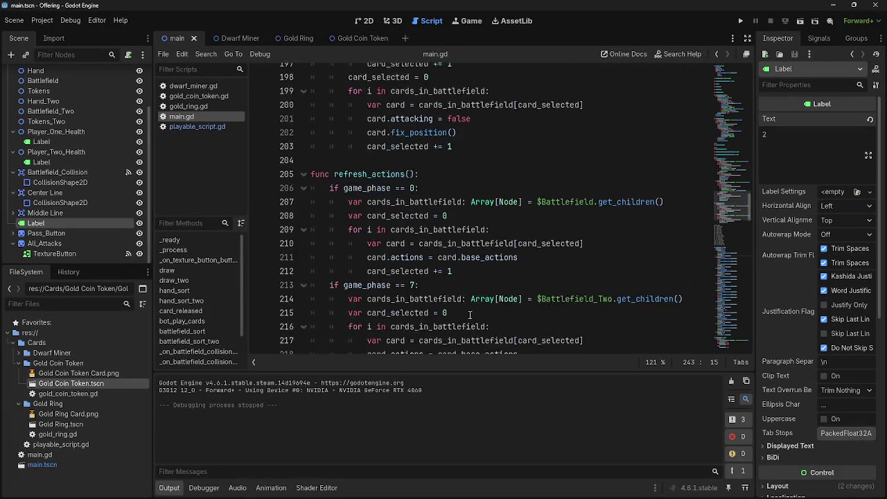
scroll(404, 247, down, 10)
click(361, 296)
scroll(388, 305, down, 3)
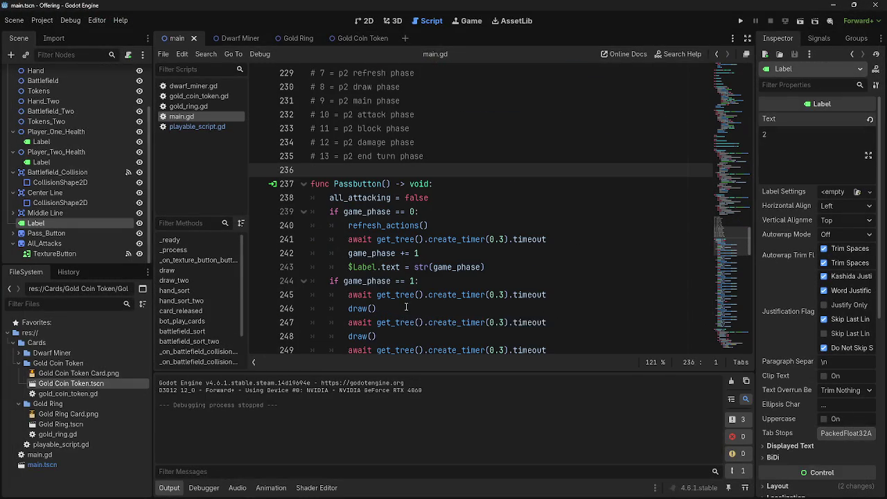
- Add game_phase += 1 as the first line of the Passbutton function
click(461, 184)
key(Return)
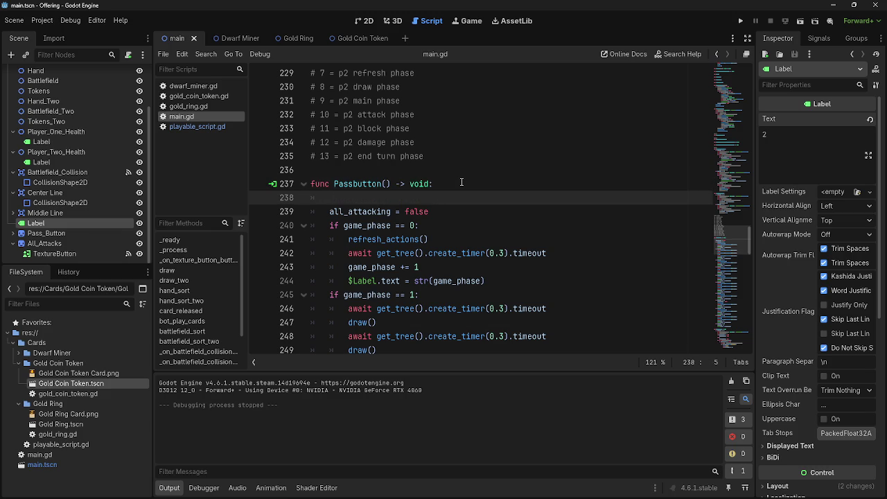
text(game_)
key(Return)
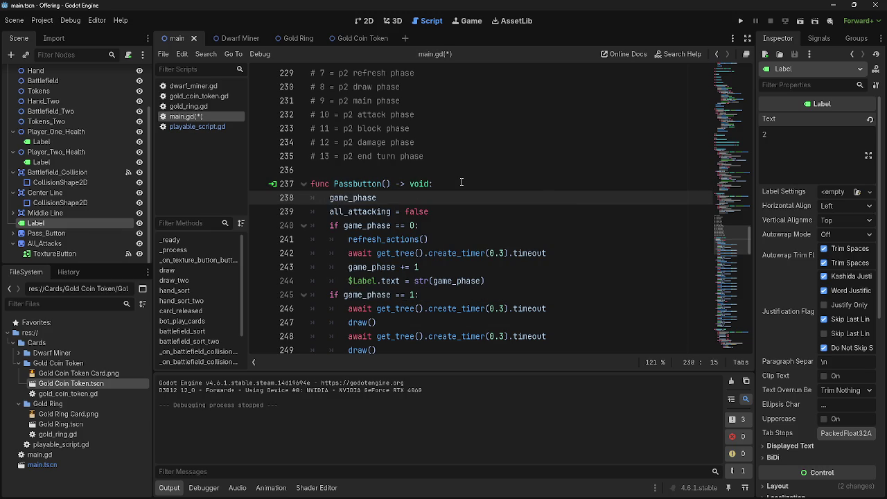
text(+= 1)
- Play-test the pass button, stop the game, and select the phase-label line
click(740, 21)
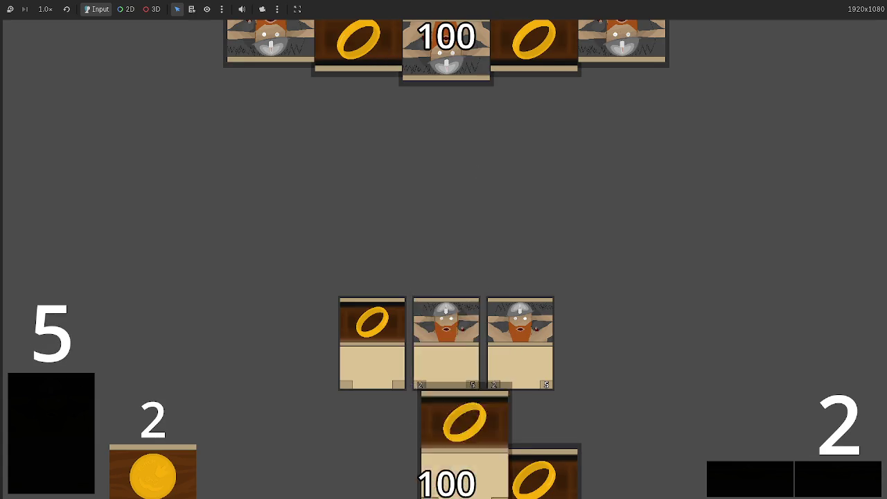
click(825, 478)
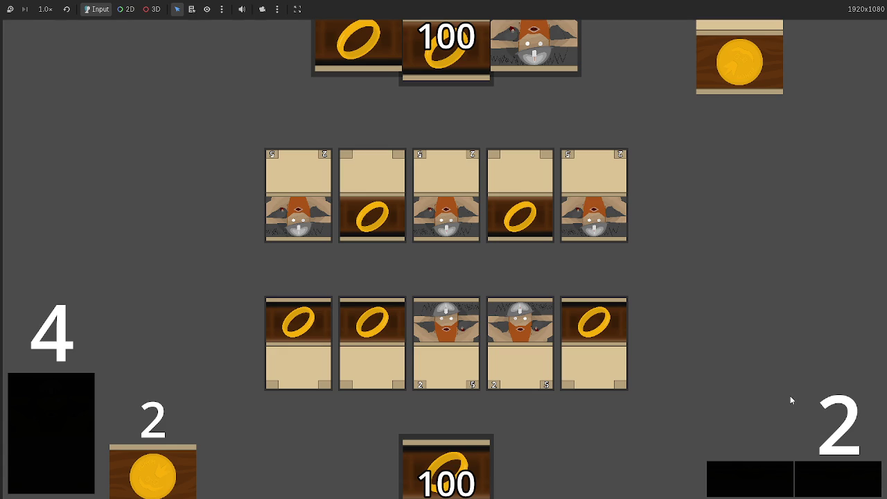
key(F8)
click(740, 22)
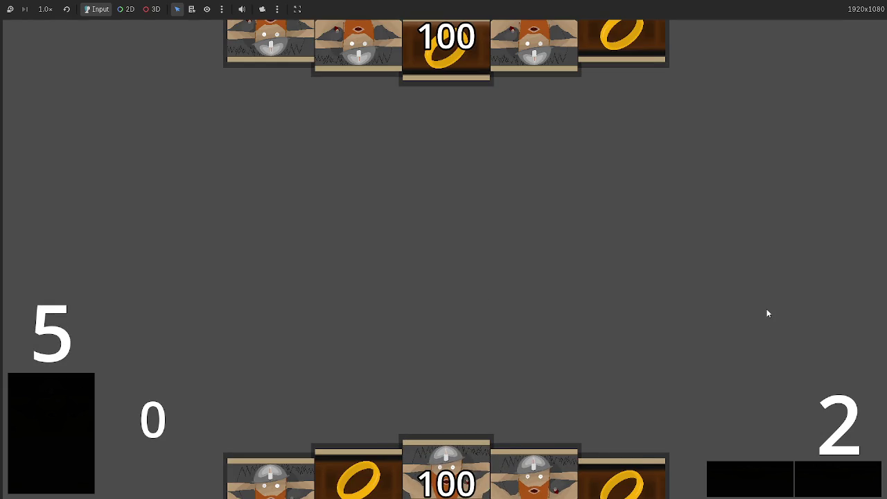
key(F8)
drag(485, 280, 351, 281)
click(469, 203)
- Paste $Label.text = str(game_phase) below the increment, then run and pass turns to test it
key(Return)
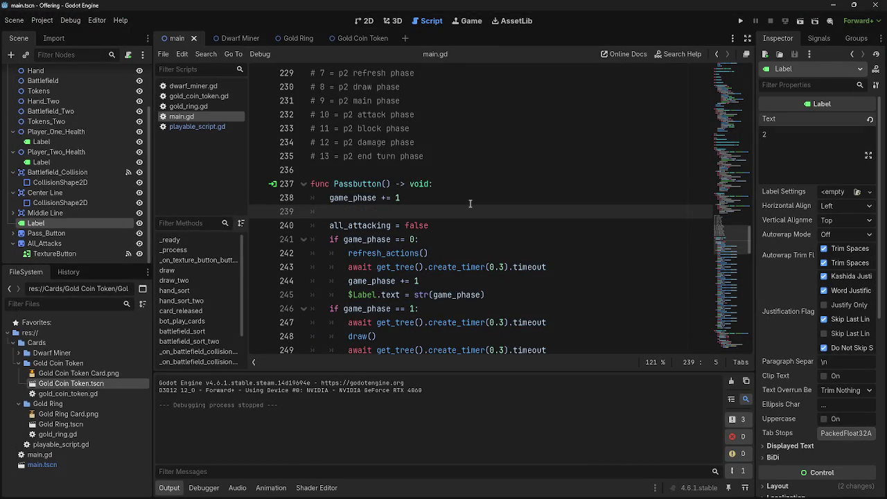
text($Label.text = str(game_phase))
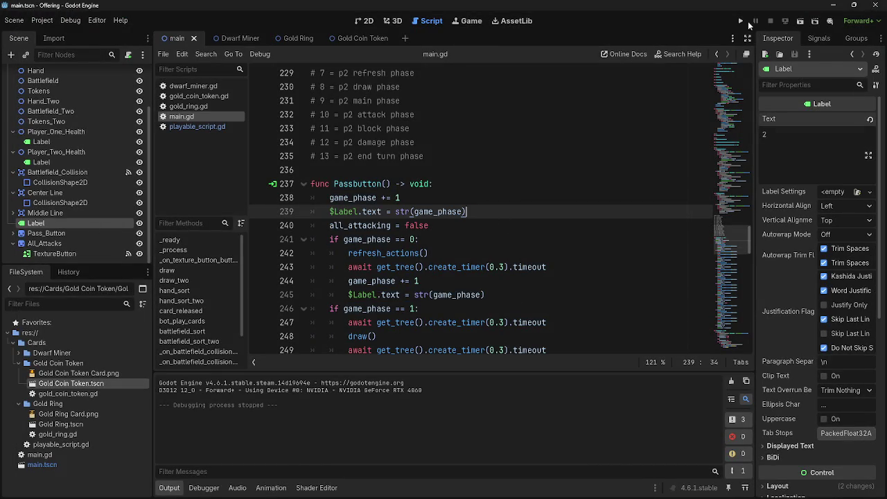
click(740, 21)
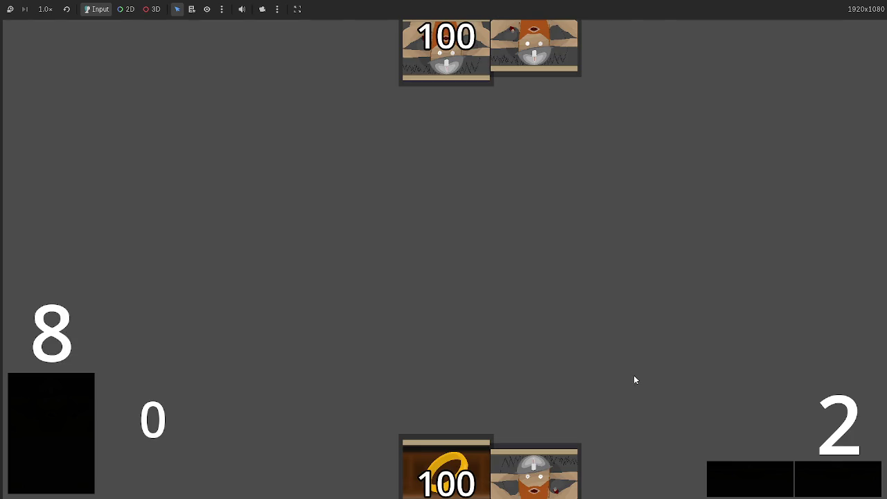
click(809, 481)
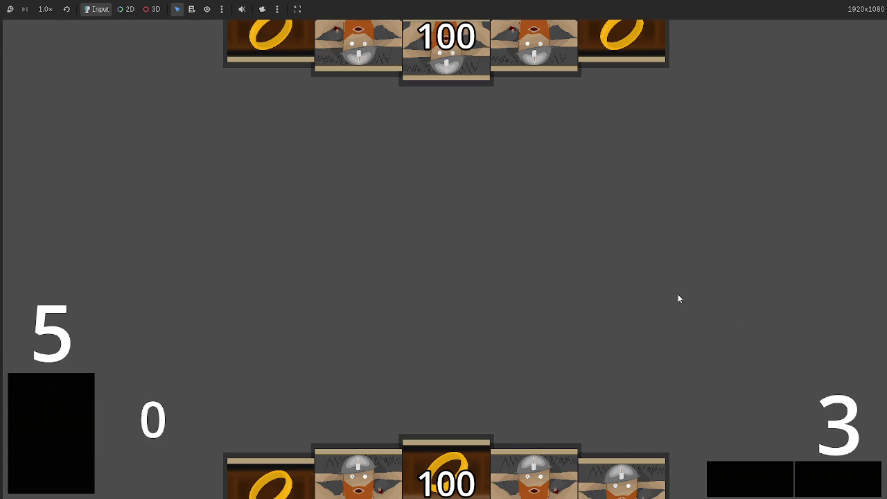
key(F5)
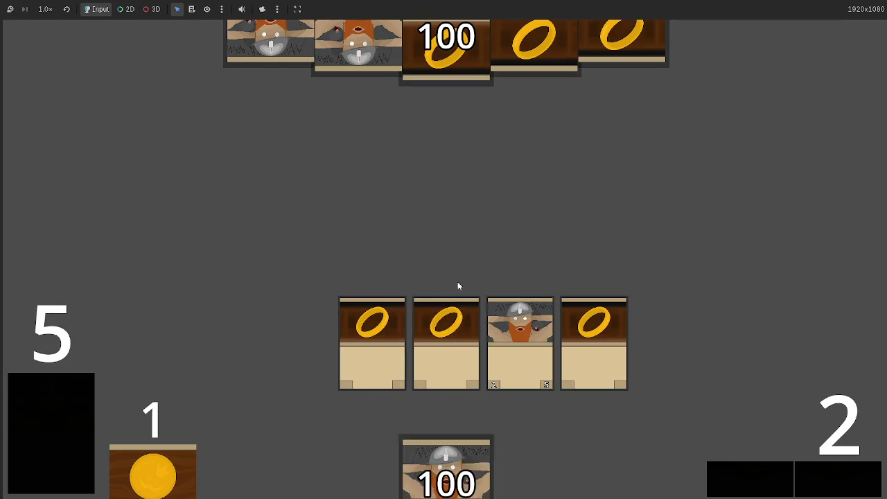
click(832, 481)
click(832, 482)
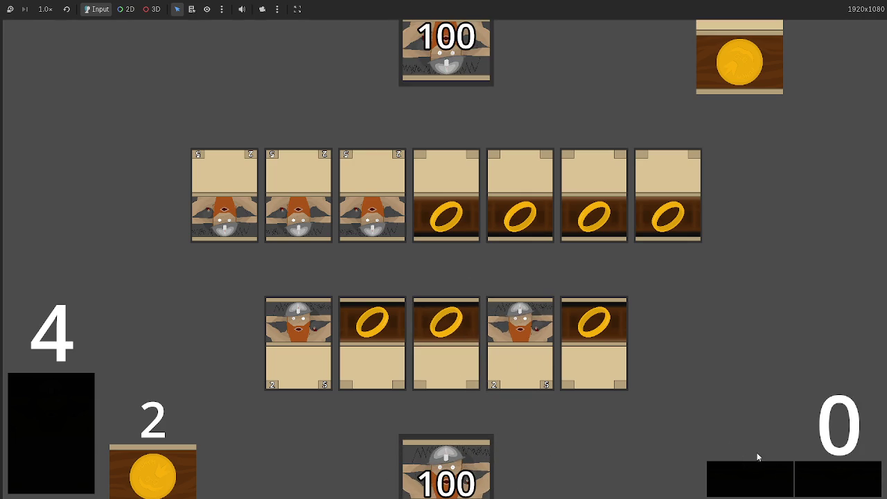
key(F8)
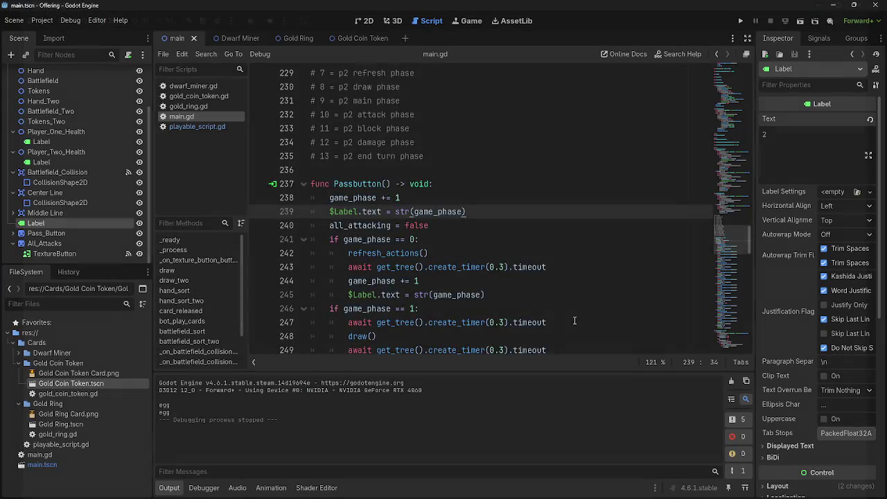
scroll(524, 277, down, 10)
scroll(524, 277, down, 7)
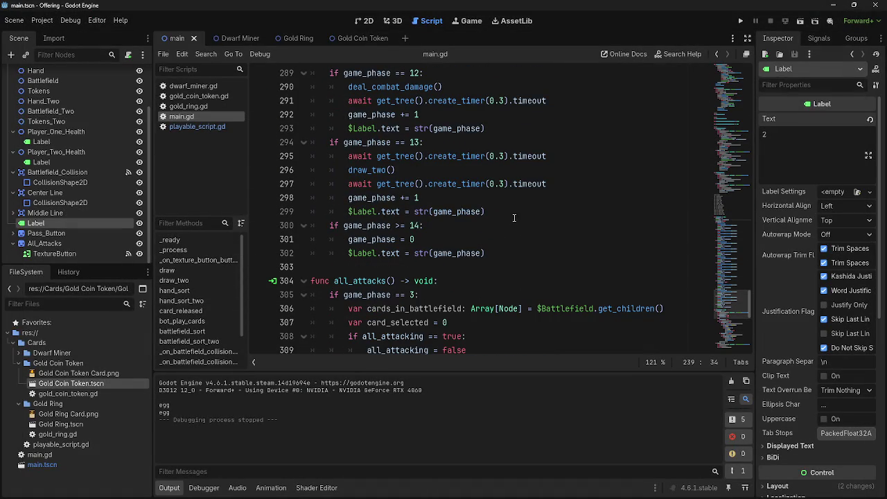
drag(514, 211, 336, 200)
key(ctrl+c)
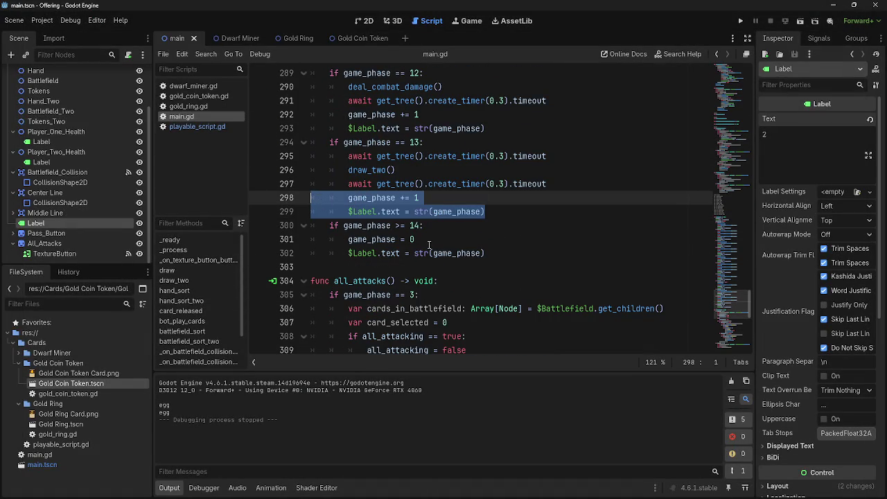
click(534, 253)
key(Return)
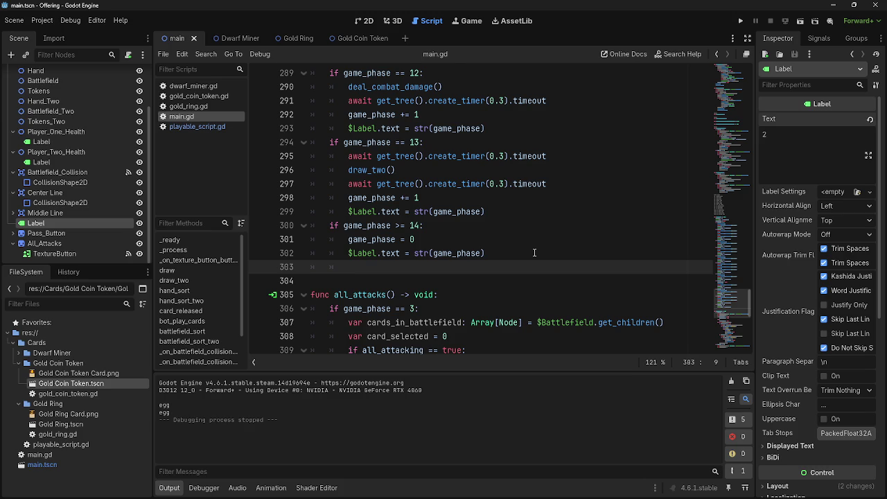
key(ctrl+v)
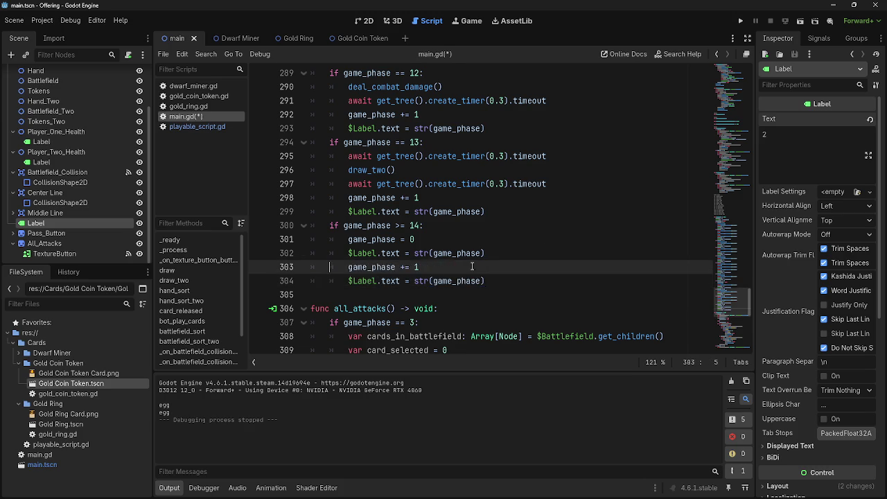
scroll(472, 267, up, 20)
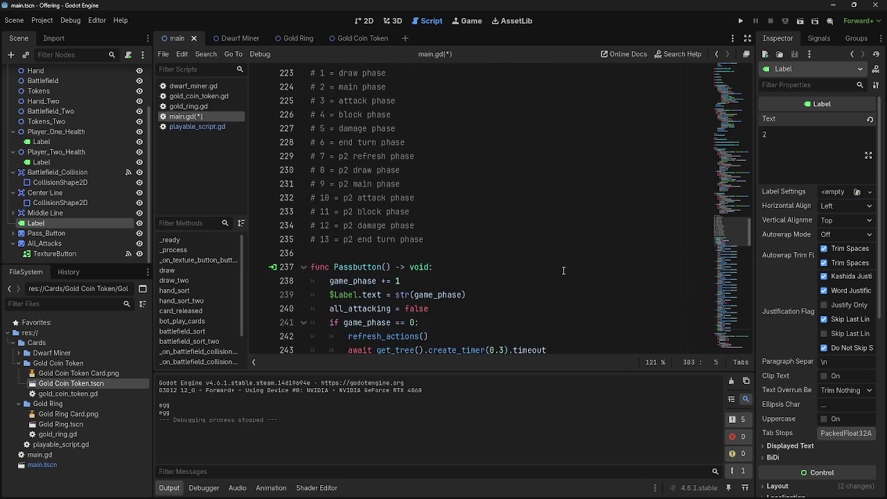
scroll(563, 270, down, 3)
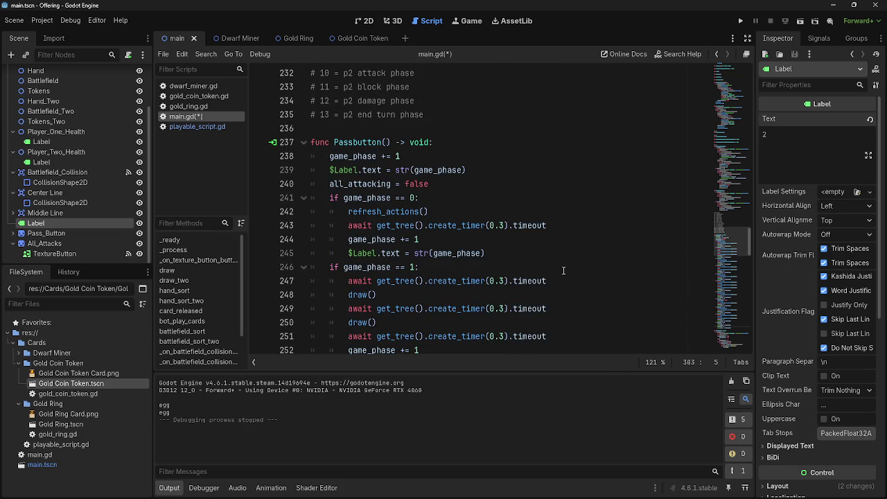
scroll(564, 271, down, 20)
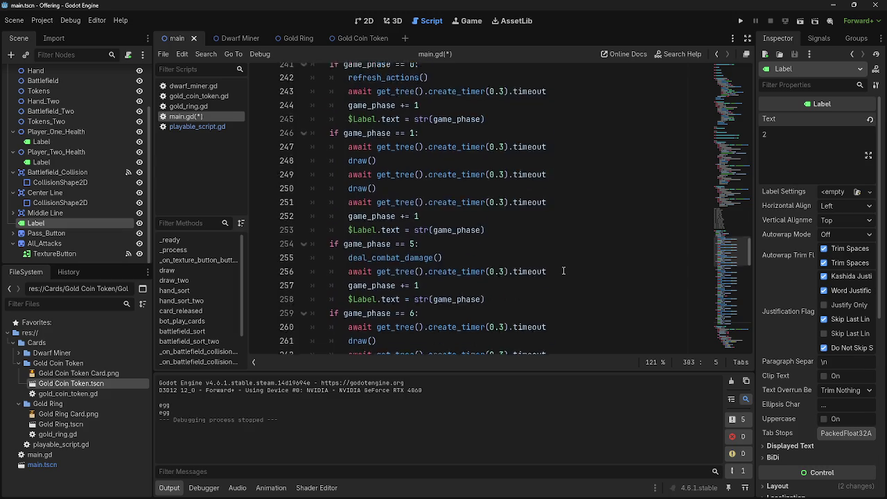
scroll(564, 270, up, 3)
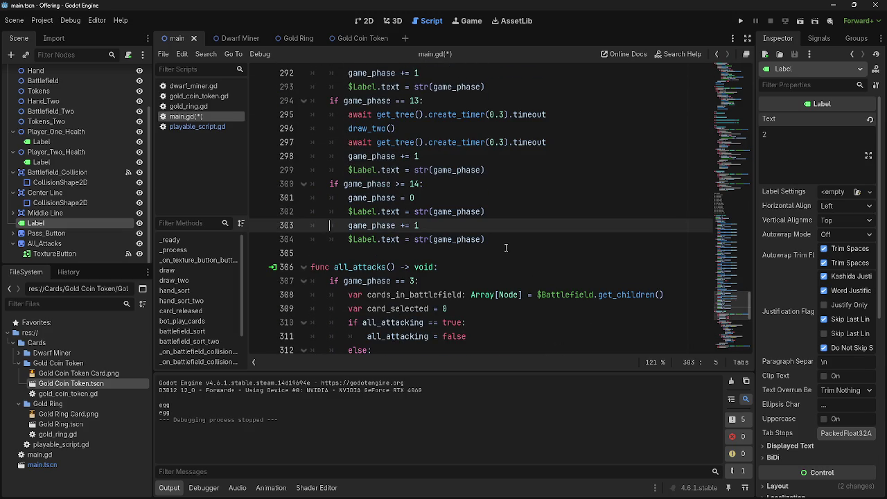
drag(311, 225, 486, 239)
key(BackSpace)
key(BackSpace)
scroll(485, 259, up, 20)
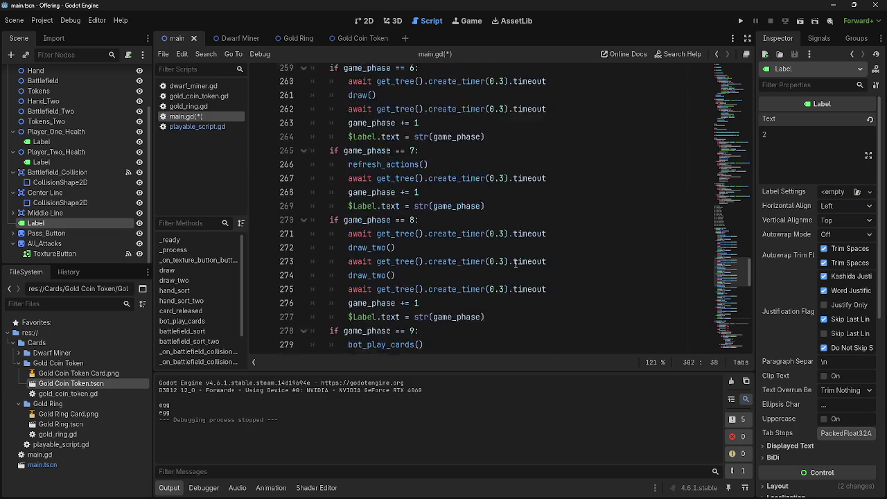
scroll(515, 263, down, 1)
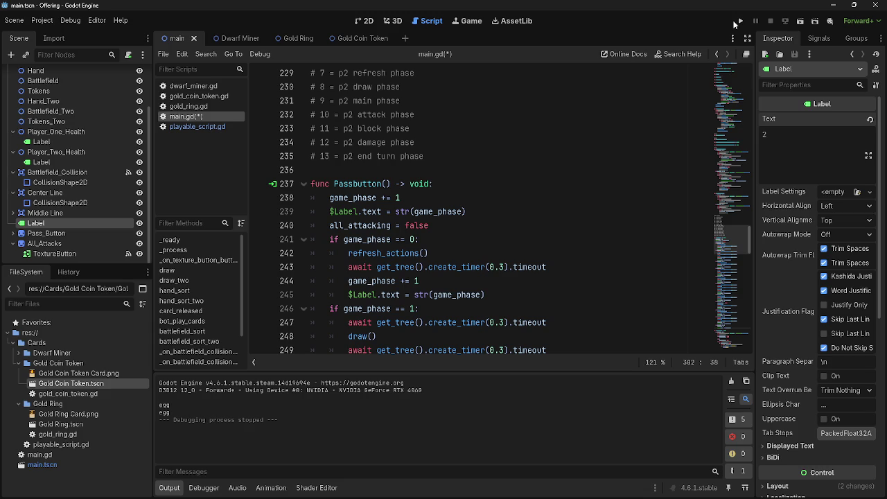
- Run the game and pass through every phase until the counter wraps from 13 to 0
click(738, 21)
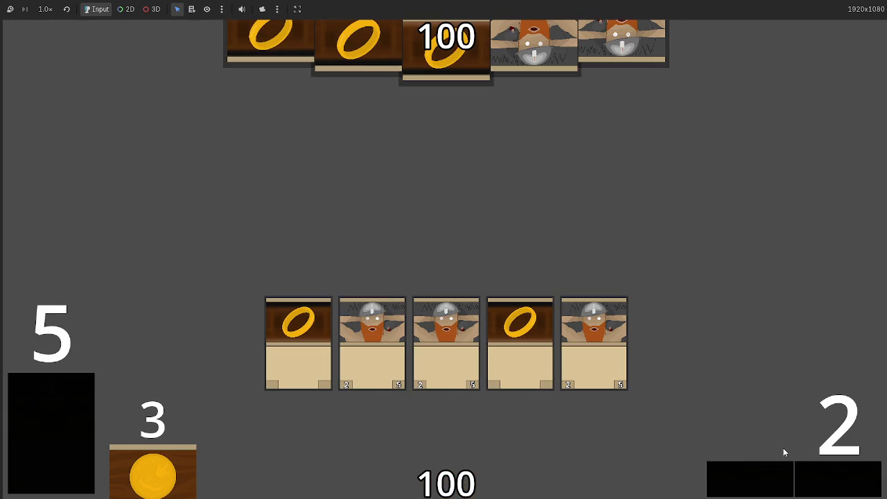
click(843, 483)
click(855, 472)
click(855, 473)
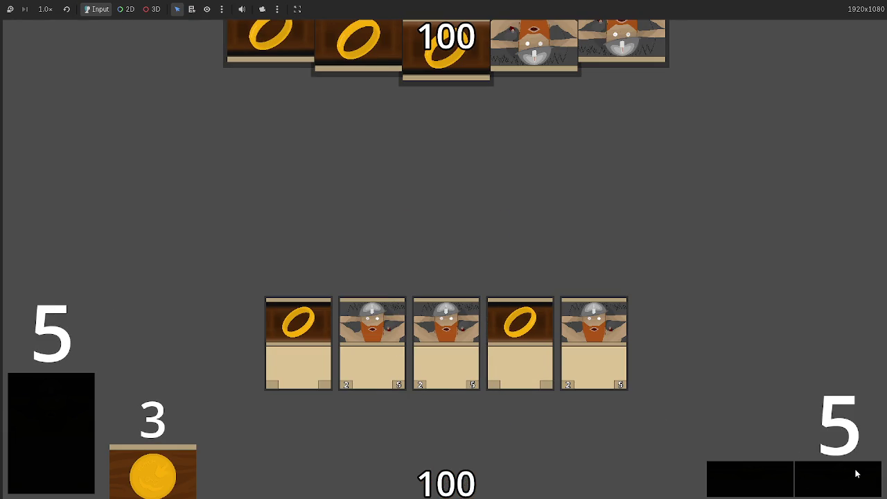
click(856, 473)
click(855, 474)
click(856, 473)
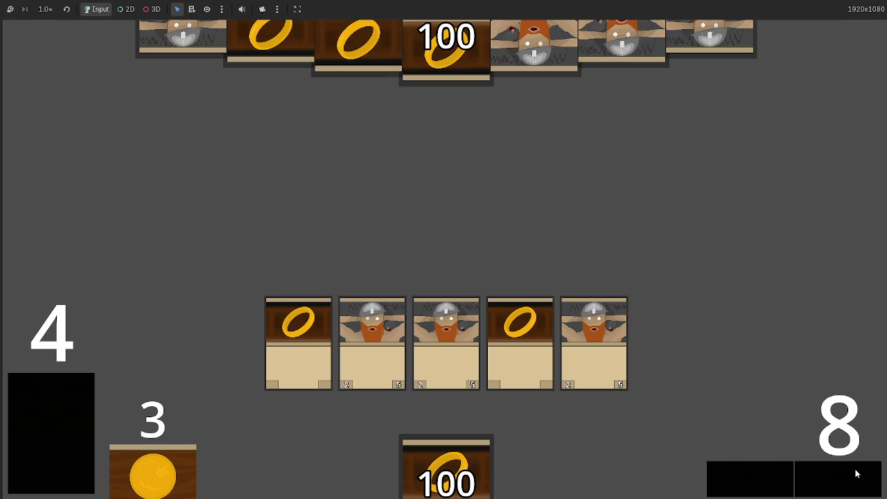
click(856, 473)
click(855, 474)
click(855, 473)
click(856, 473)
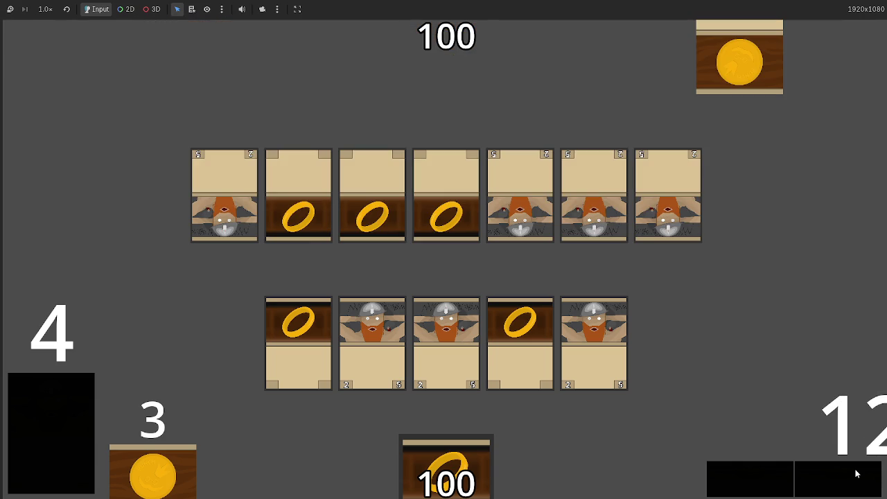
click(856, 473)
click(856, 474)
- Pass through another full turn cycle, then stop the game and return to line 238
click(855, 473)
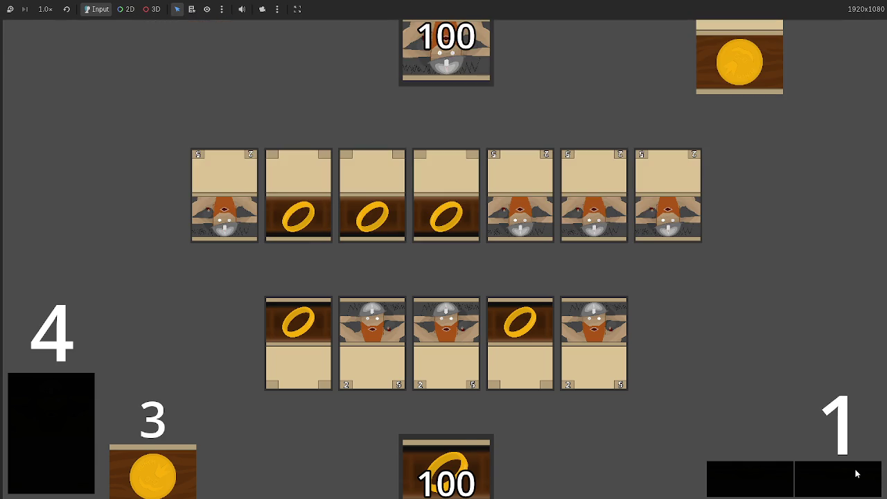
click(856, 473)
click(855, 474)
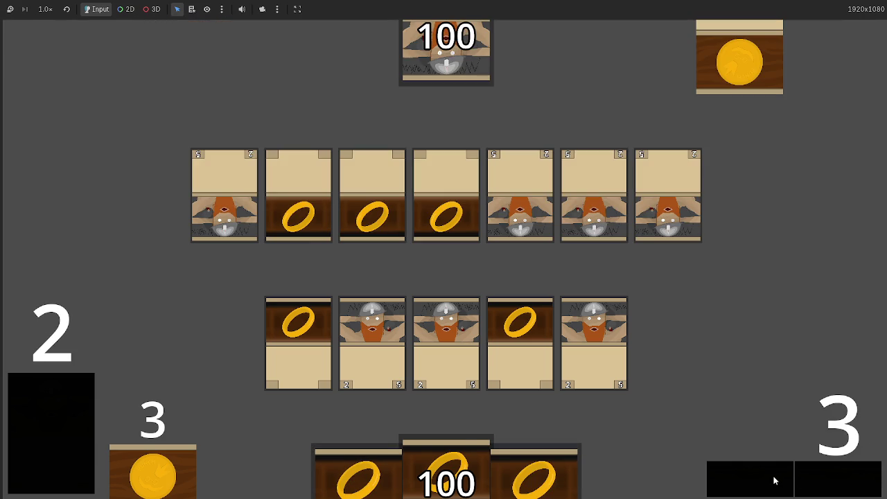
click(851, 485)
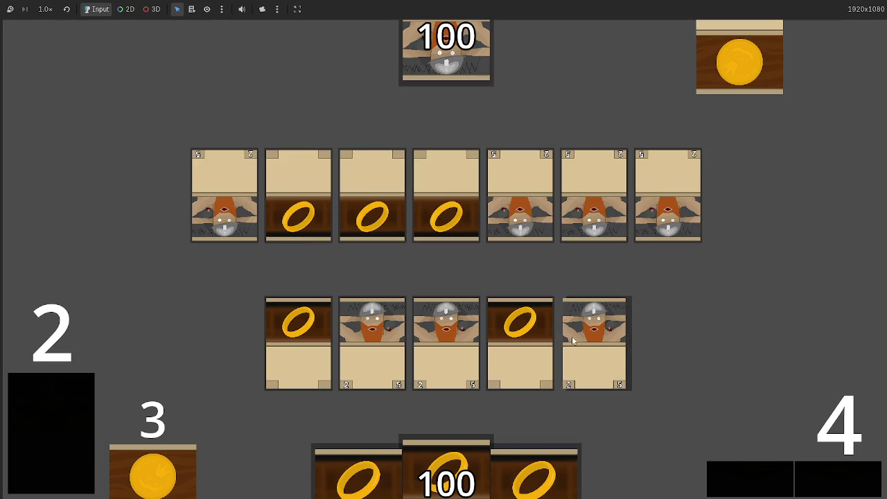
click(818, 474)
click(821, 478)
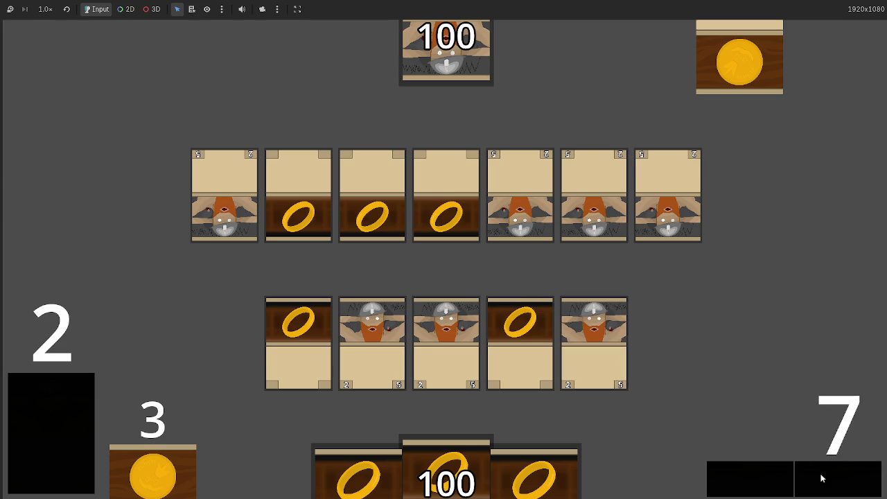
click(821, 478)
click(821, 478)
click(821, 478)
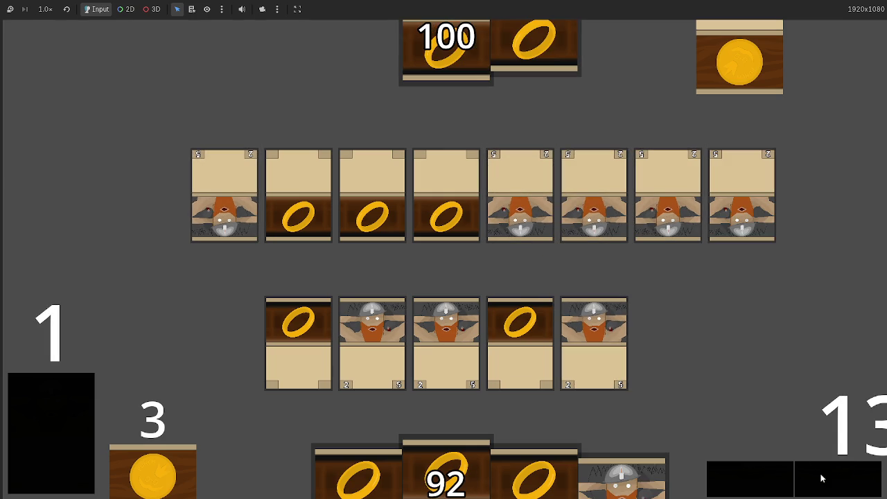
click(821, 478)
click(821, 478)
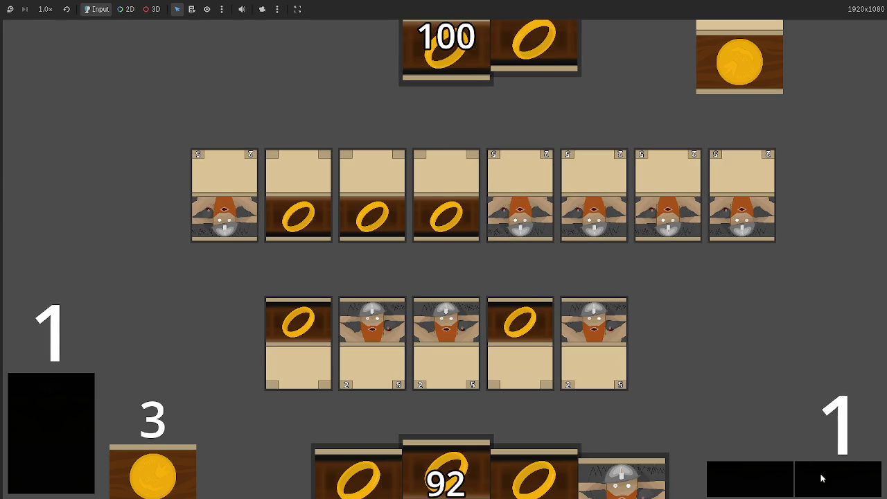
click(818, 478)
click(825, 485)
click(825, 485)
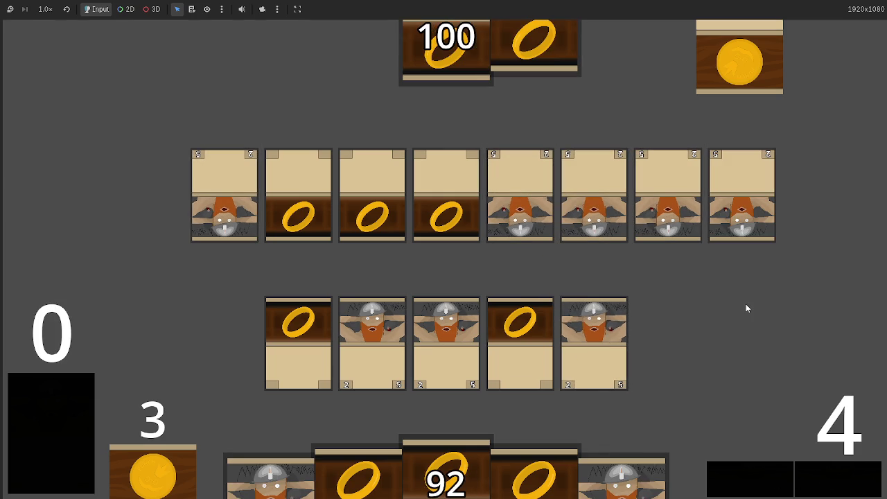
key(F8)
click(422, 197)
key(Down)
key(Down)
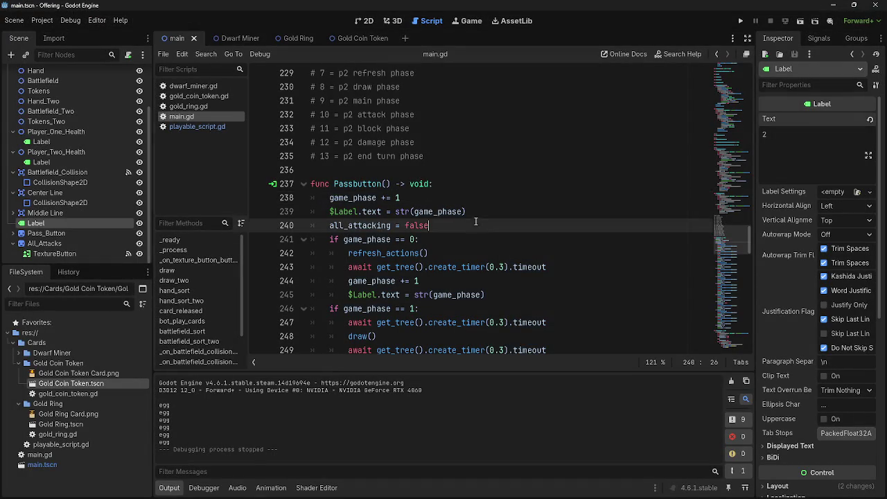
key(Up)
key(Up)
key(Down)
key(Down)
key(Up)
key(Up)
key(Up)
key(Down)
key(Down)
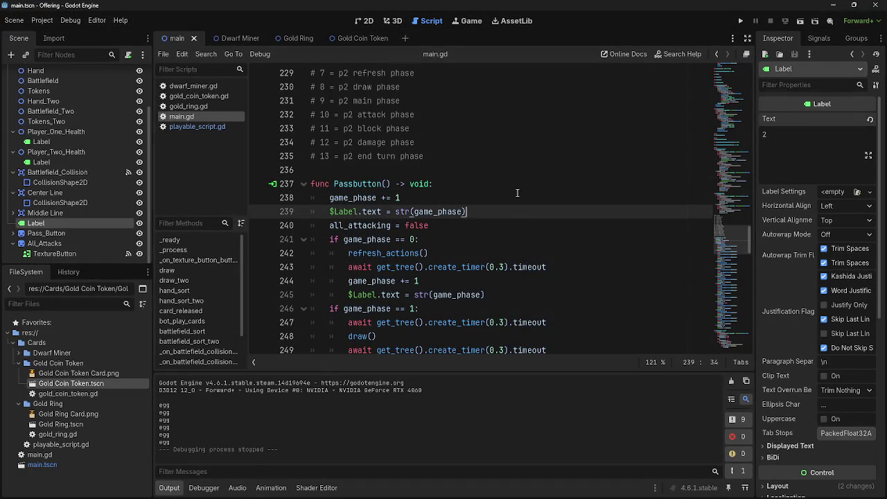
key(Up)
key(Down)
key(Up)
key(Down)
key(Down)
key(Up)
key(Up)
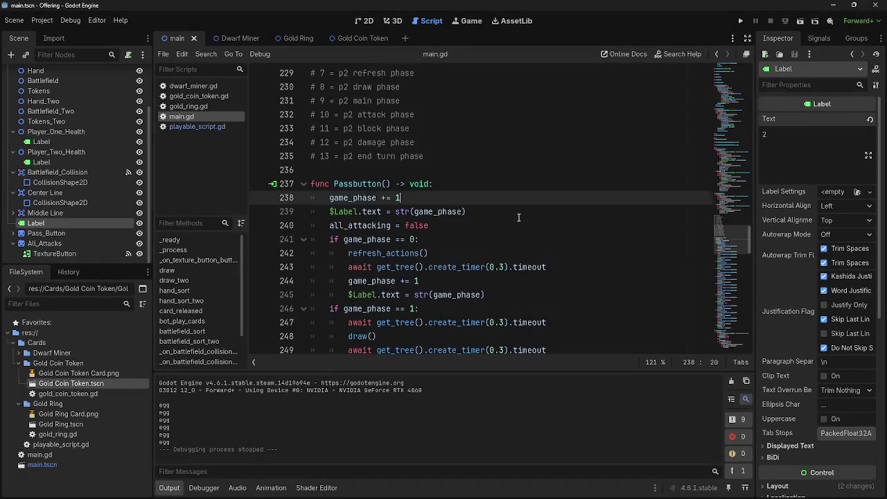
key(Down)
key(Up)
key(Up)
key(Down)
key(Down)
key(Up)
key(Up)
key(Down)
key(Down)
key(Up)
key(Down)
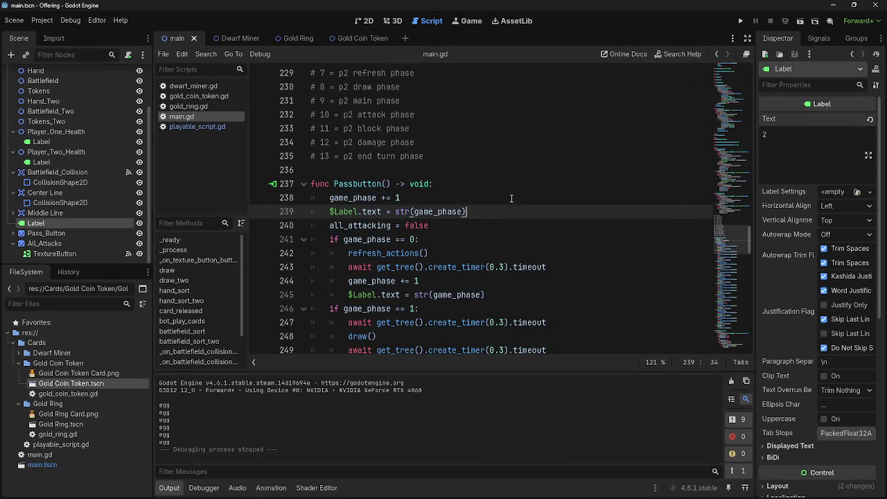
key(Up)
key(Down)
key(Up)
key(Down)
key(Up)
key(Down)
key(Up)
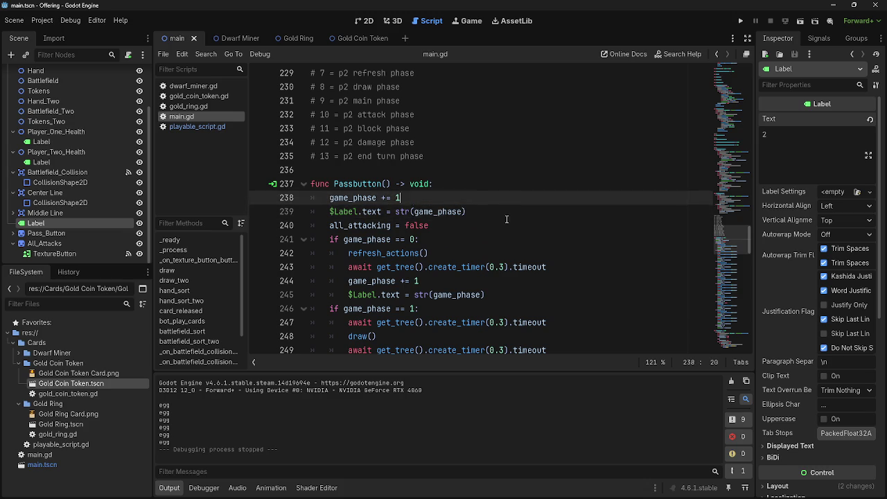
key(Down)
key(Up)
key(Down)
key(Up)
key(Down)
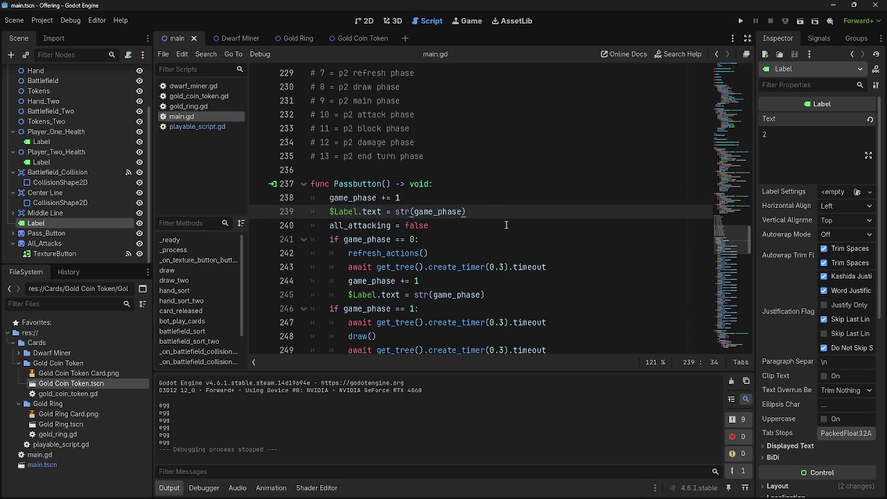
key(Down)
key(Up)
key(Up)
key(Down)
key(Down)
key(Up)
key(Down)
key(Up)
- Locate the game_phase >= 14 reset branch and its game_phase = 0 line
scroll(524, 305, down, 15)
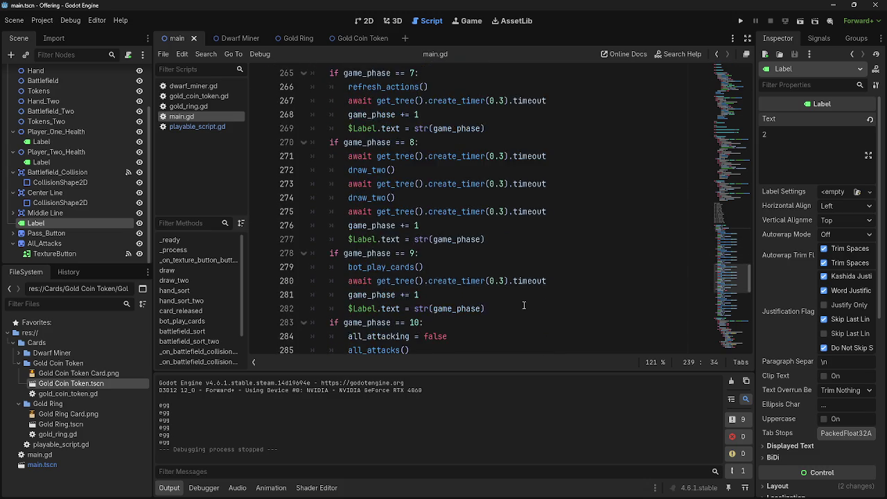
scroll(524, 305, down, 4)
click(528, 242)
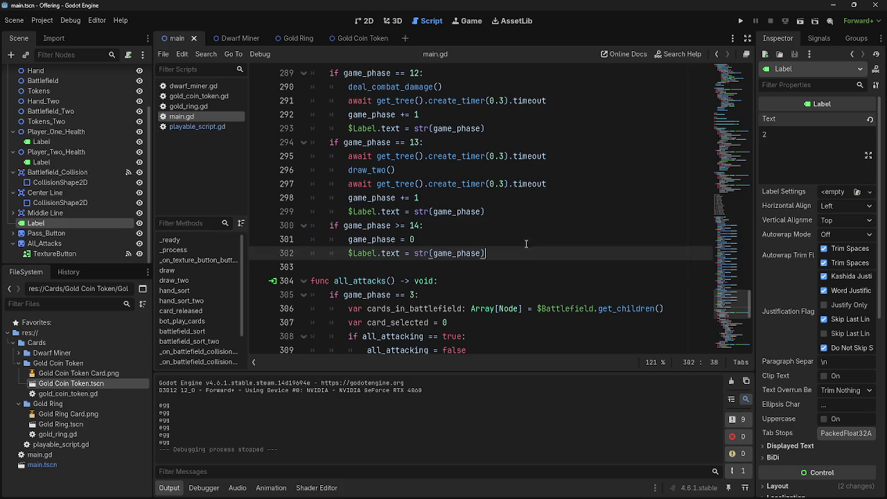
key(Up)
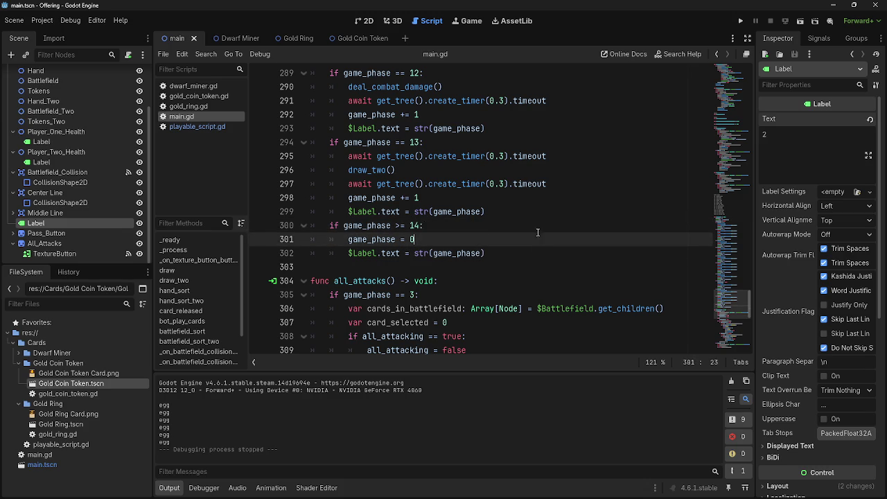
key(Down)
key(Down)
key(End)
key(Up)
key(Up)
key(Down)
key(Up)
key(Down)
key(Down)
key(Up)
key(Up)
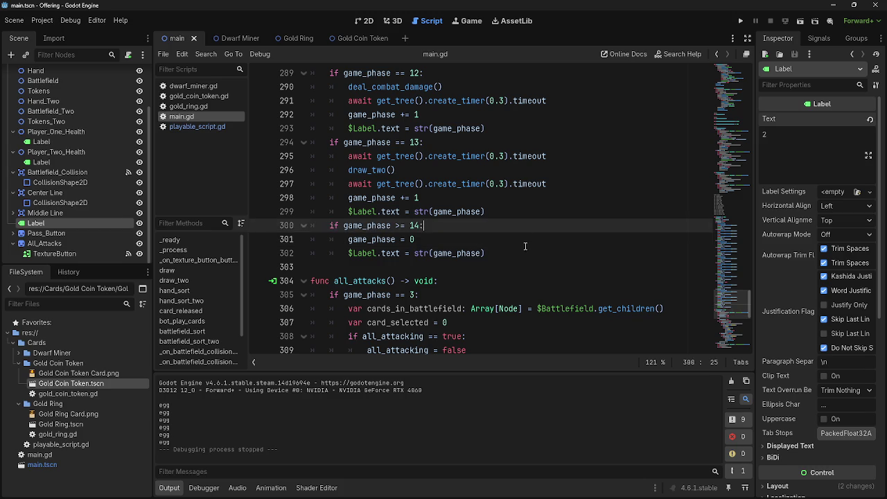
key(Down)
key(Down)
key(Up)
key(Up)
key(Down)
key(Down)
key(Up)
- Copy the Passbutton function name and place the caret on blank line 303
scroll(544, 309, up, 9)
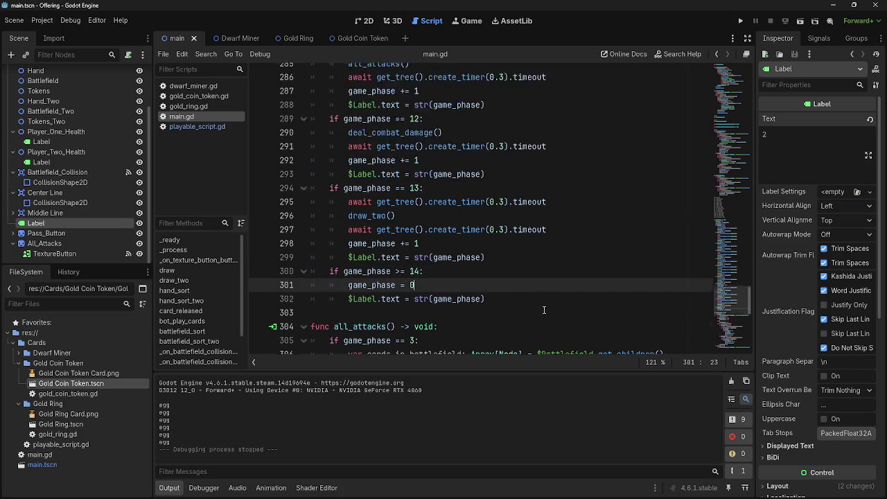
scroll(544, 310, up, 11)
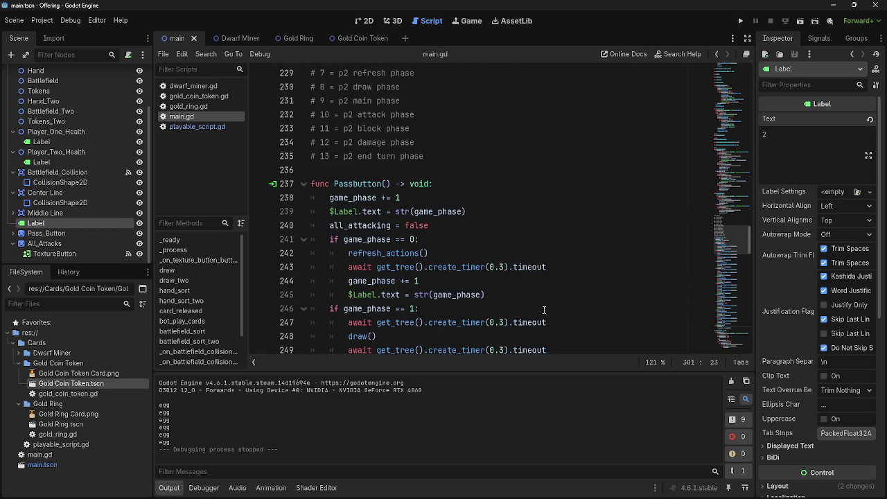
double_click(336, 184)
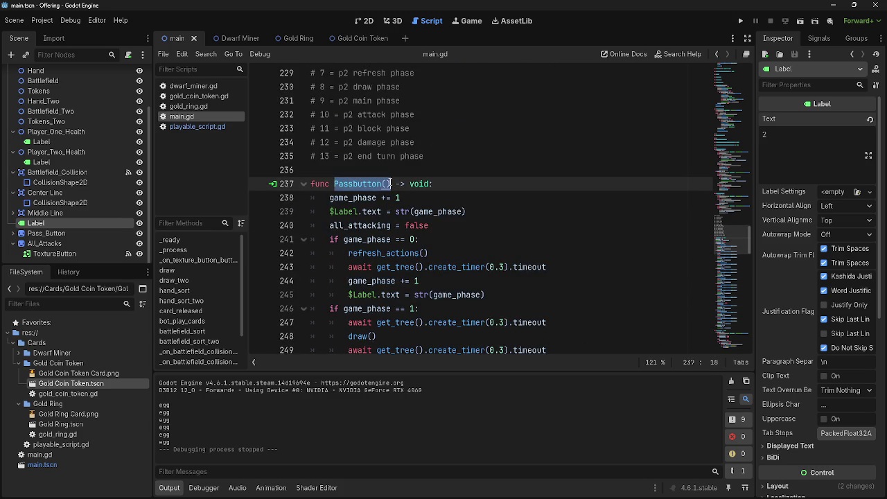
scroll(496, 269, down, 15)
scroll(496, 269, down, 7)
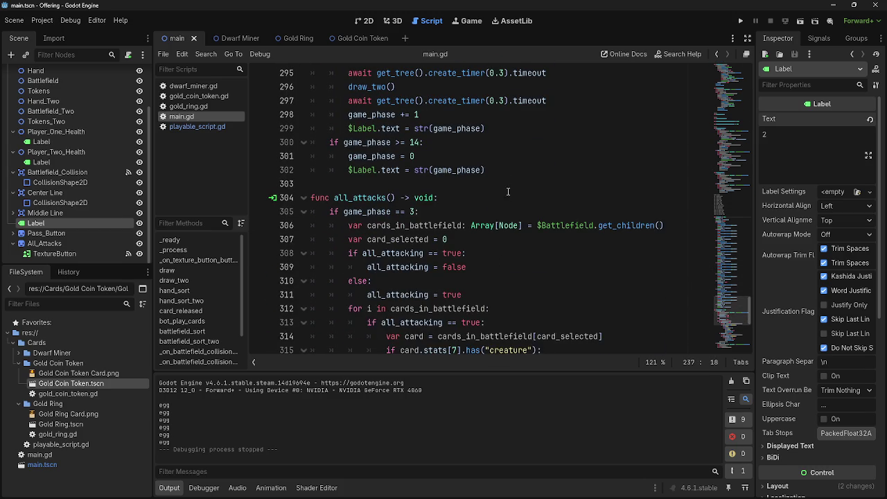
click(508, 190)
text(Passbutton())
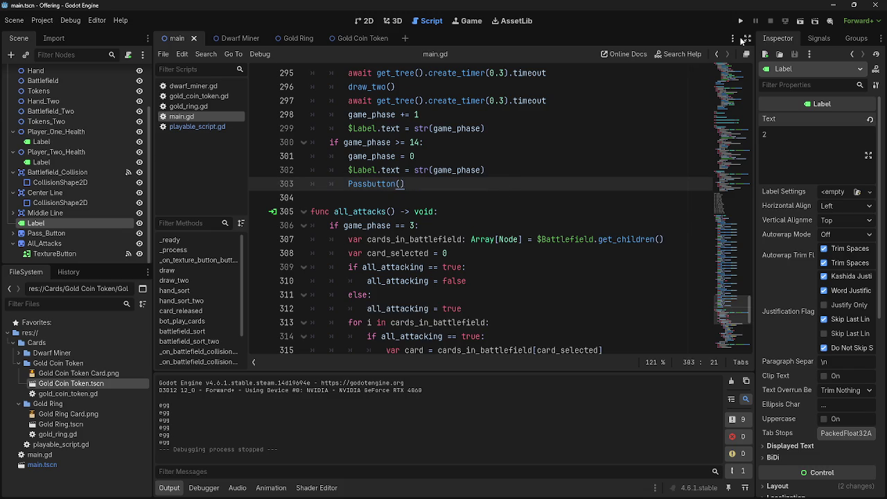
click(740, 22)
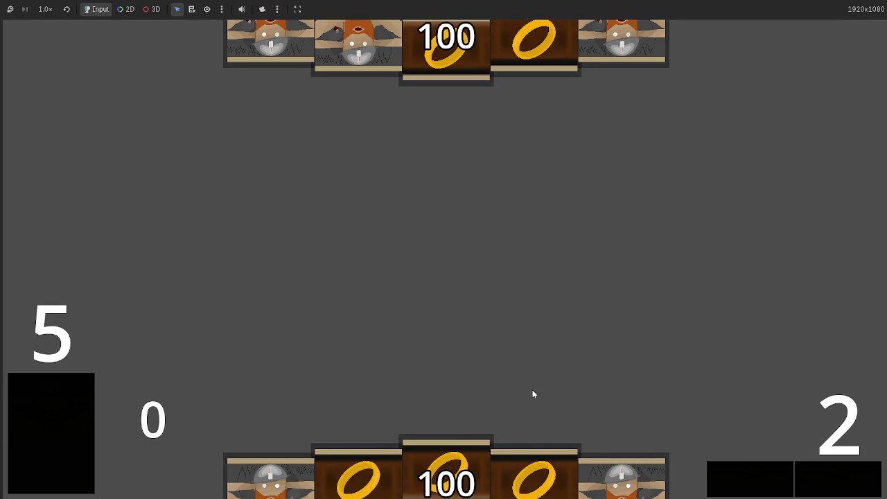
drag(502, 461, 550, 293)
drag(447, 472, 455, 256)
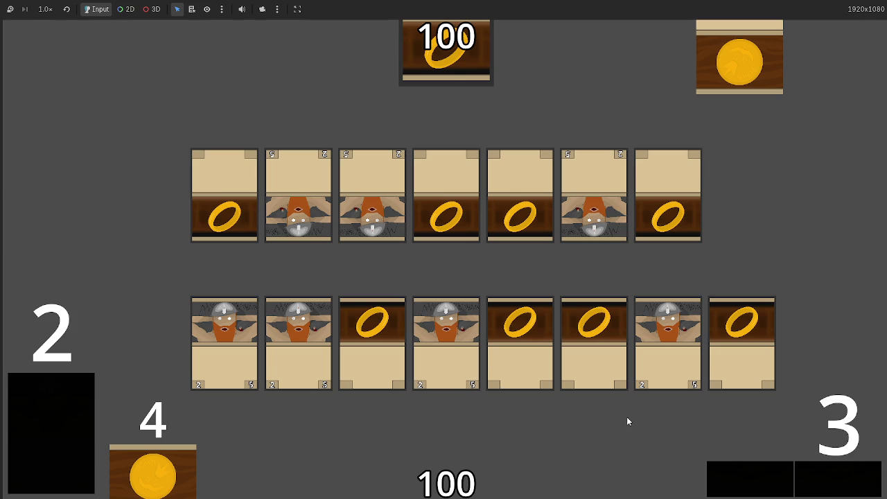
key(F8)
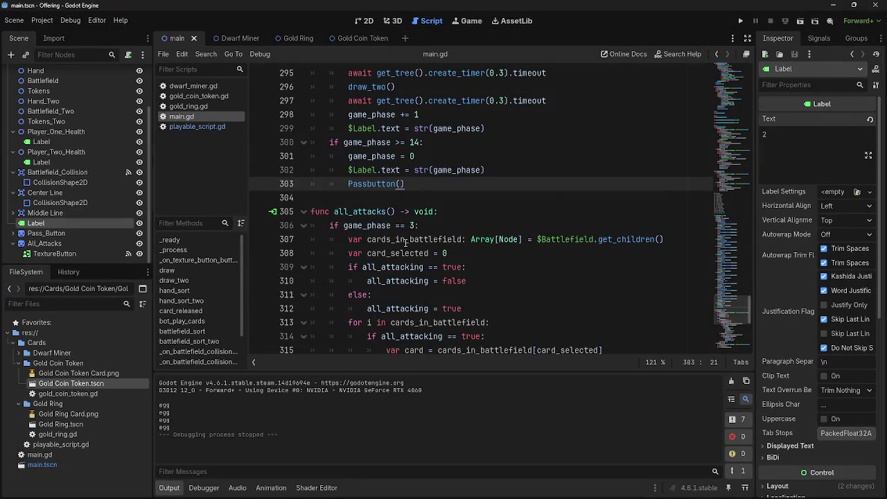
- Find the attack loop in all_attacks() in main.gd, highlighting the cards_in_battlefield uses
scroll(481, 271, up, 5)
click(203, 127)
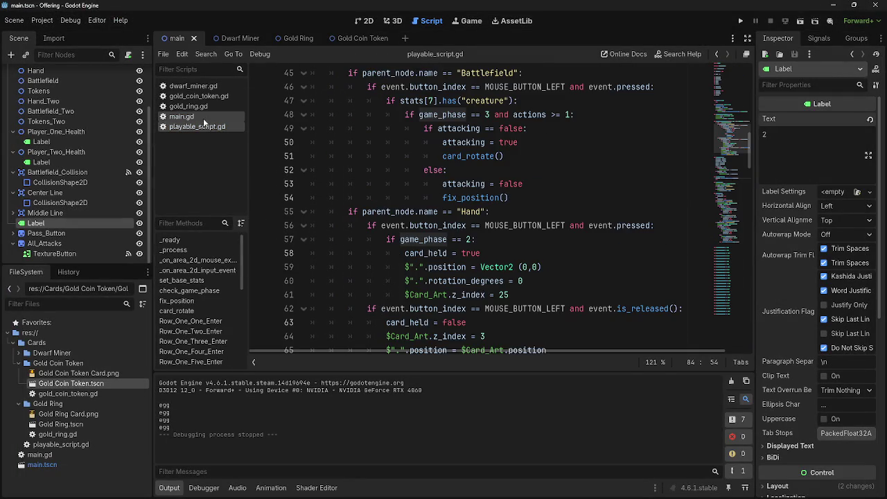
click(203, 116)
scroll(395, 280, down, 15)
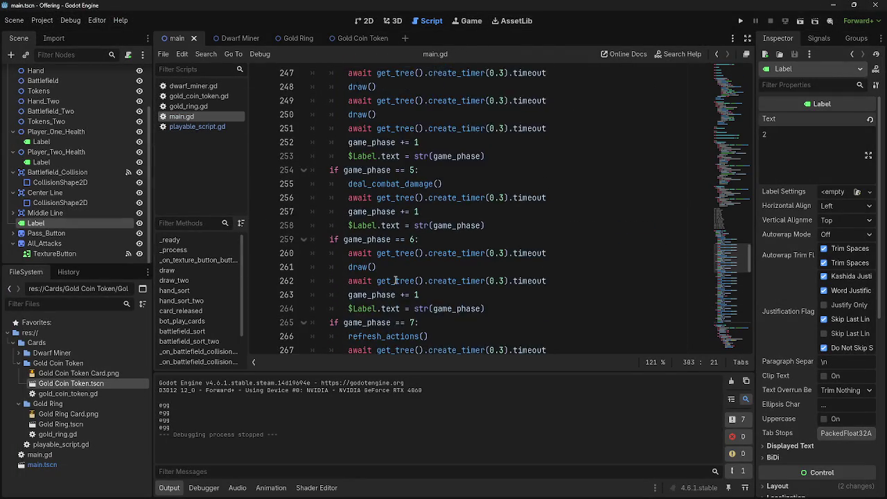
scroll(396, 280, down, 20)
scroll(396, 280, up, 15)
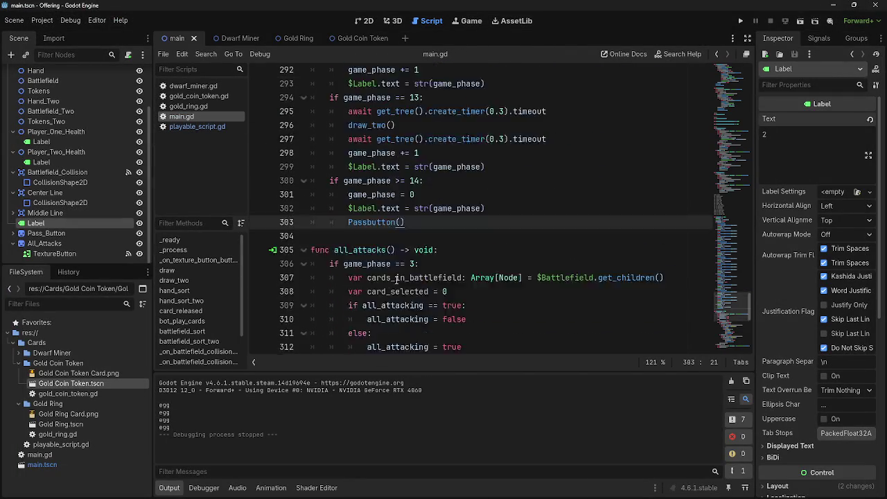
scroll(396, 280, up, 18)
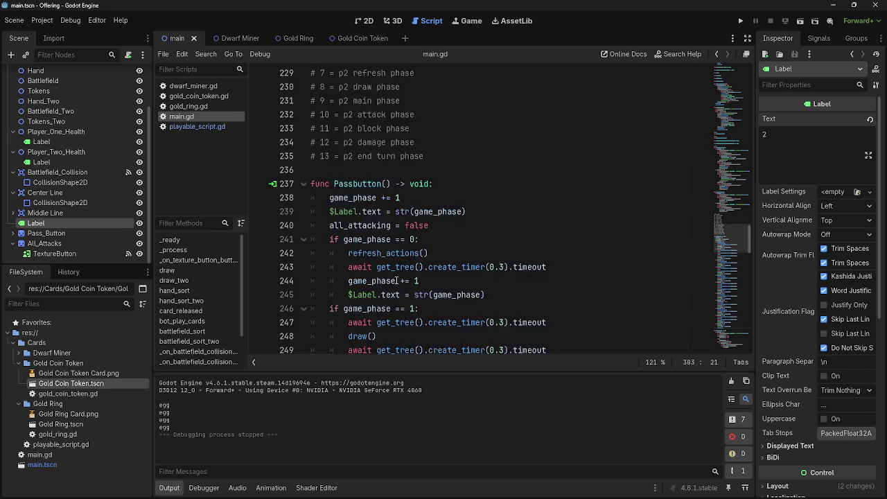
scroll(374, 194, down, 20)
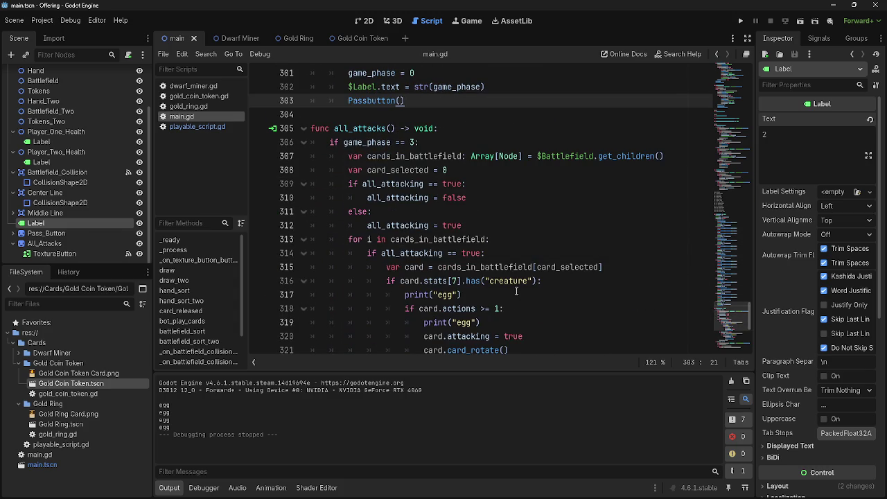
click(413, 142)
click(393, 156)
double_click(393, 156)
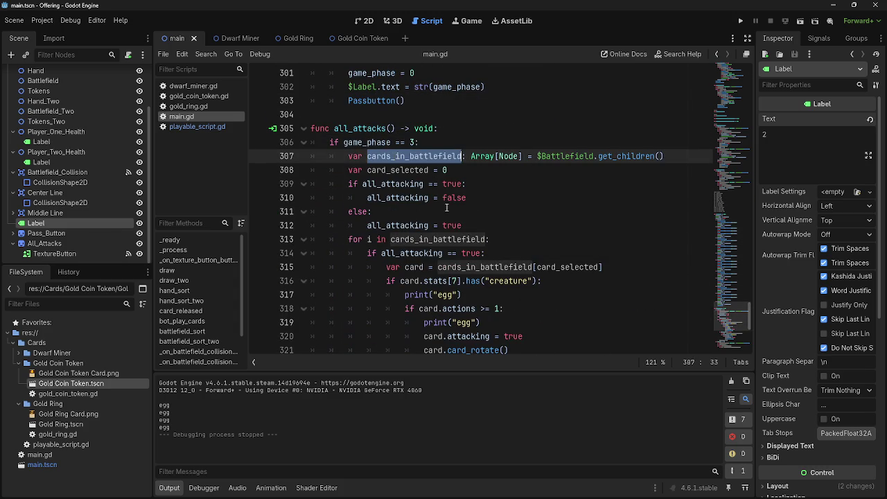
click(519, 225)
click(525, 239)
scroll(470, 296, down, 1)
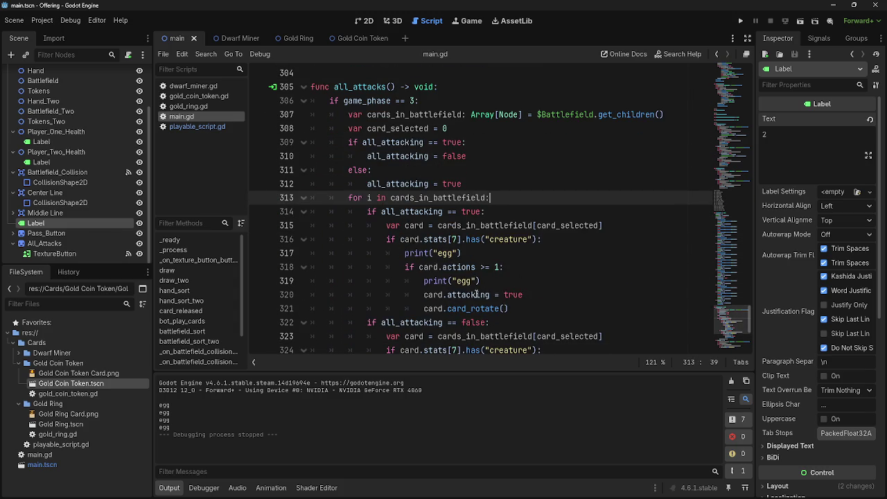
- Delete both print("egg") lines and restore the accidentally removed if card.stats line
drag(479, 280, 326, 279)
key(BackSpace)
key(BackSpace)
key(BackSpace)
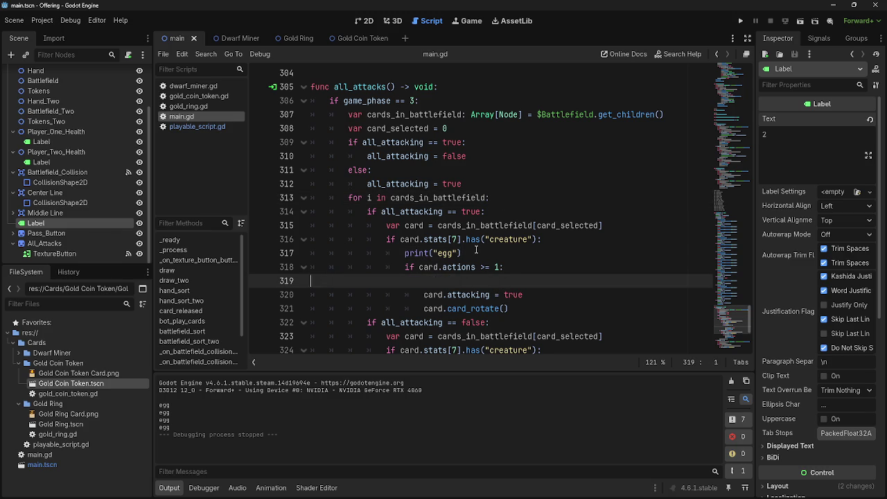
drag(461, 252, 297, 246)
key(Delete)
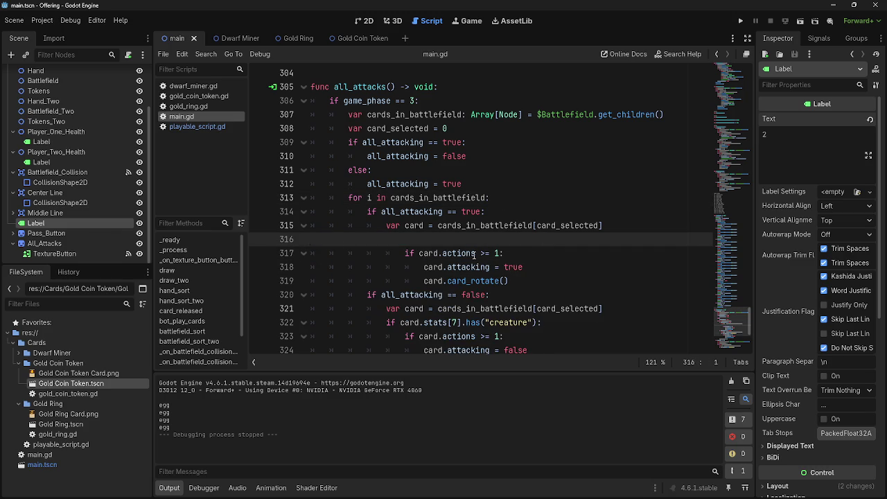
key(ctrl+z)
key(ctrl+z)
key(ctrl+z)
scroll(474, 261, up, 2)
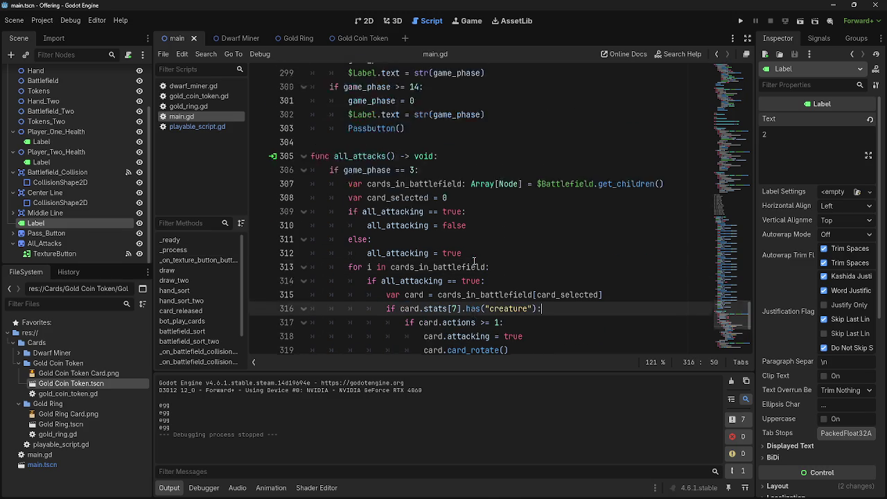
scroll(474, 261, up, 15)
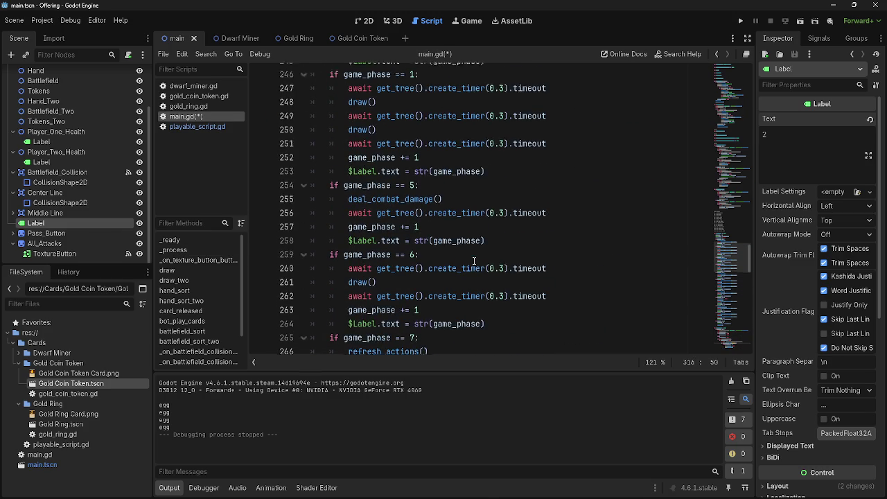
scroll(474, 262, up, 1)
scroll(474, 261, down, 7)
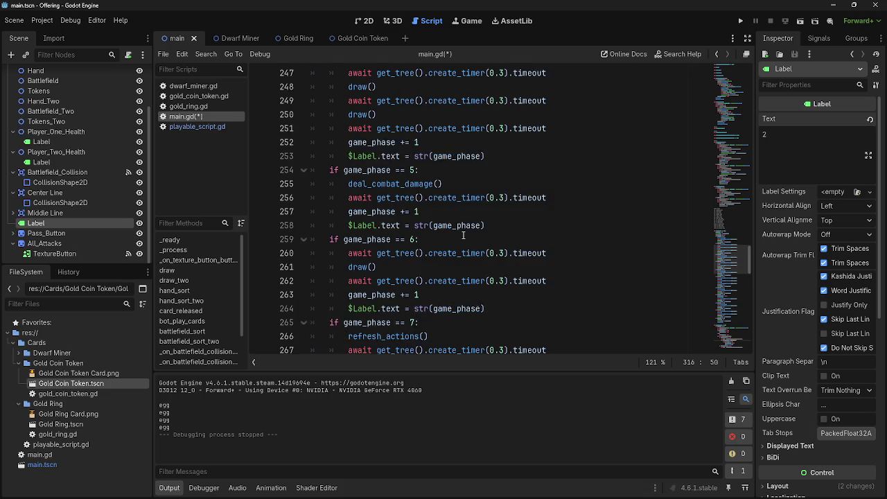
scroll(492, 240, down, 2)
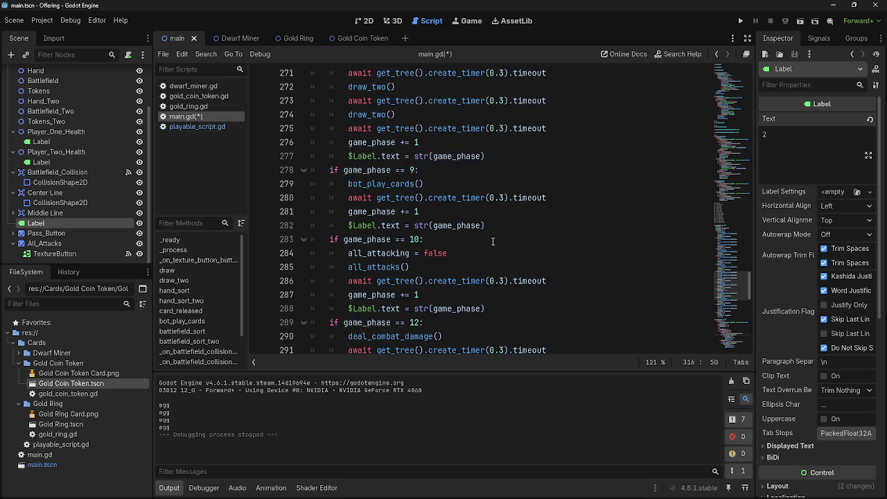
scroll(493, 241, up, 14)
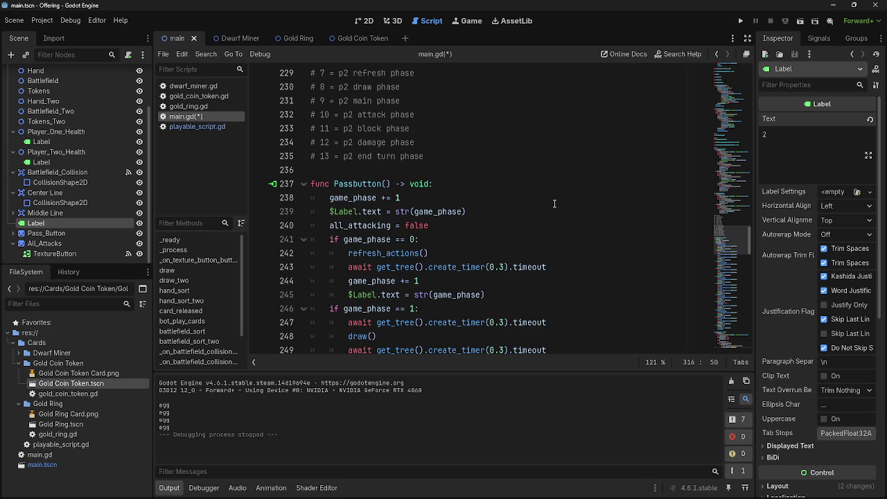
click(497, 209)
click(499, 225)
click(499, 237)
click(500, 231)
click(499, 236)
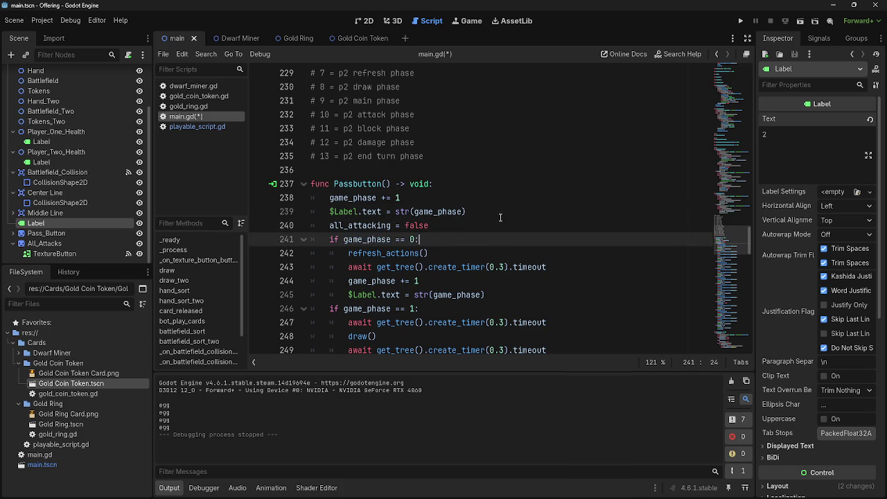
click(500, 218)
click(496, 237)
click(495, 227)
click(496, 242)
scroll(817, 208, down, 2)
key(Up)
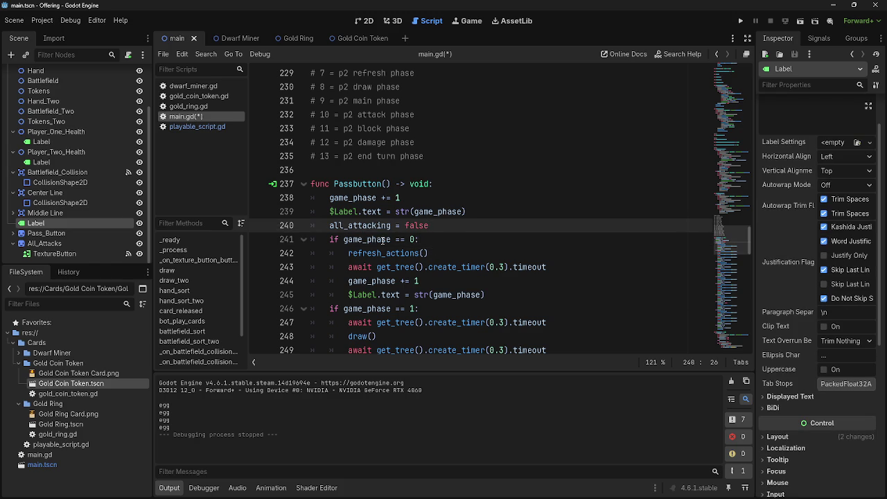
key(Down)
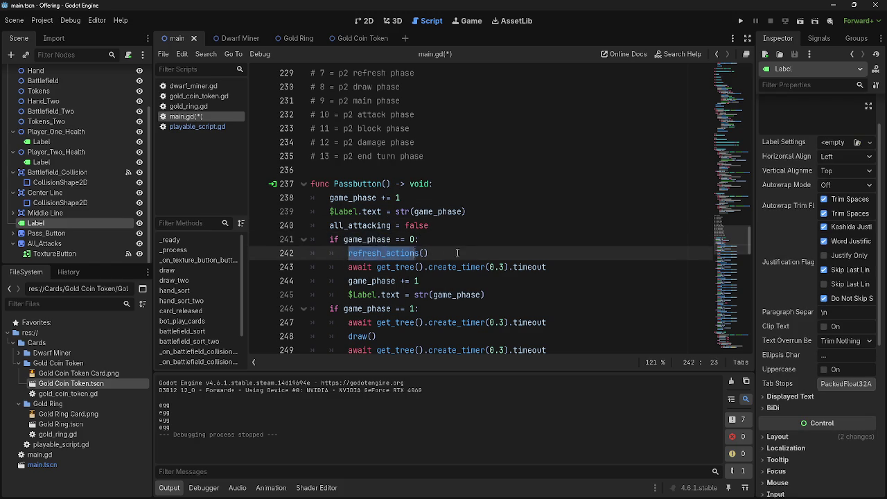
double_click(348, 253)
scroll(444, 277, up, 10)
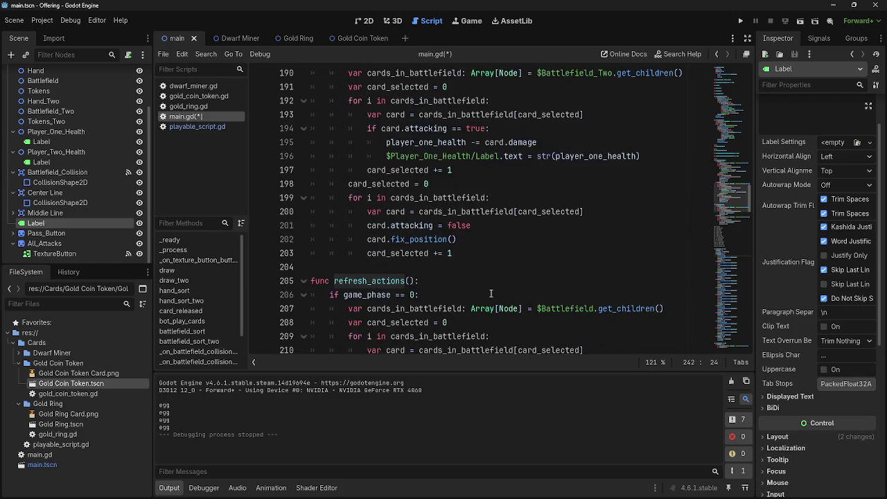
scroll(445, 273, down, 9)
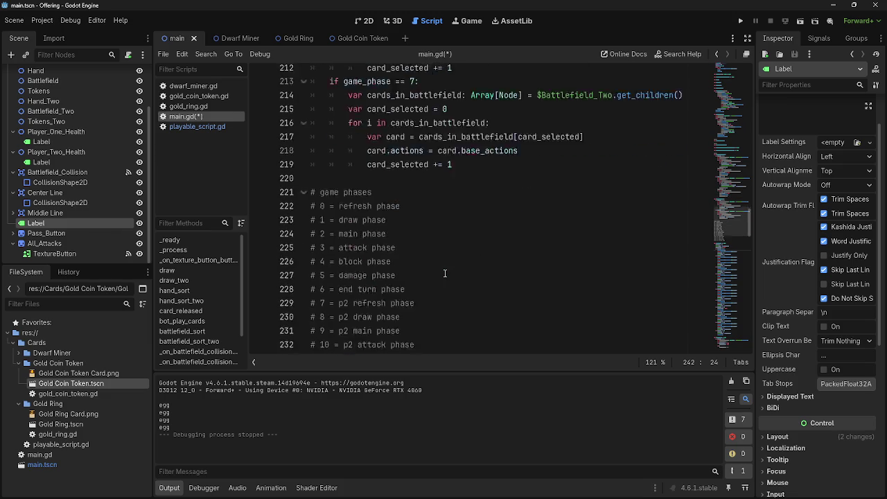
scroll(444, 273, down, 1)
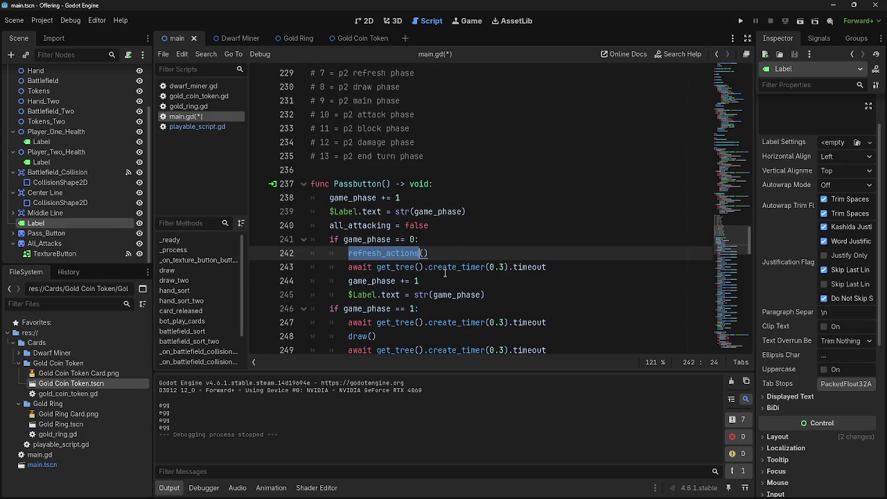
scroll(445, 273, up, 9)
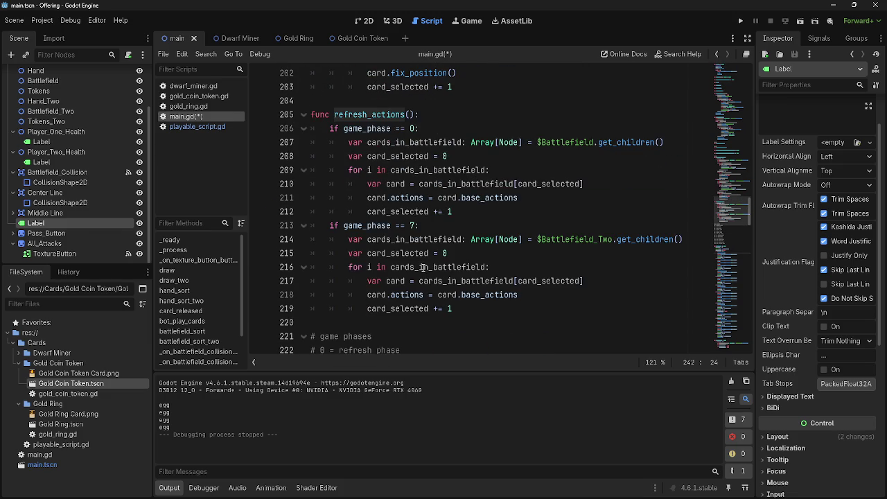
mouse_move(420, 268)
click(454, 211)
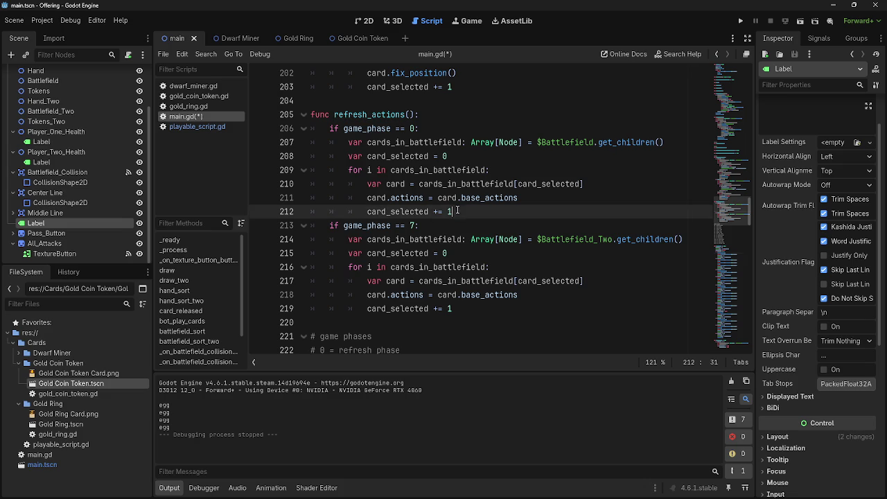
drag(420, 128, 332, 128)
click(424, 128)
drag(425, 129, 329, 129)
click(430, 127)
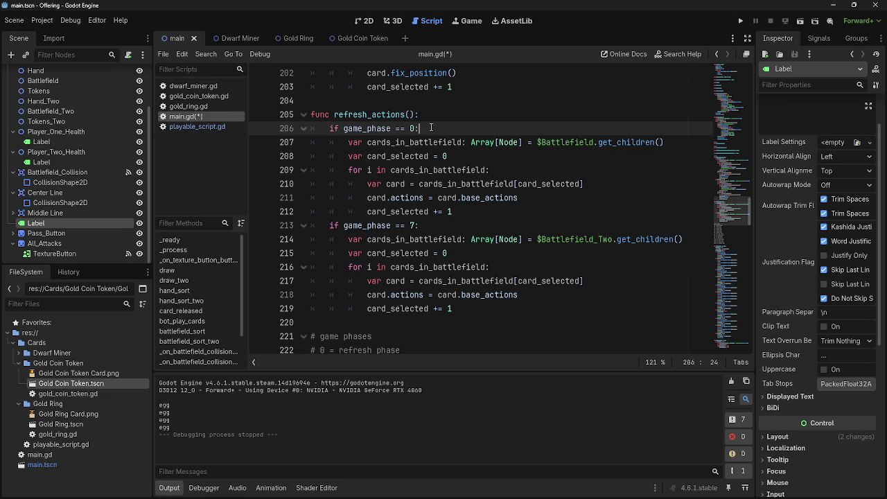
double_click(383, 128)
click(420, 129)
click(447, 157)
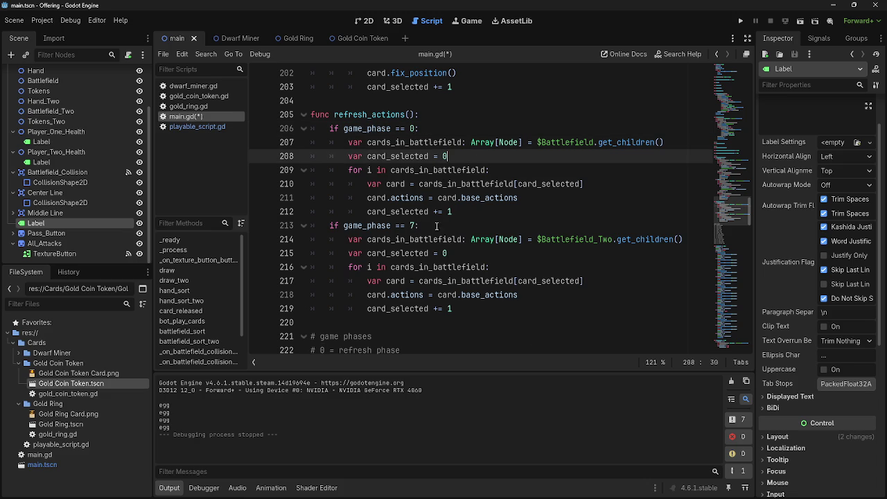
double_click(368, 225)
click(429, 129)
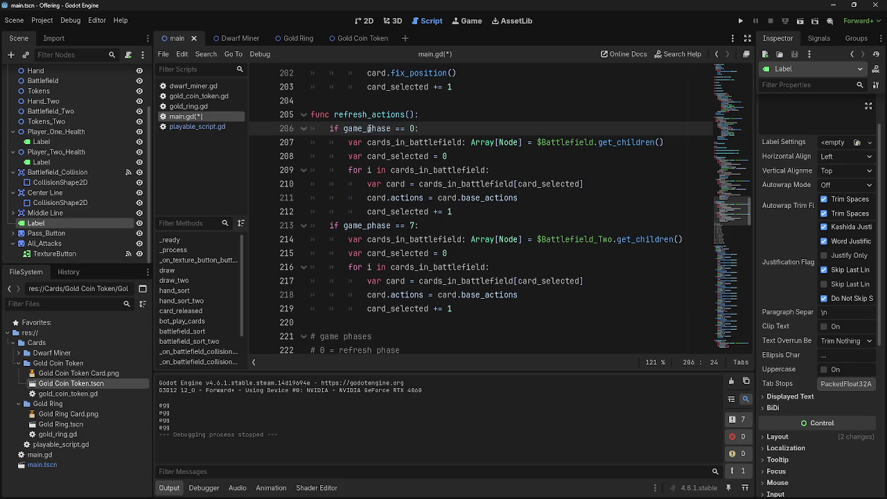
double_click(369, 128)
double_click(367, 225)
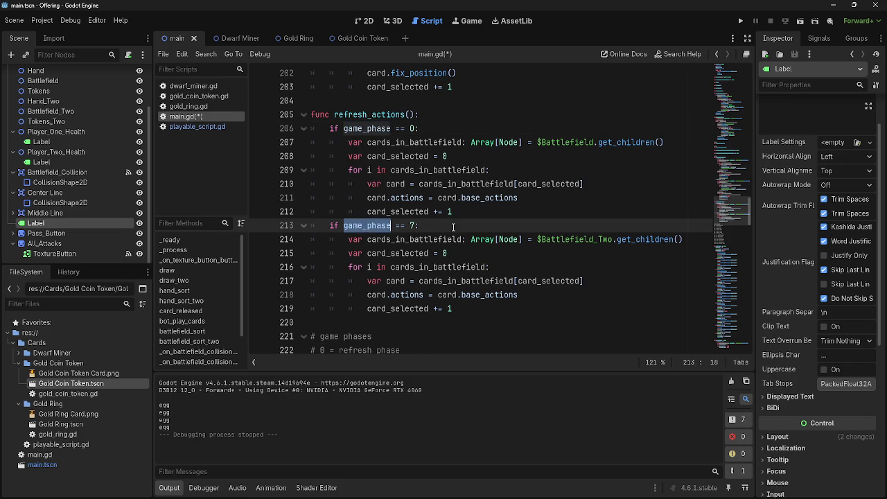
click(374, 225)
double_click(367, 226)
click(367, 225)
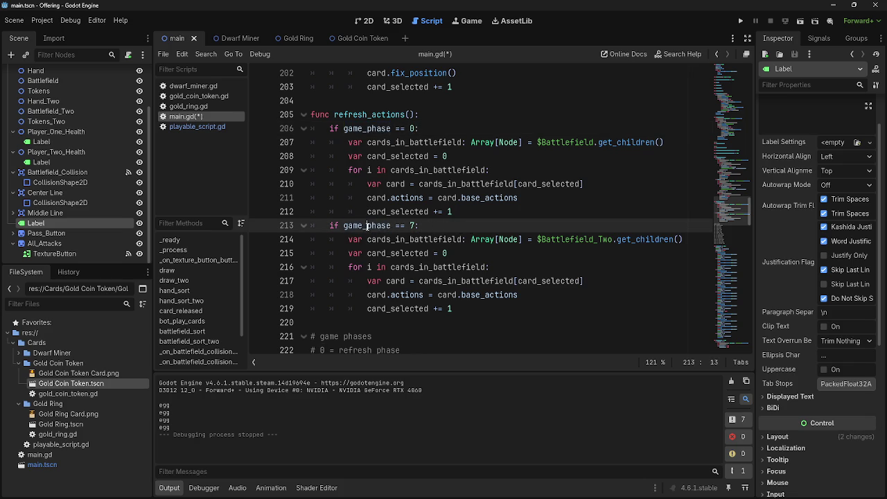
double_click(366, 225)
double_click(367, 226)
double_click(381, 225)
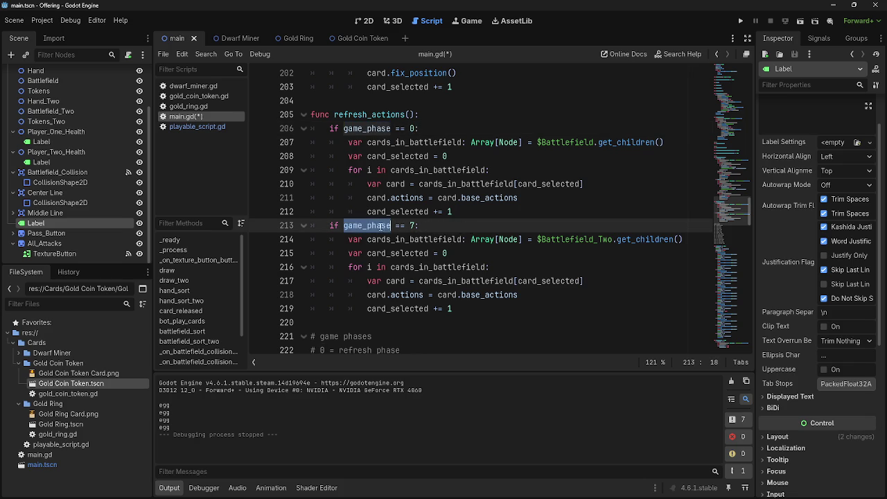
click(448, 226)
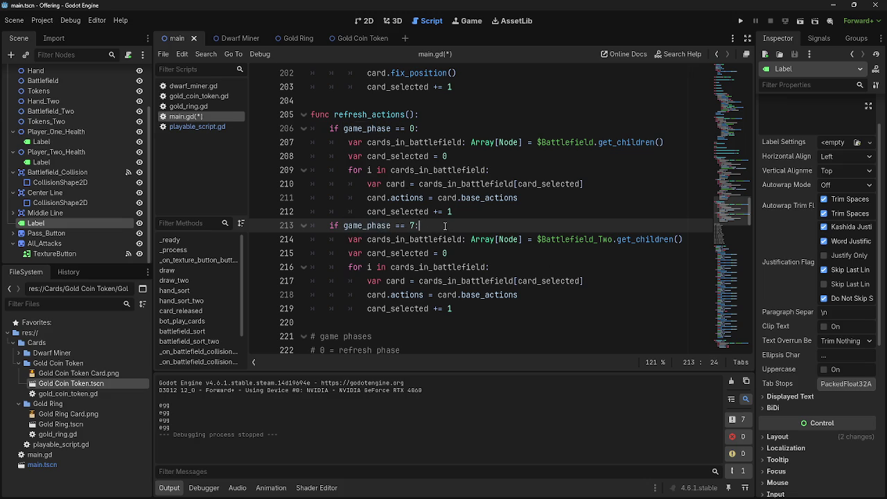
scroll(525, 352, down, 15)
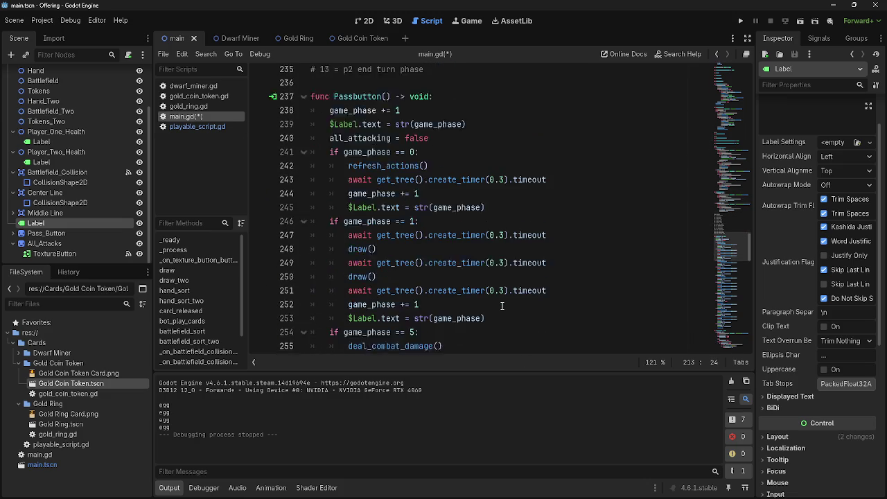
scroll(502, 306, down, 8)
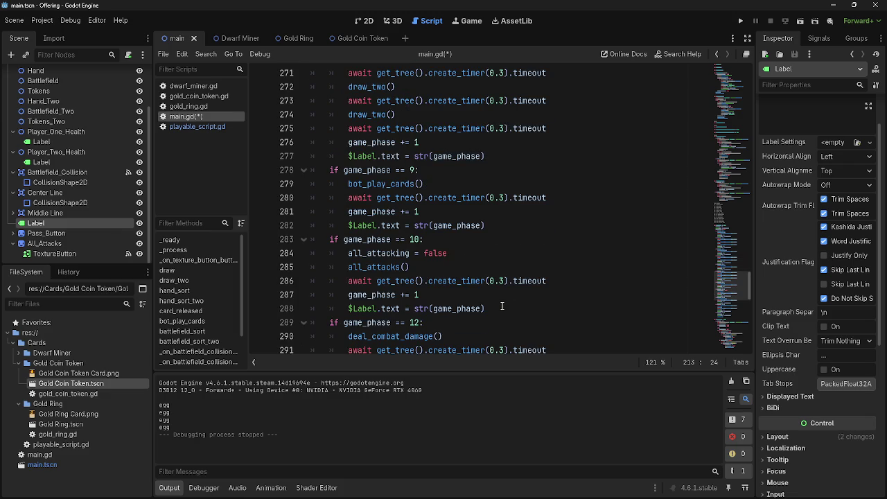
scroll(492, 270, up, 13)
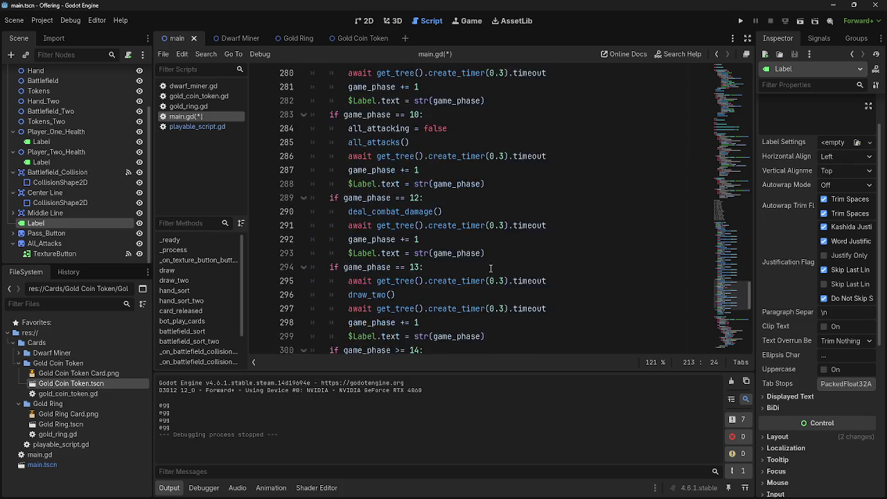
- Run the game and pass phases until cards are drawn and played to the board
scroll(491, 268, up, 3)
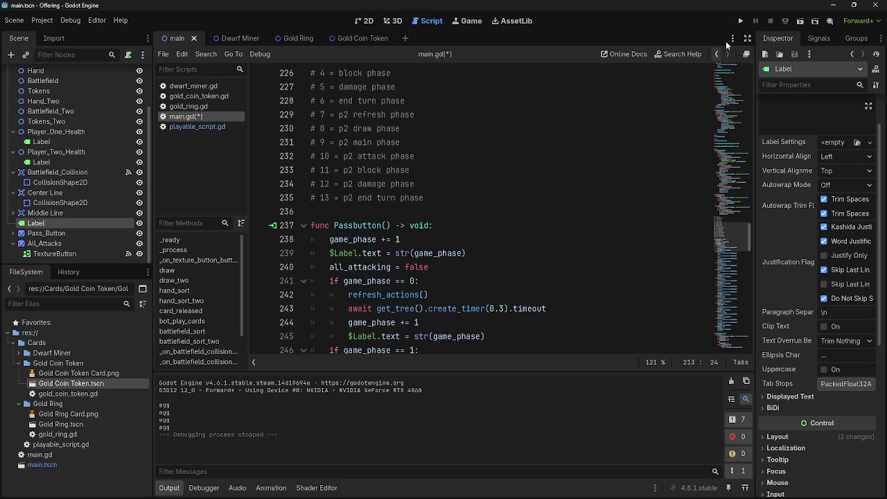
key(F5)
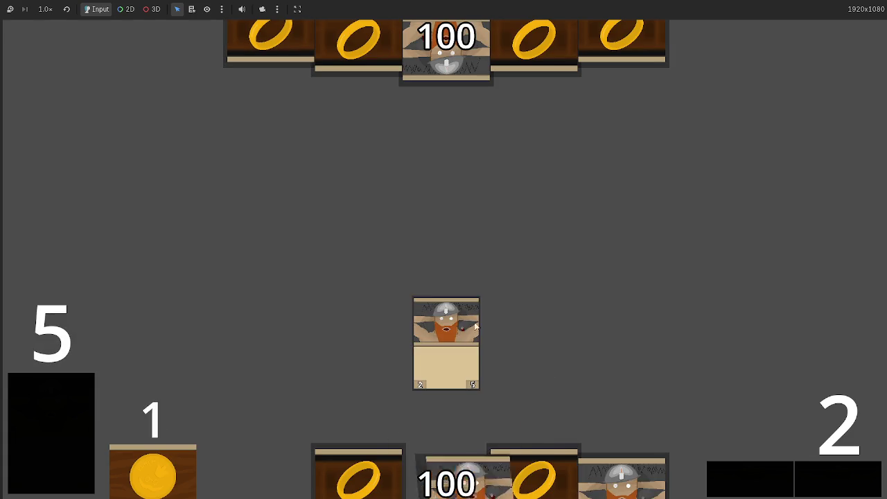
click(814, 475)
click(851, 478)
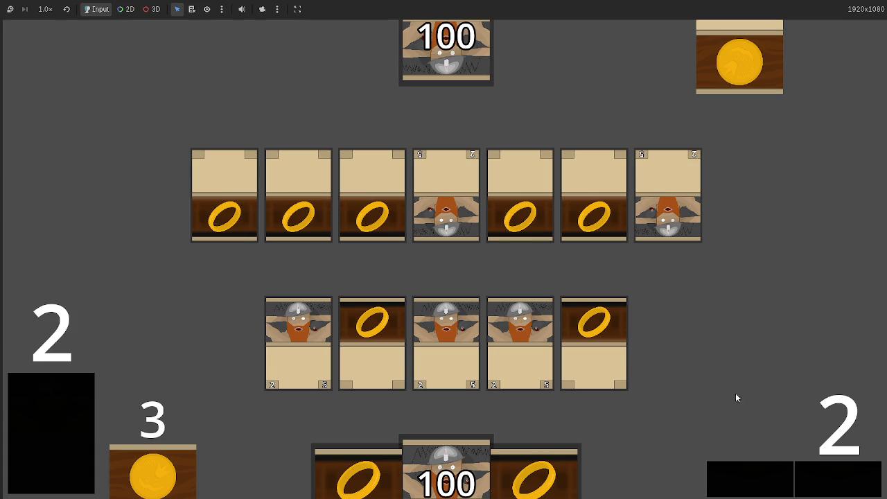
click(568, 451)
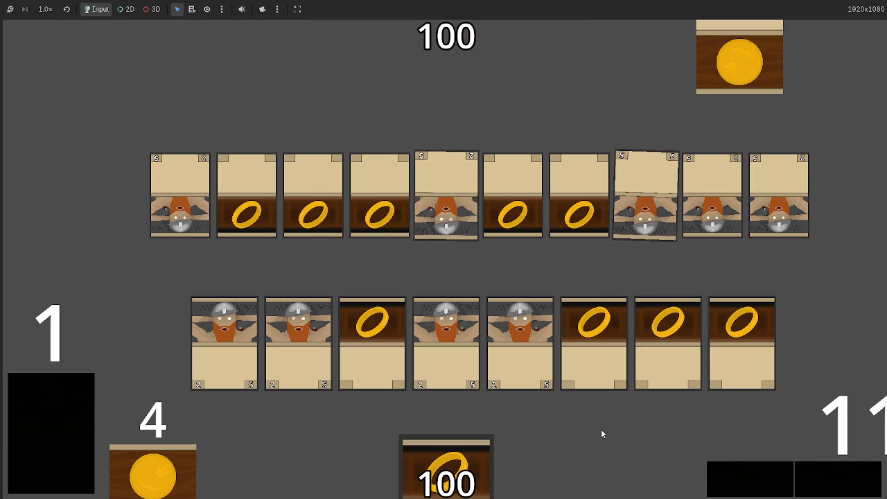
- Pass once more so the phase counter wraps, then go back to main.gd
key(F8)
key(alt+Tab)
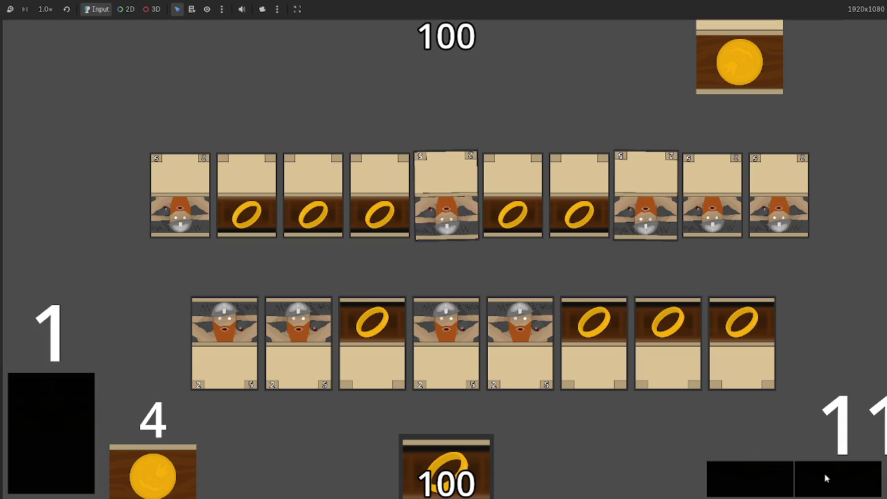
click(822, 478)
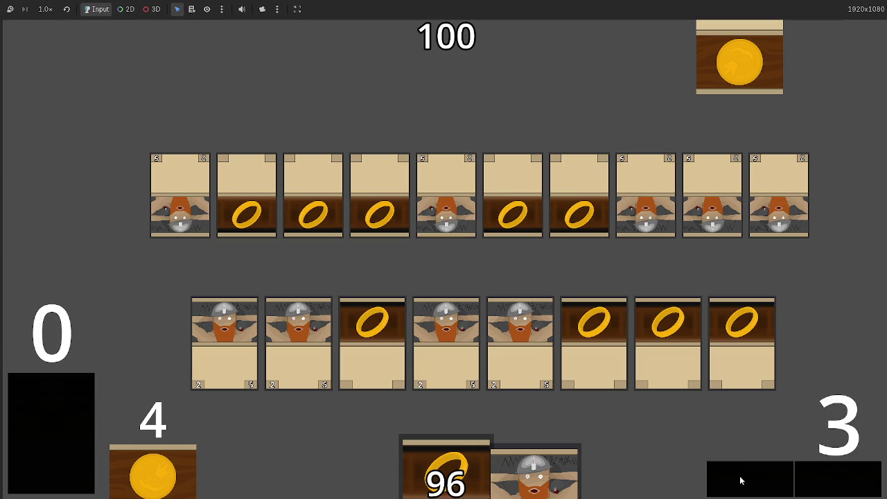
key(alt+Tab)
scroll(477, 306, down, 8)
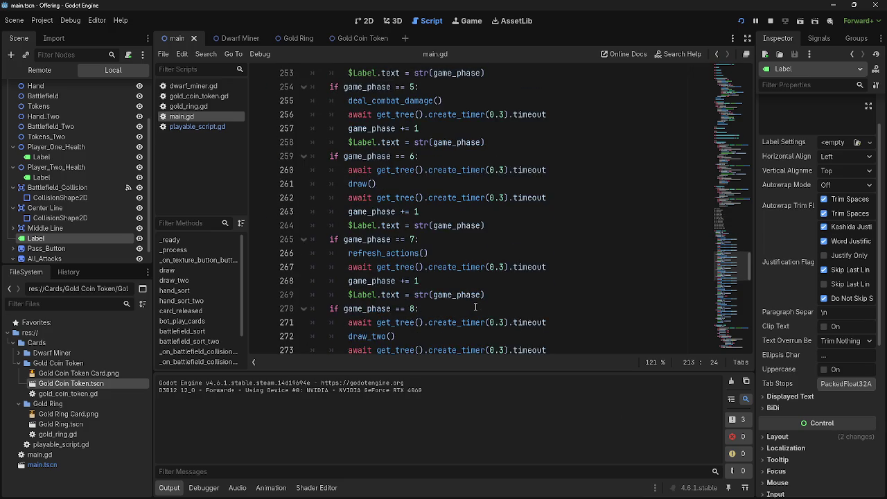
- Review the later Passbutton phase checks, including lines 336 and 304 and the phase 9 timer
scroll(476, 305, up, 8)
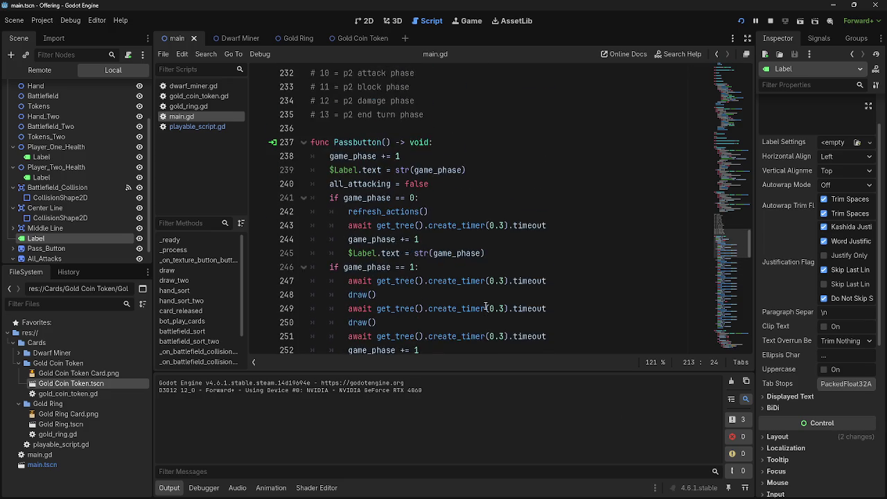
scroll(485, 306, down, 4)
scroll(485, 306, down, 1)
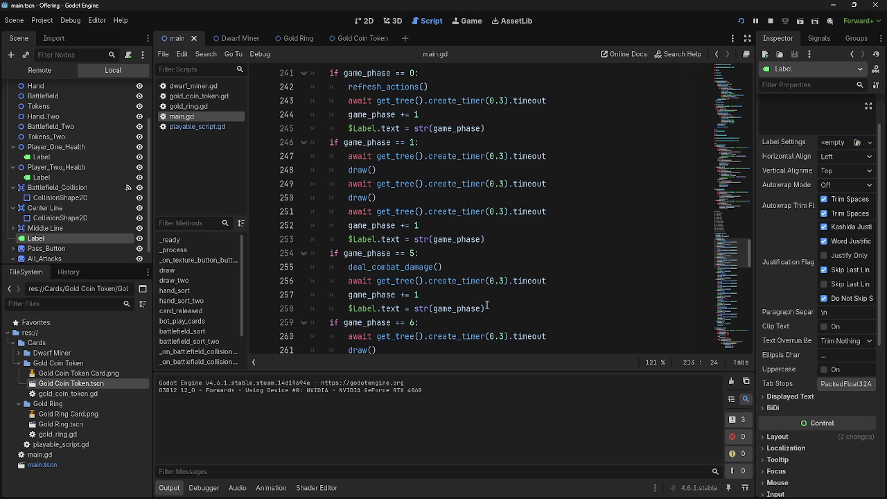
scroll(472, 268, down, 15)
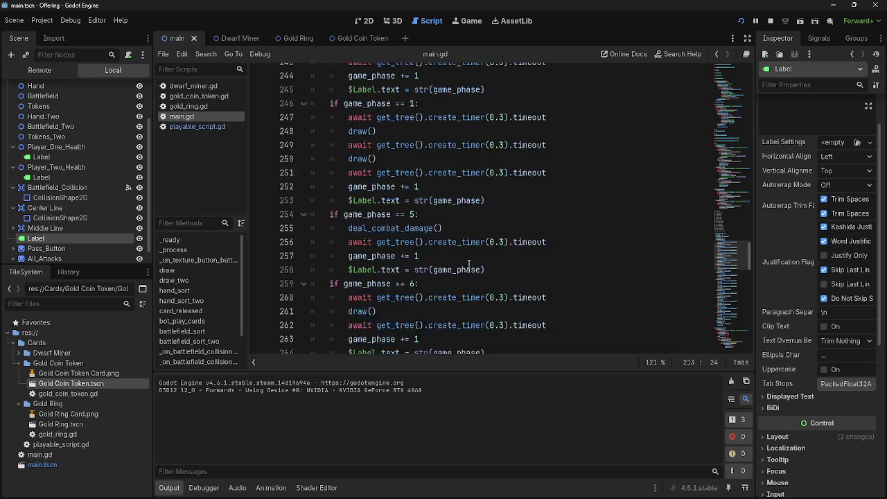
scroll(465, 268, down, 7)
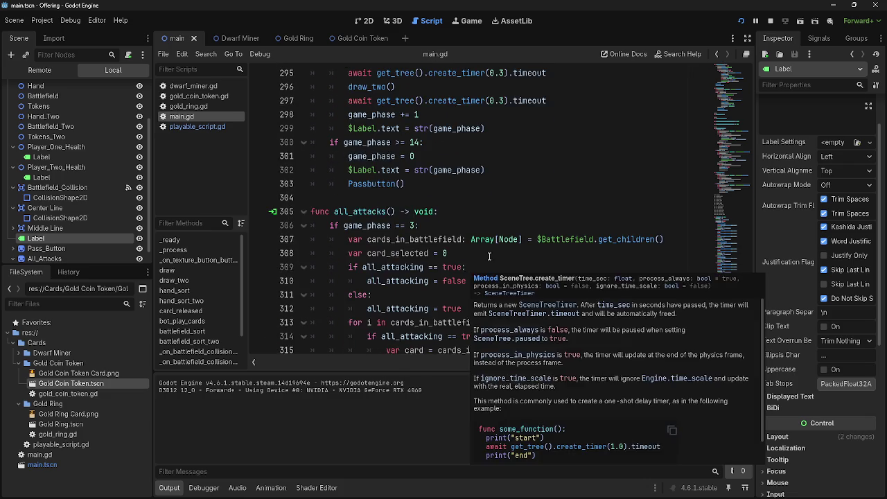
scroll(492, 254, down, 3)
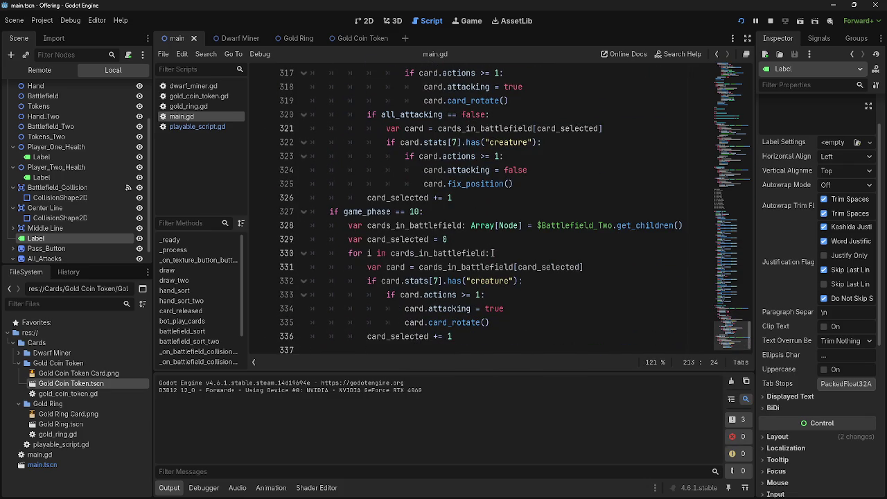
scroll(488, 248, up, 13)
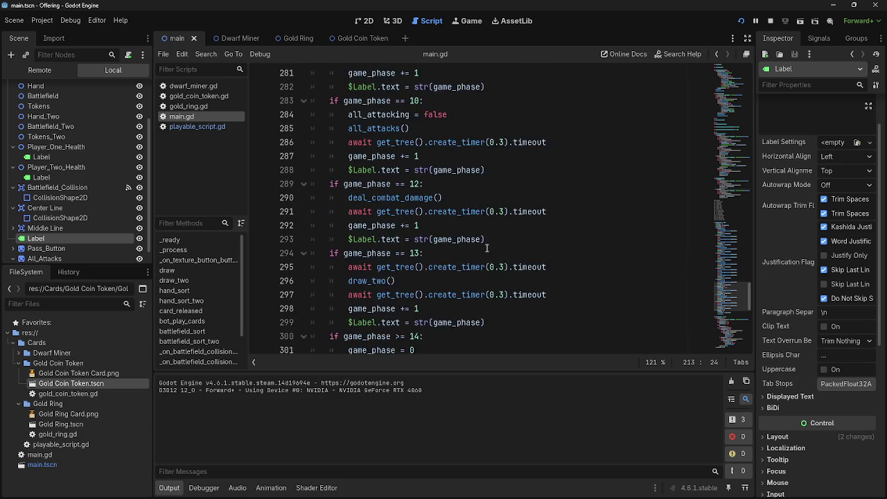
scroll(488, 249, up, 10)
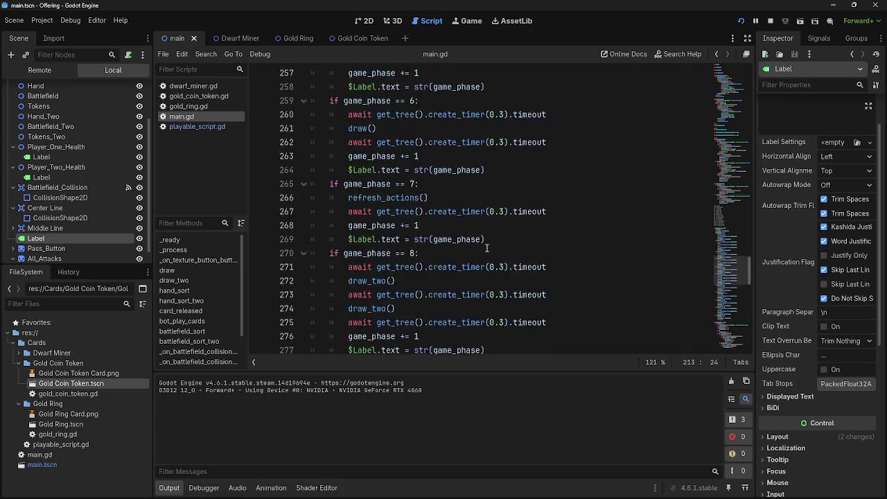
scroll(488, 247, up, 5)
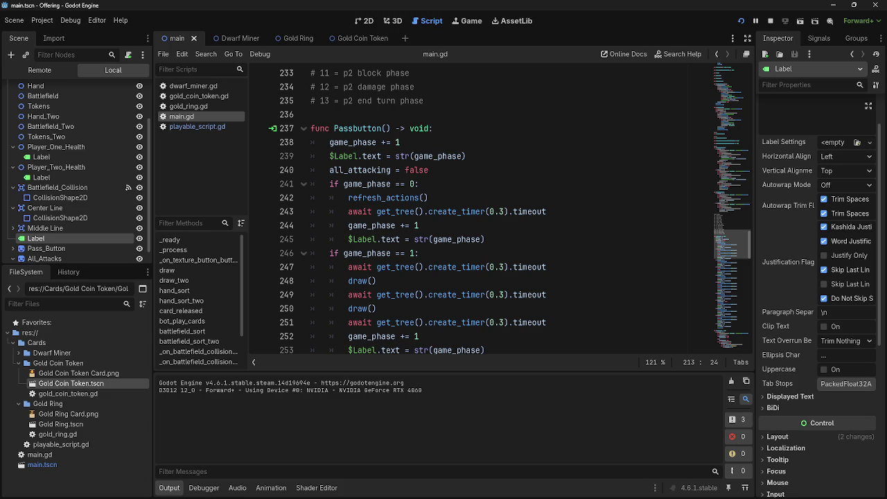
scroll(596, 305, down, 20)
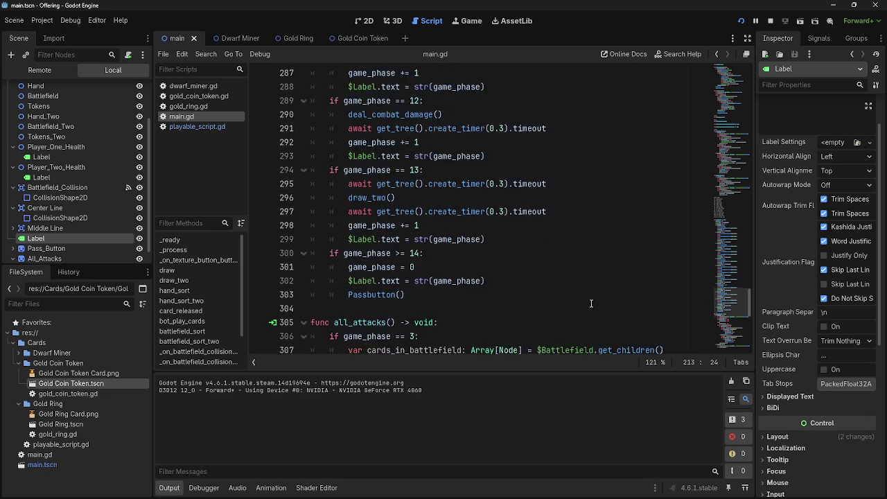
scroll(584, 305, down, 4)
click(534, 333)
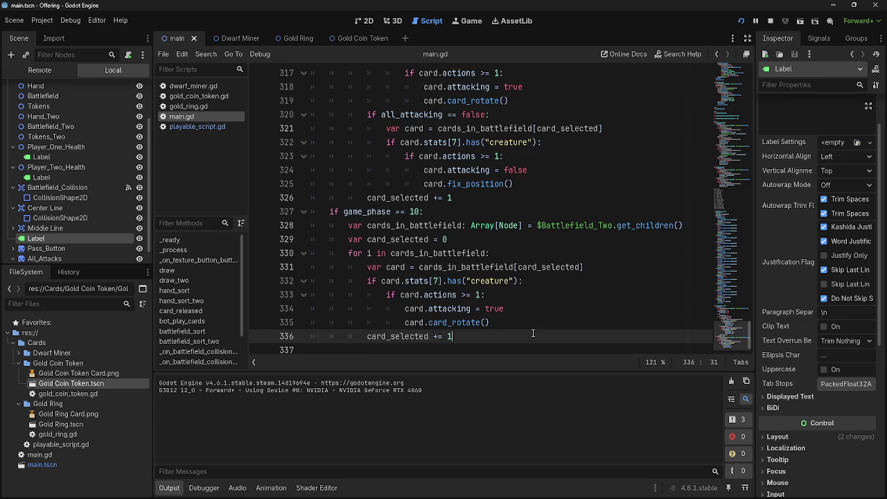
scroll(535, 333, up, 9)
click(489, 265)
scroll(489, 265, up, 8)
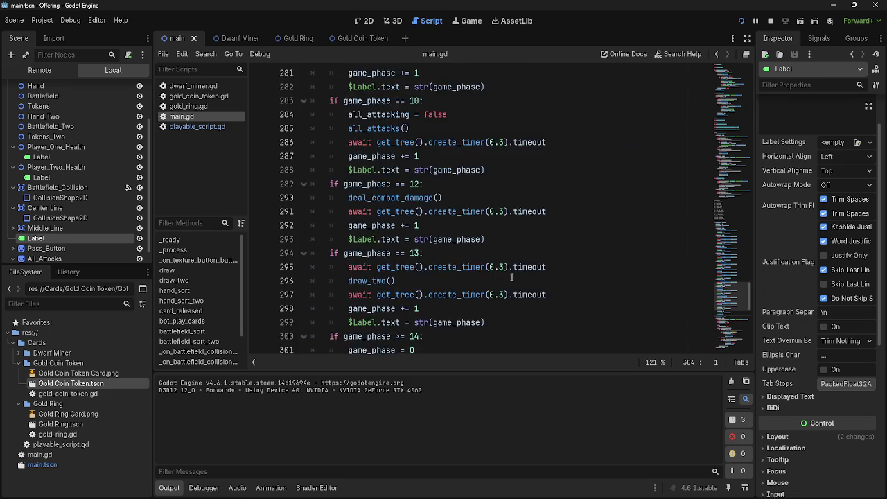
click(600, 270)
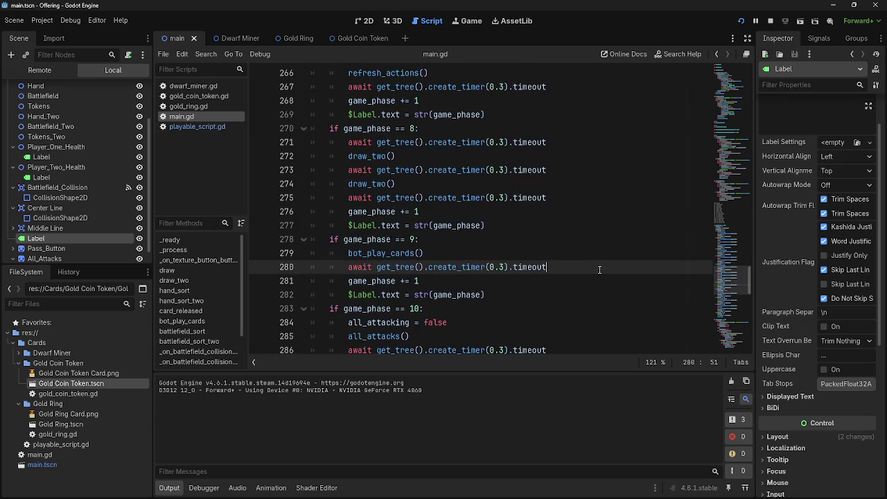
scroll(599, 269, up, 9)
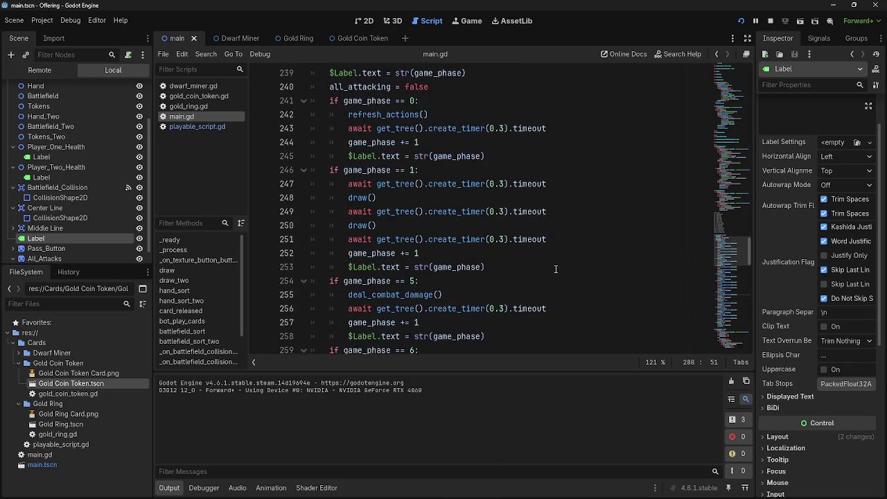
scroll(555, 269, up, 2)
- Check the phase 1 draw calls and phase 5 combat lines 255-258, then run the game
click(530, 255)
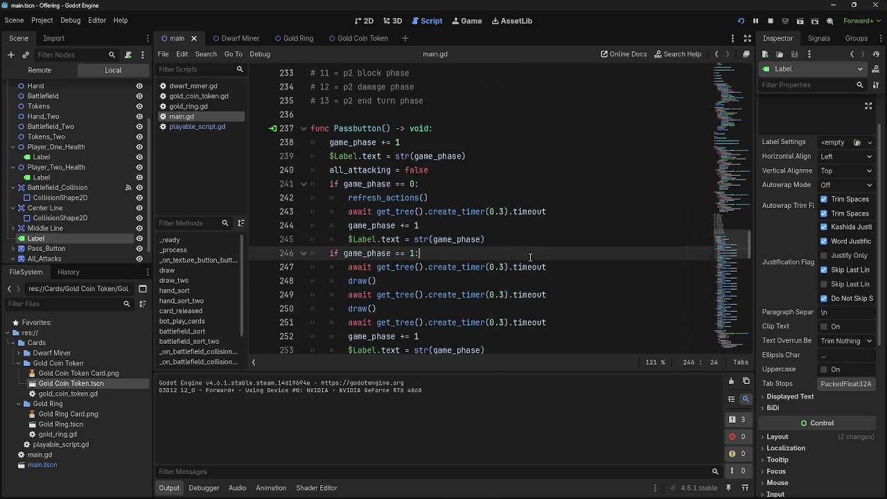
click(447, 280)
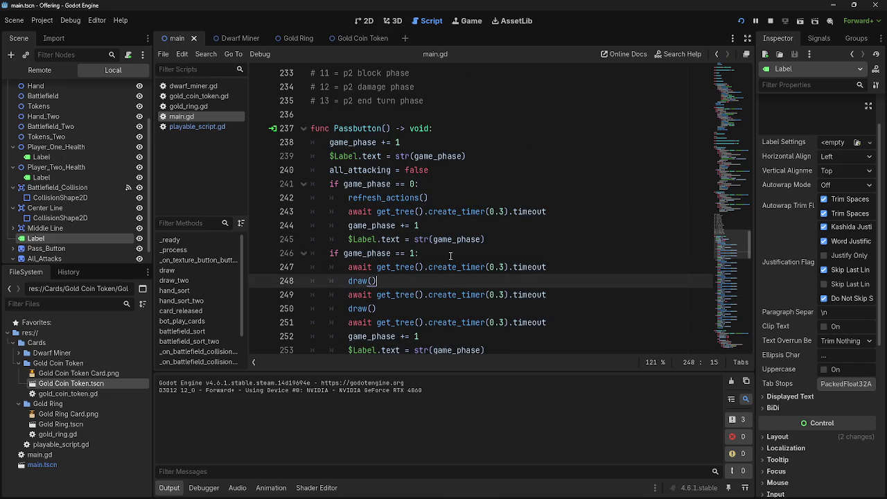
scroll(414, 305, down, 2)
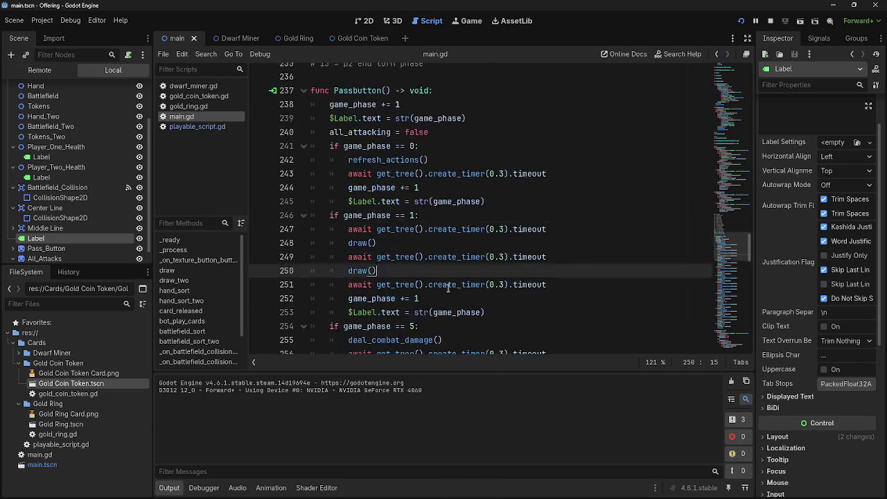
click(504, 270)
click(501, 287)
click(501, 294)
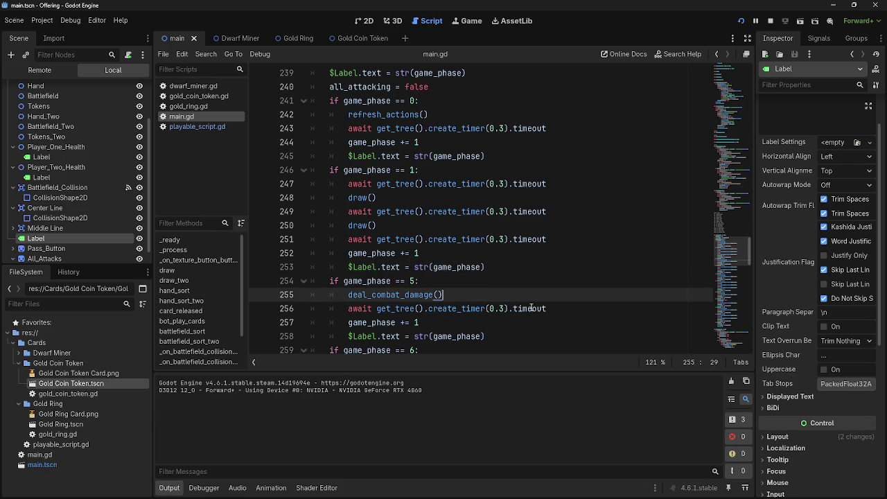
click(507, 309)
click(508, 323)
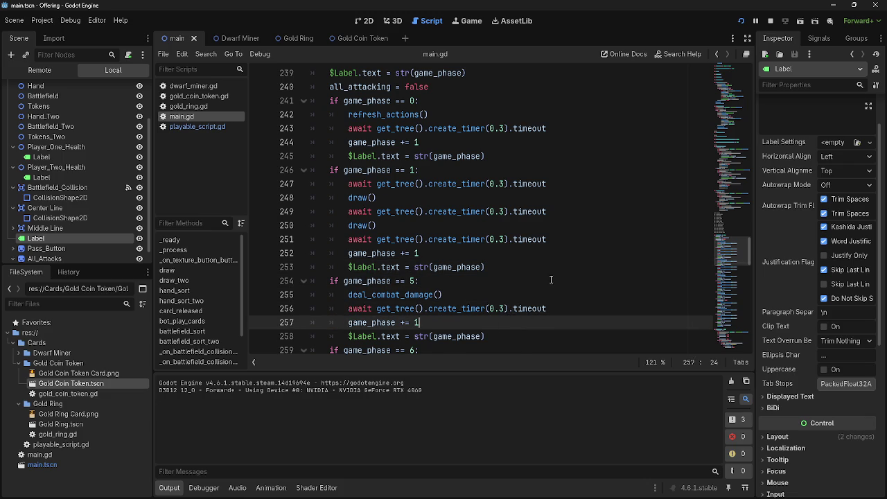
scroll(551, 280, down, 2)
click(552, 270)
click(550, 254)
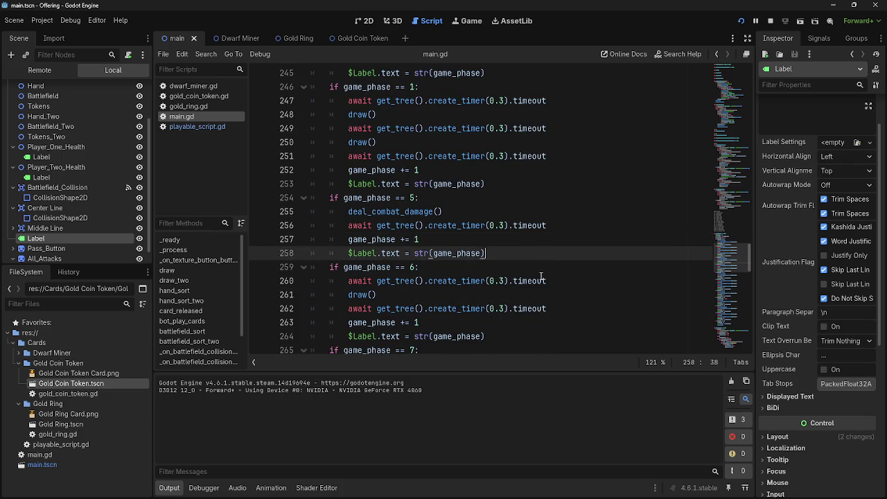
click(542, 277)
click(540, 257)
scroll(539, 281, up, 5)
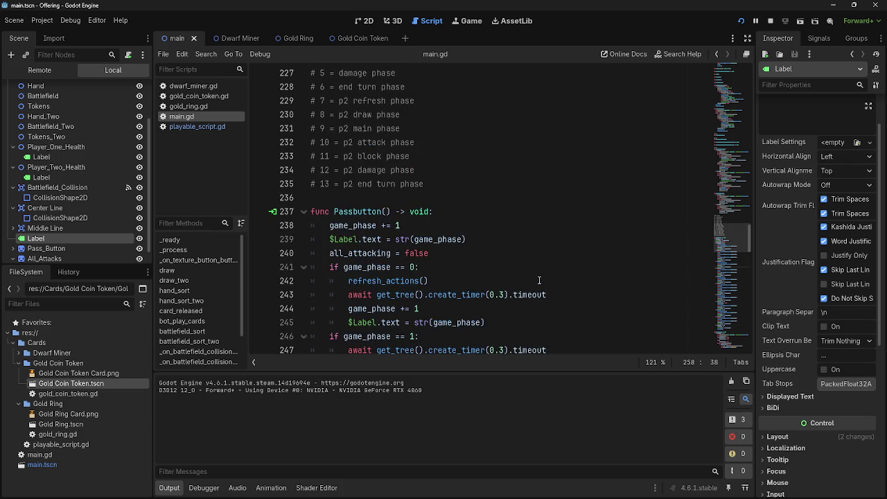
click(740, 20)
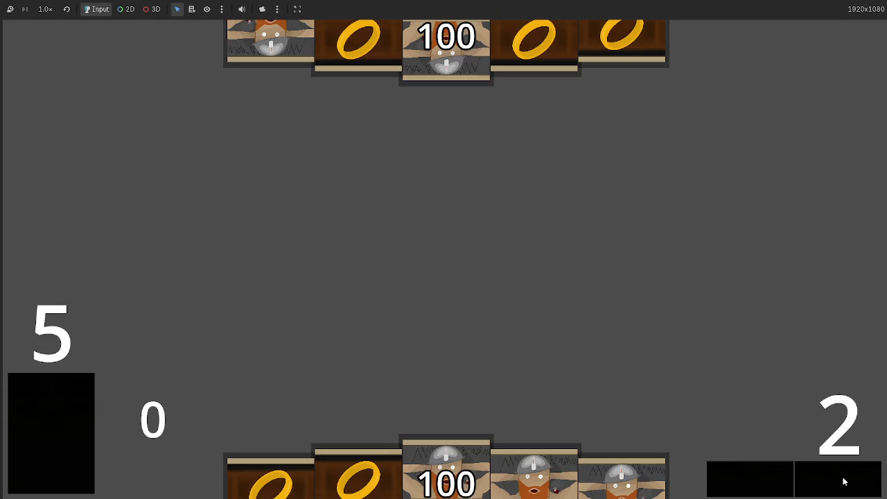
- Pass two phases, play a dwarf card onto the battlefield, then pass again
click(843, 482)
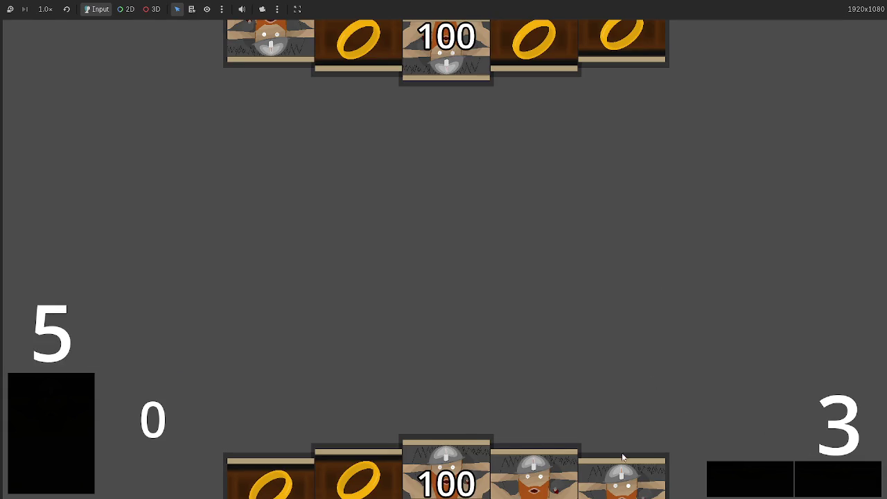
click(845, 487)
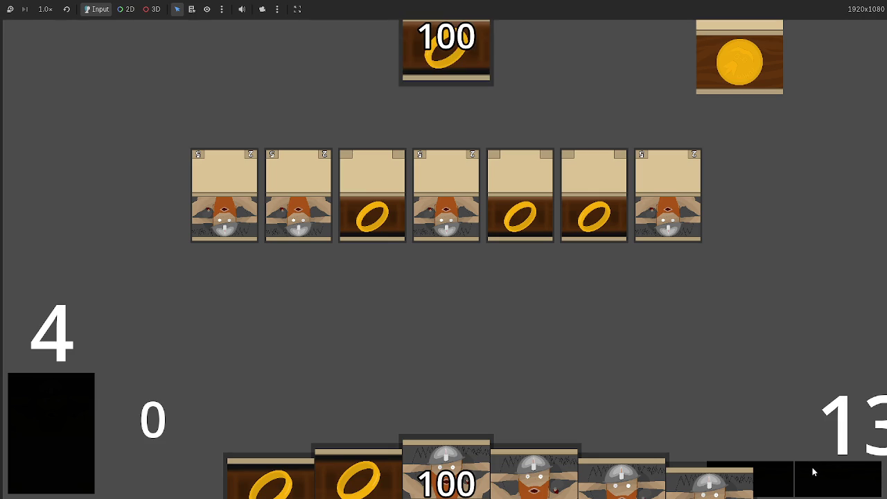
mouse_move(488, 435)
mouse_down()
mouse_move(444, 284)
mouse_move(464, 325)
mouse_up()
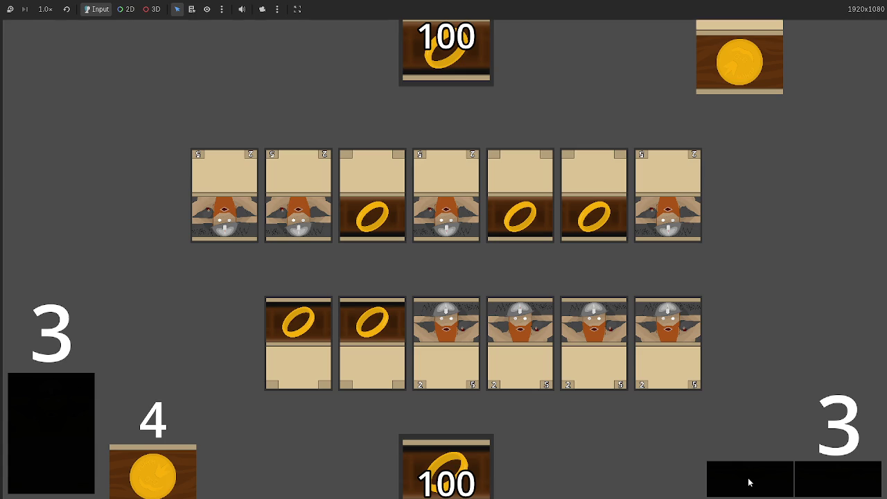
click(845, 489)
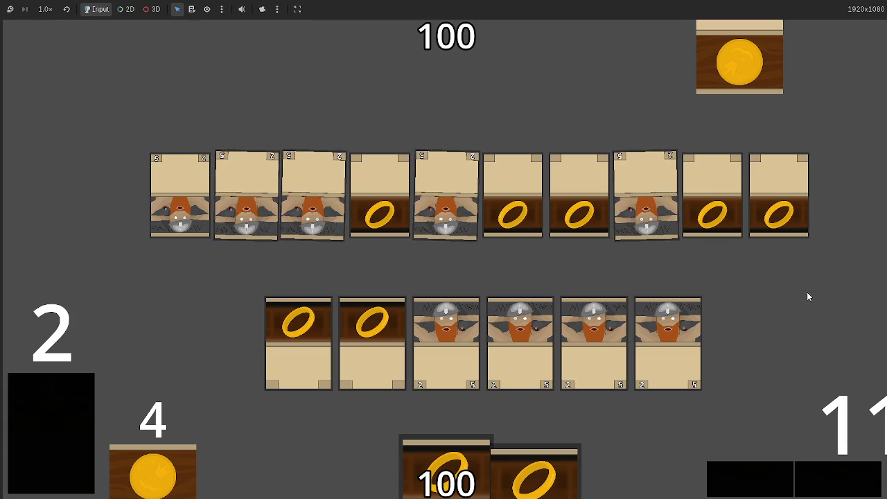
key(F8)
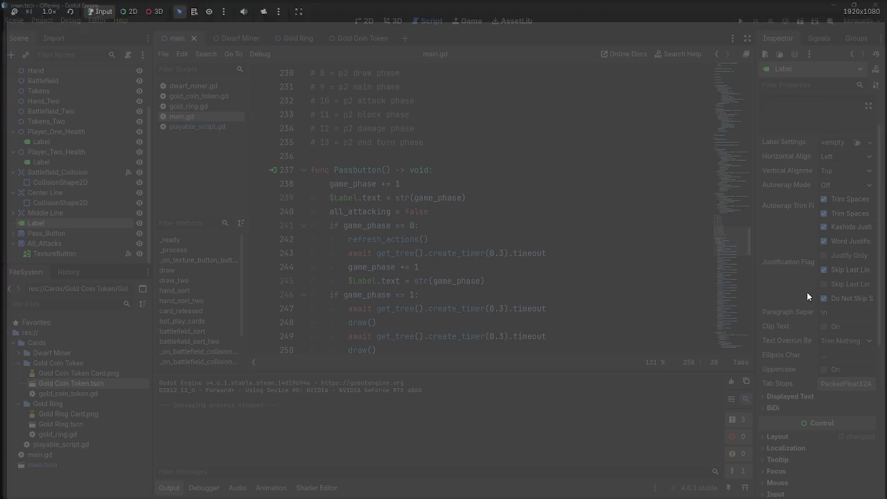
scroll(418, 260, down, 7)
scroll(418, 259, up, 5)
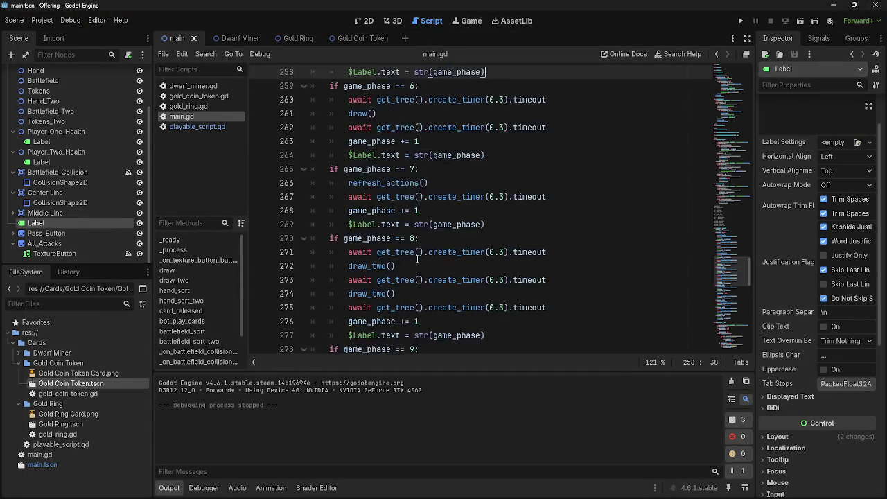
mouse_move(456, 253)
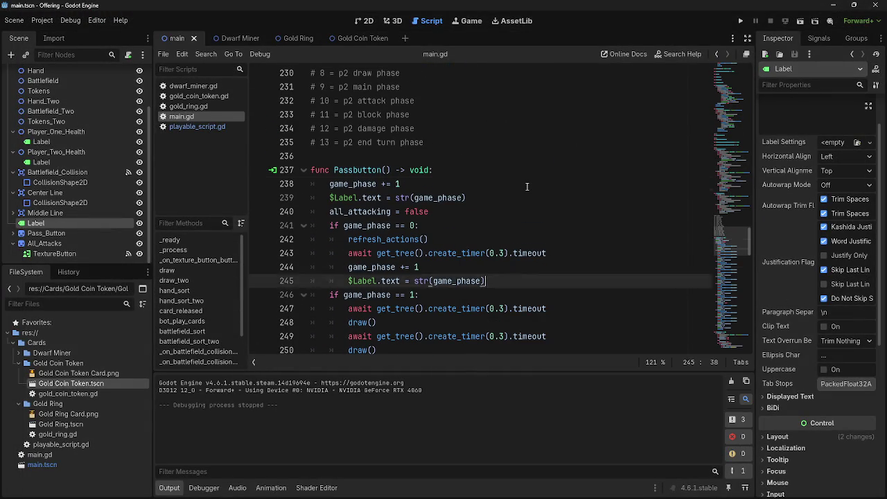
click(551, 238)
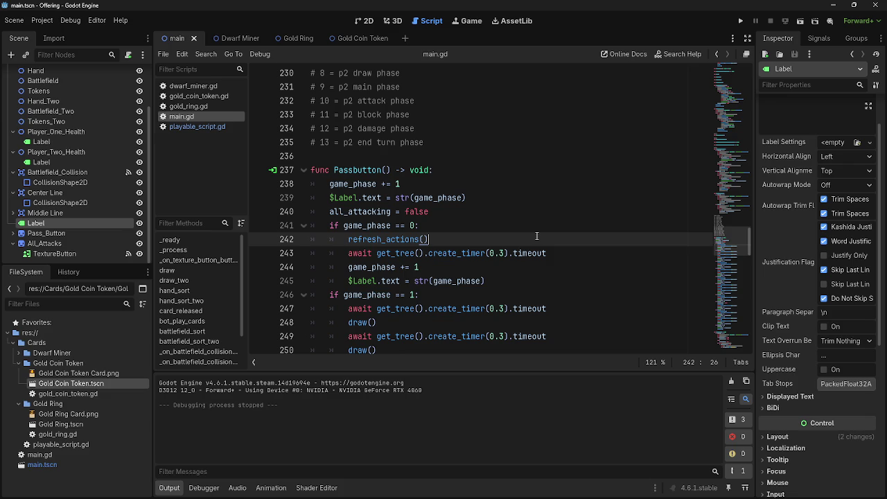
scroll(522, 240, up, 8)
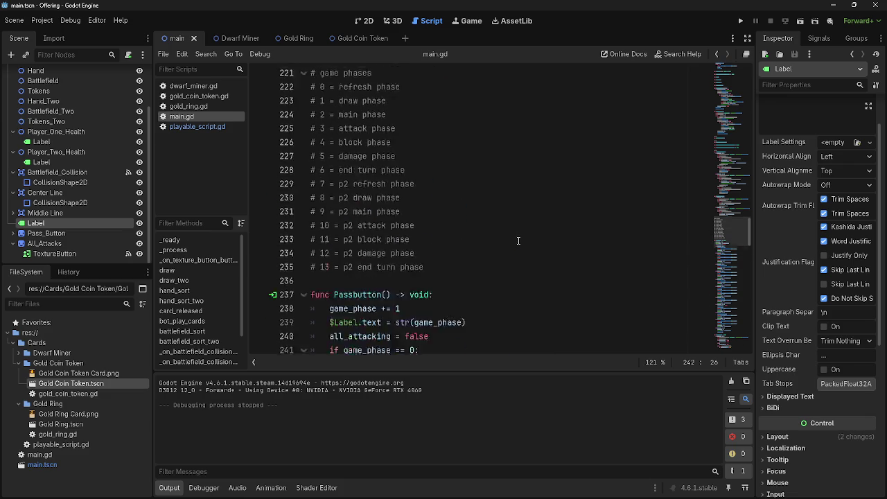
click(477, 268)
click(467, 169)
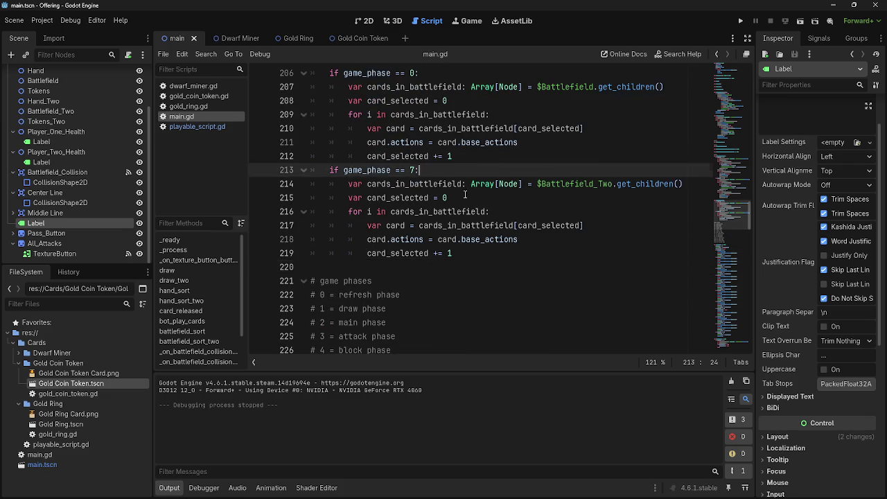
scroll(467, 169, up, 4)
click(455, 239)
click(453, 233)
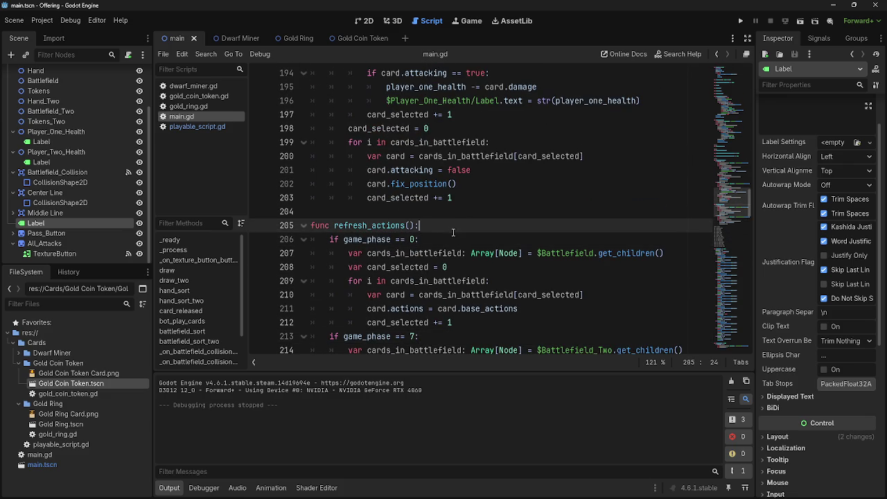
click(451, 239)
click(451, 231)
click(454, 239)
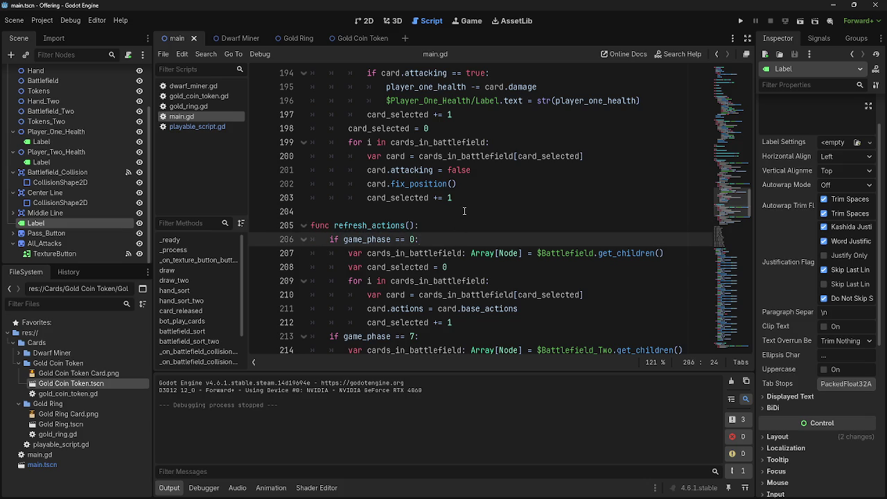
scroll(468, 229, up, 8)
click(471, 256)
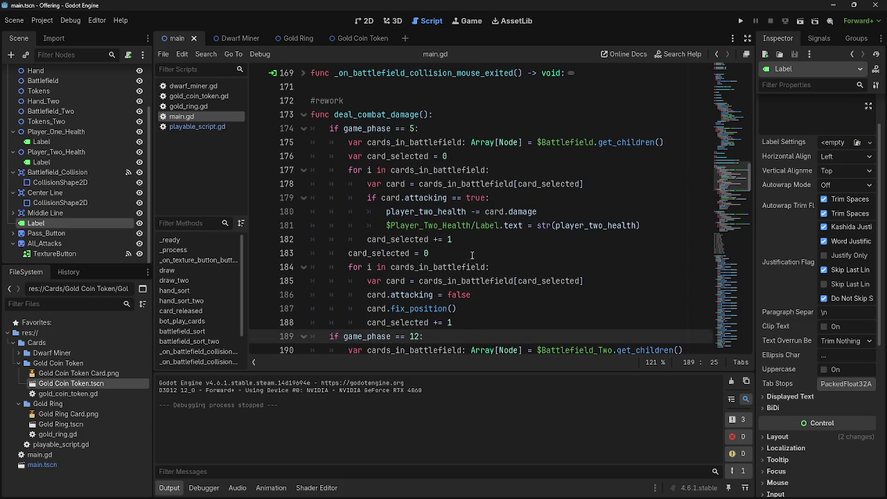
click(472, 256)
click(457, 130)
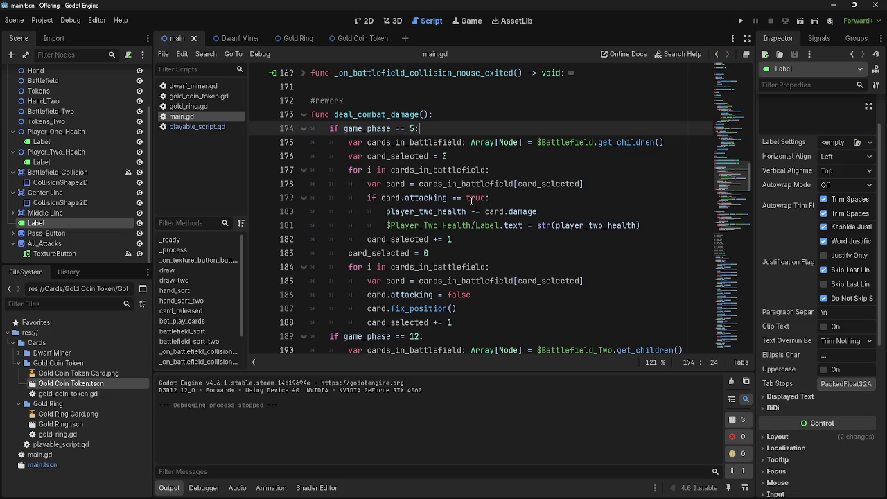
scroll(503, 260, up, 15)
scroll(503, 260, down, 15)
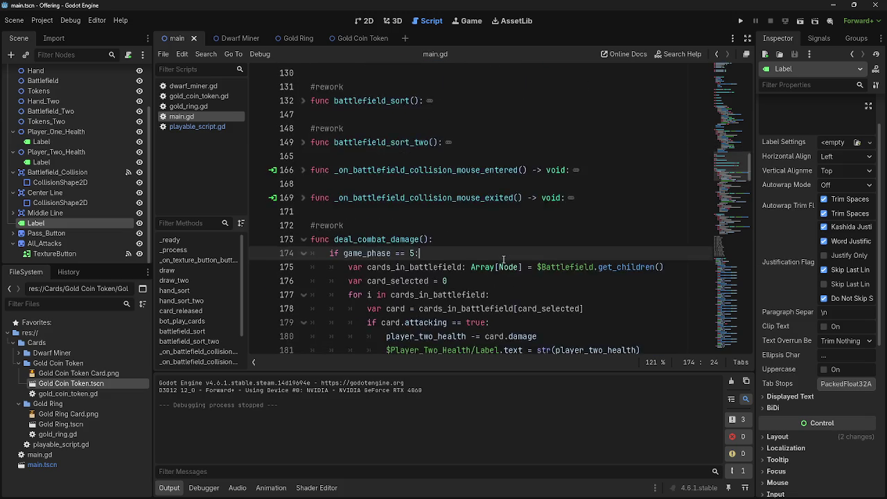
scroll(503, 259, down, 12)
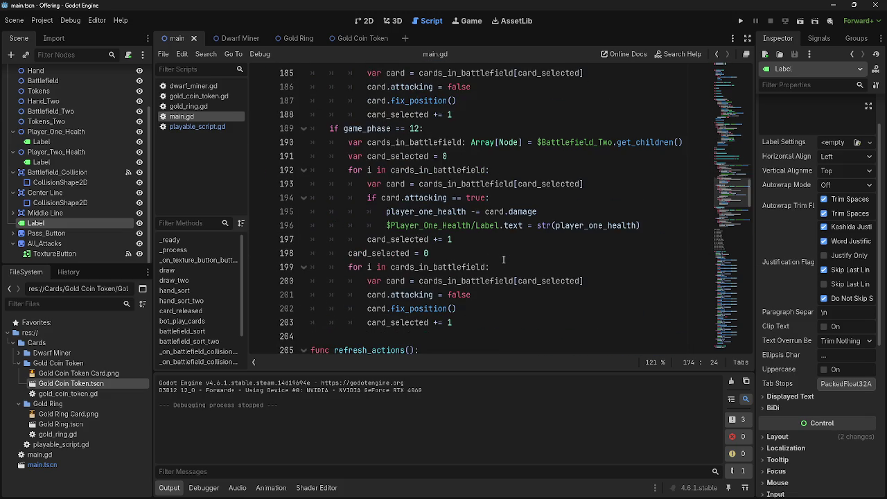
scroll(503, 259, up, 1)
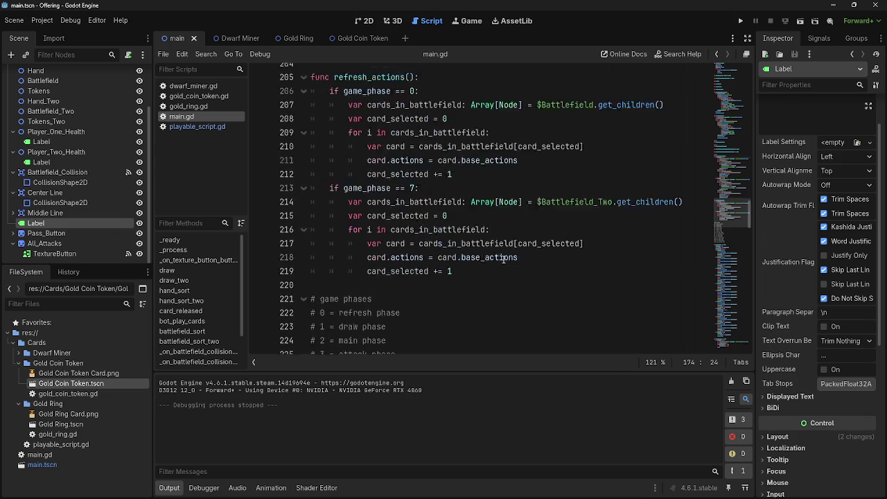
scroll(503, 259, down, 9)
scroll(503, 259, down, 2)
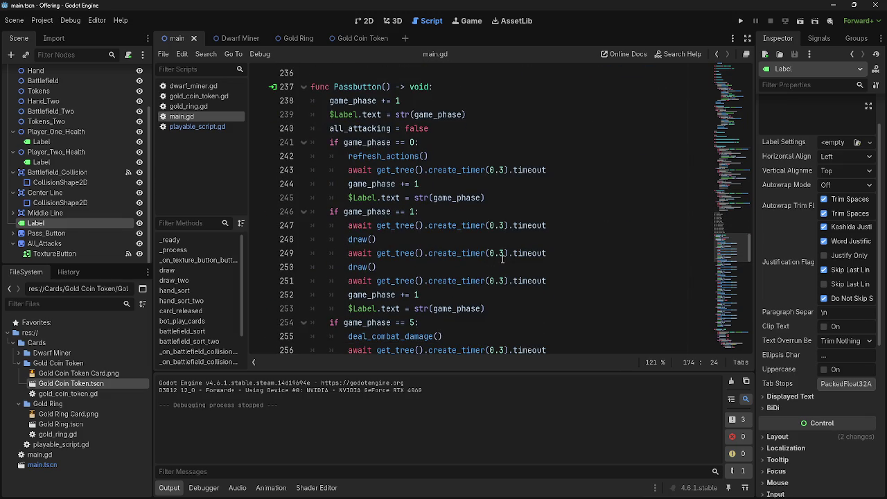
scroll(508, 259, down, 19)
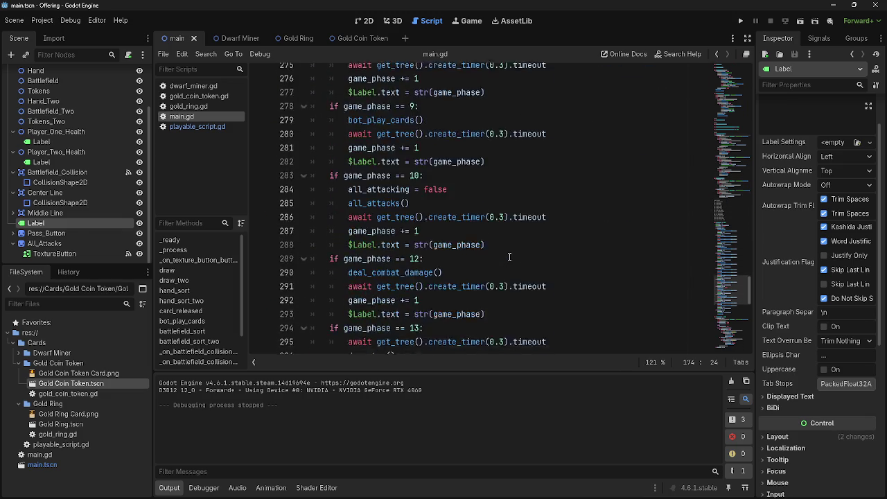
scroll(509, 257, down, 1)
- Review the game_phase check in all_attacks and highlight every use of all_attacking
click(362, 197)
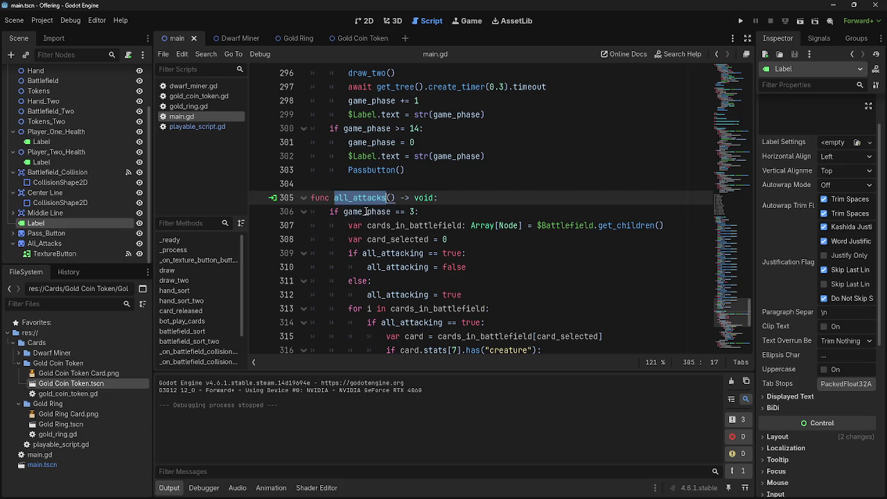
click(374, 211)
scroll(420, 216, down, 2)
key(Down)
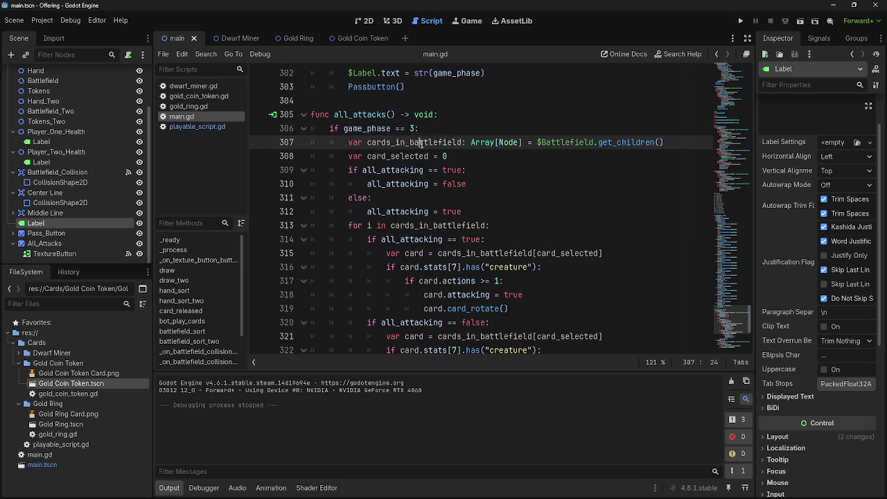
key(End)
key(Down)
key(Down)
double_click(406, 157)
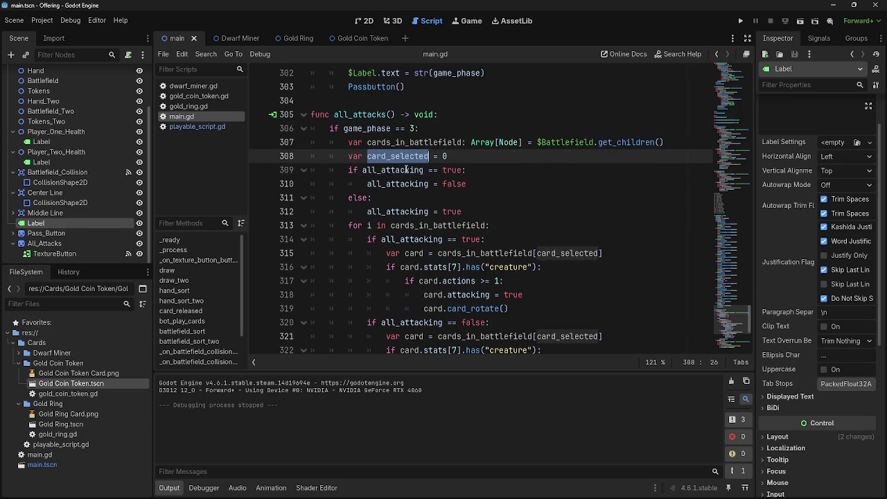
double_click(398, 171)
click(397, 183)
double_click(398, 171)
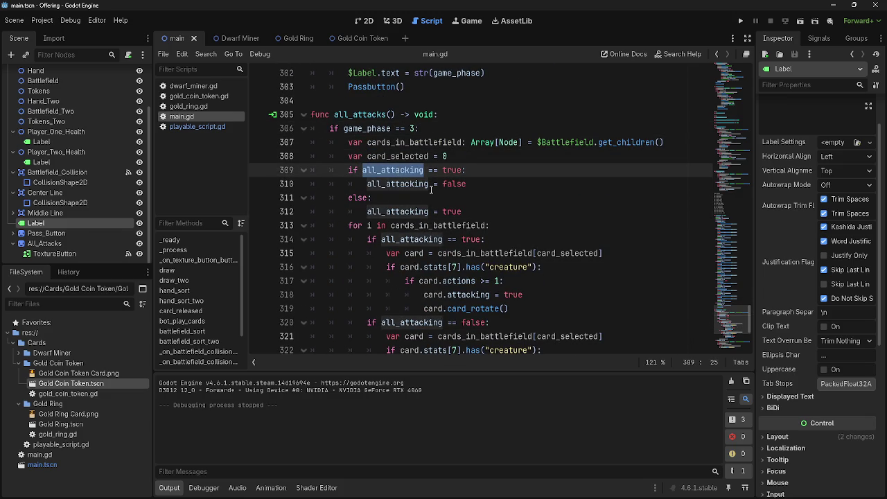
key(Down)
key(Down)
- Locate the all_attacking reset inside the Passbutton handler
scroll(514, 251, up, 15)
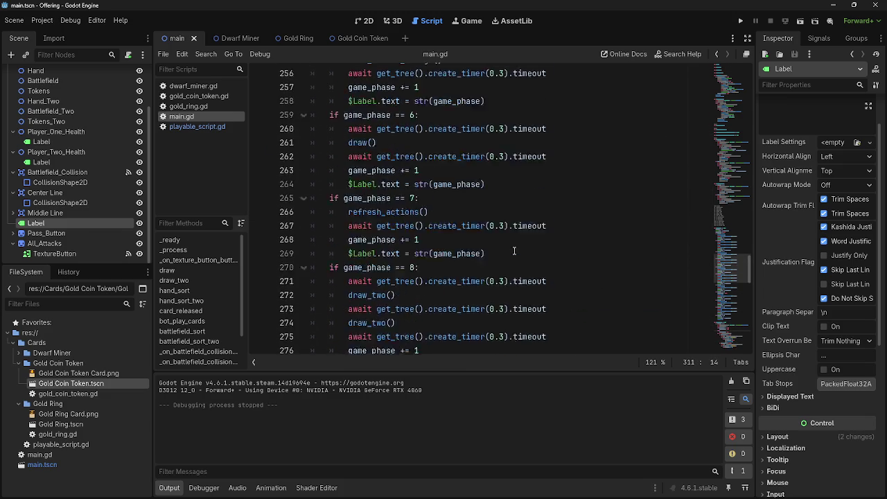
scroll(514, 251, up, 8)
click(427, 169)
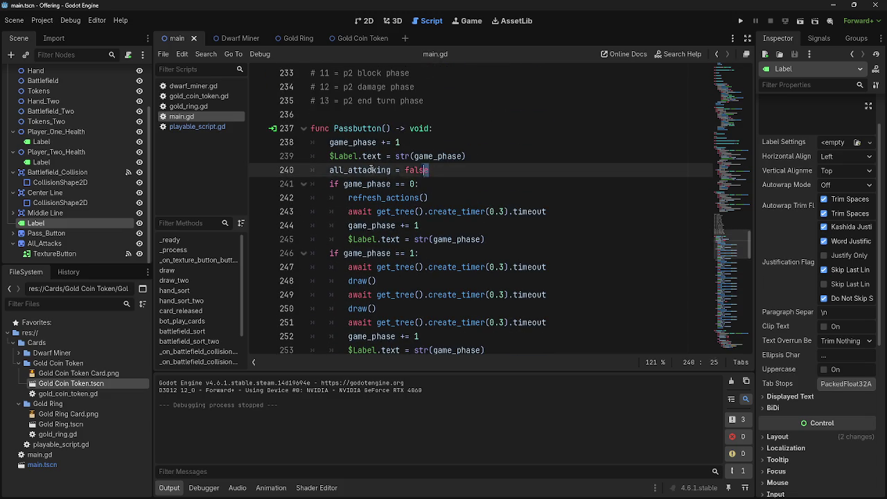
scroll(416, 208, down, 4)
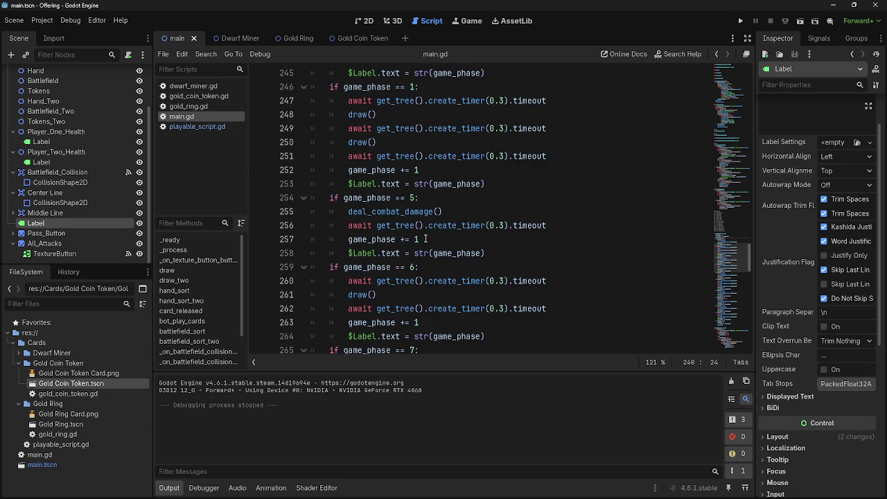
scroll(425, 238, down, 4)
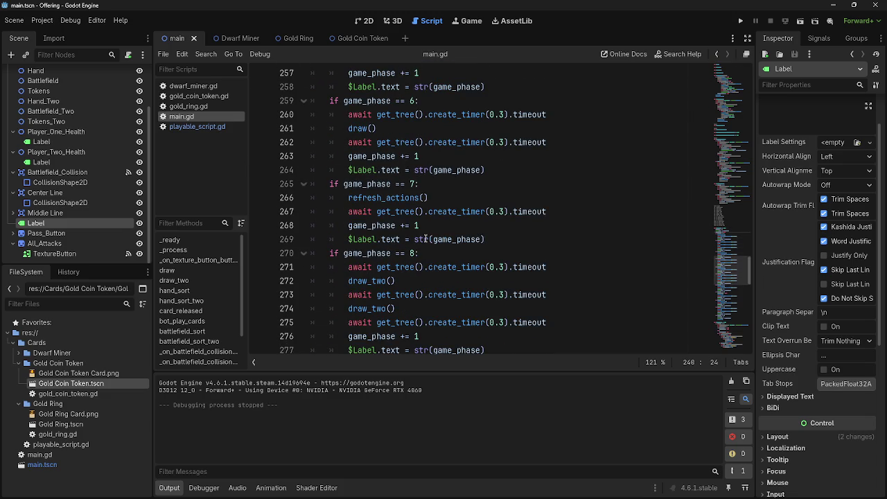
scroll(425, 239, down, 11)
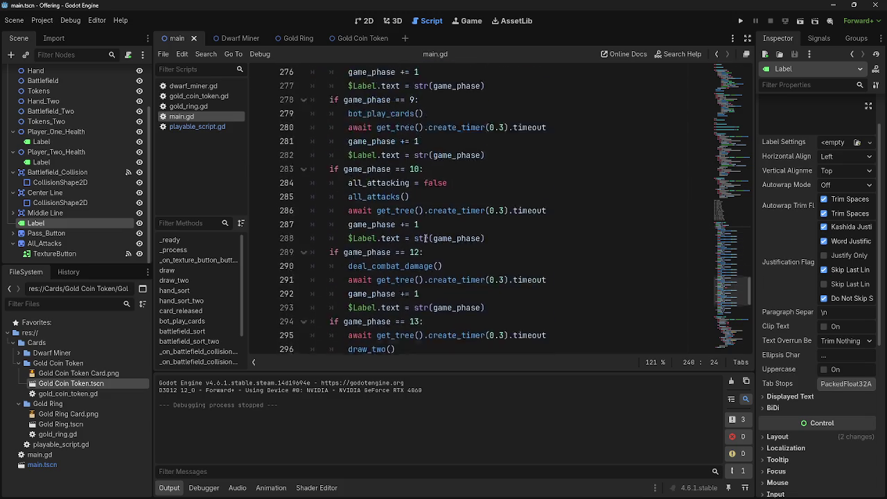
scroll(425, 238, down, 6)
scroll(374, 239, up, 2)
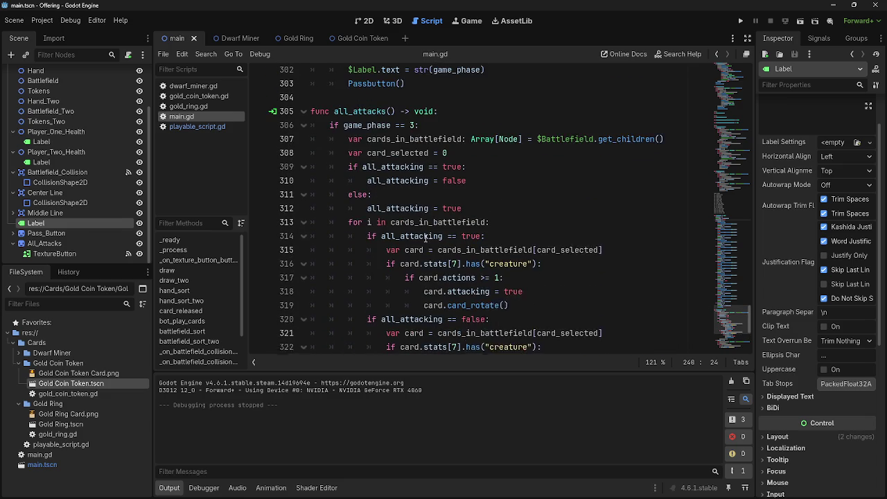
- Walk through the attack loop's creature check, card.attacking assignment and card_rotate call
click(491, 226)
key(Down)
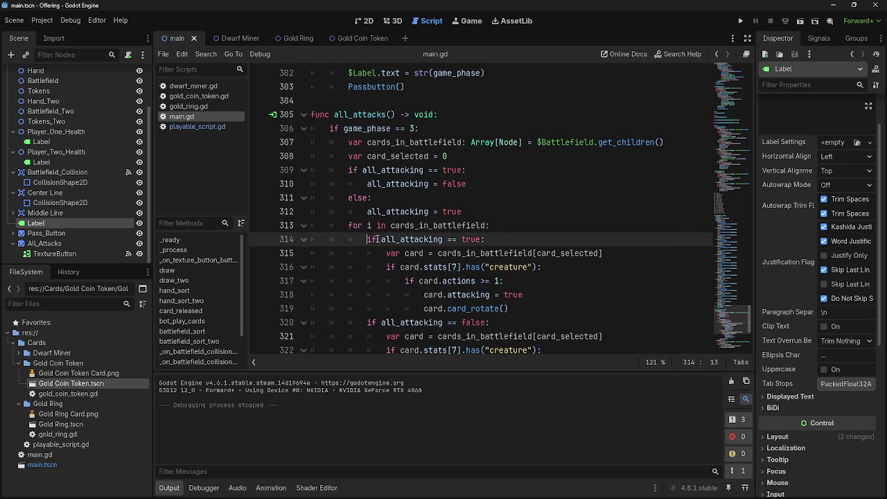
drag(386, 253, 603, 252)
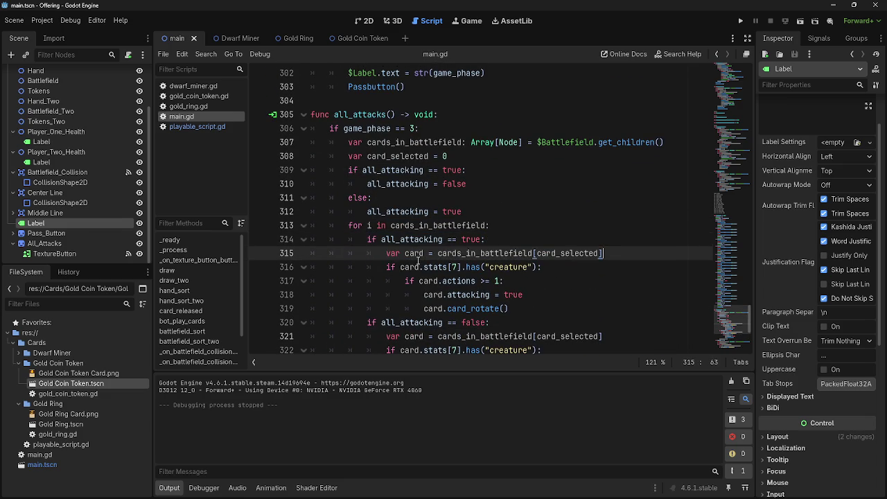
drag(386, 267, 460, 267)
click(547, 267)
click(516, 280)
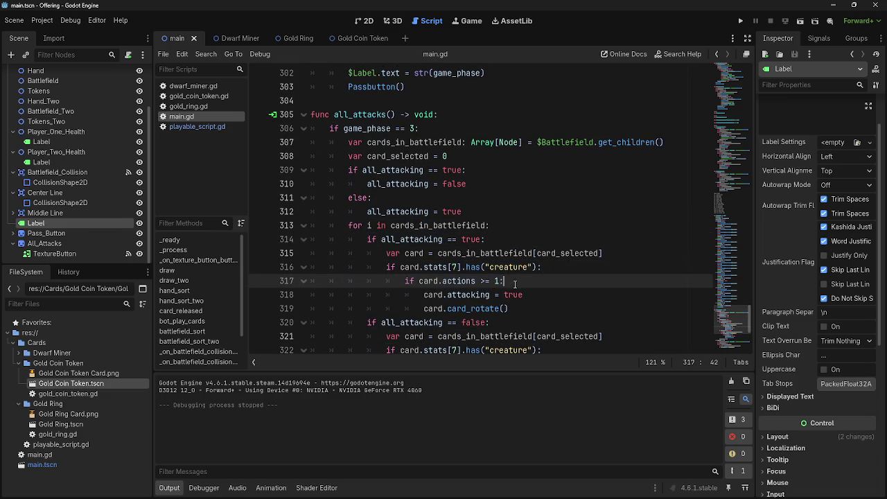
click(435, 294)
click(564, 296)
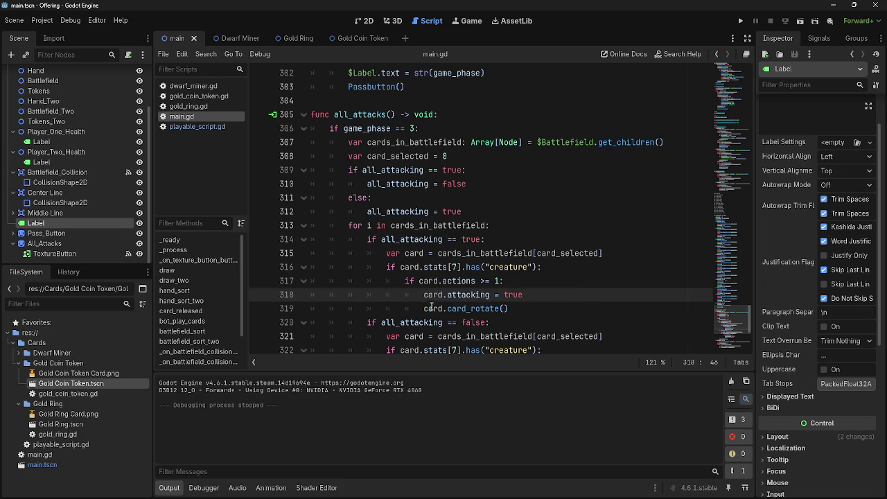
key(Down)
- Trace the refresh_actions call in phase 0 and the game_phase increment of 1
scroll(585, 260, up, 12)
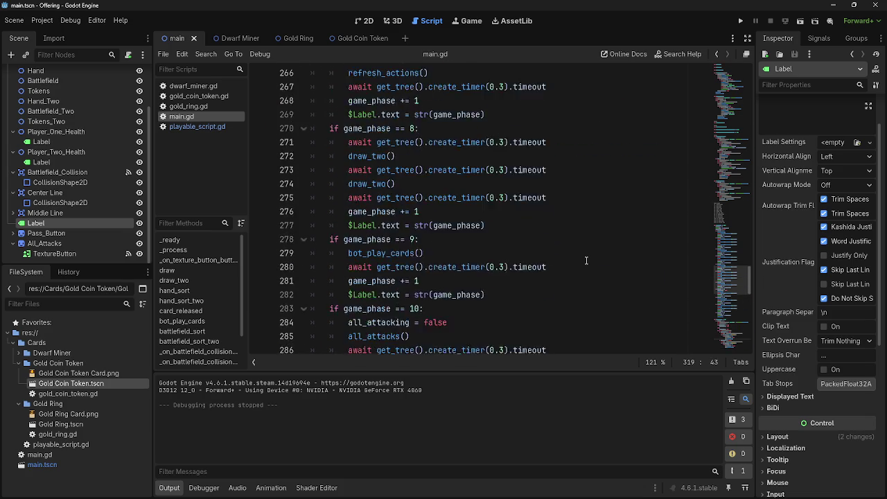
scroll(586, 260, up, 11)
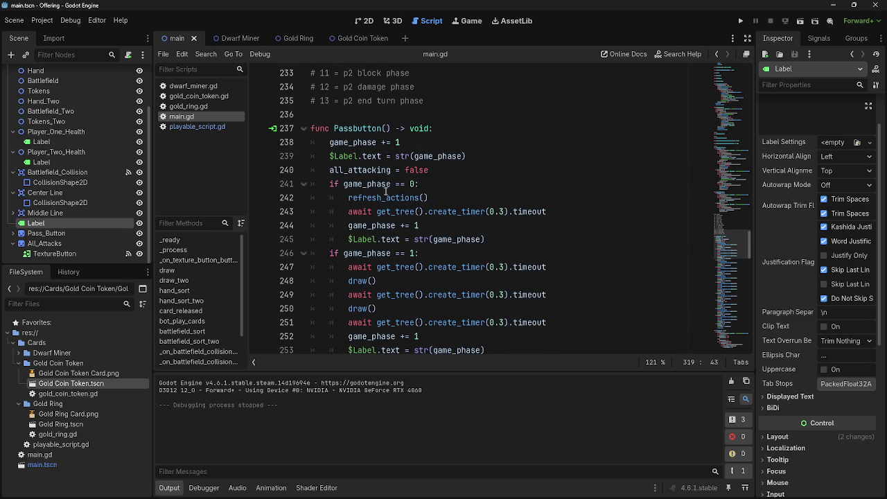
click(385, 197)
double_click(384, 198)
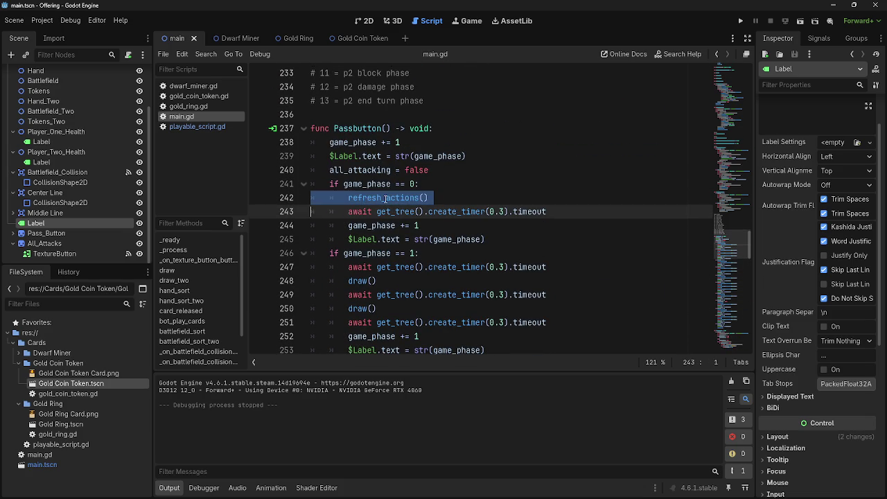
scroll(485, 228, up, 15)
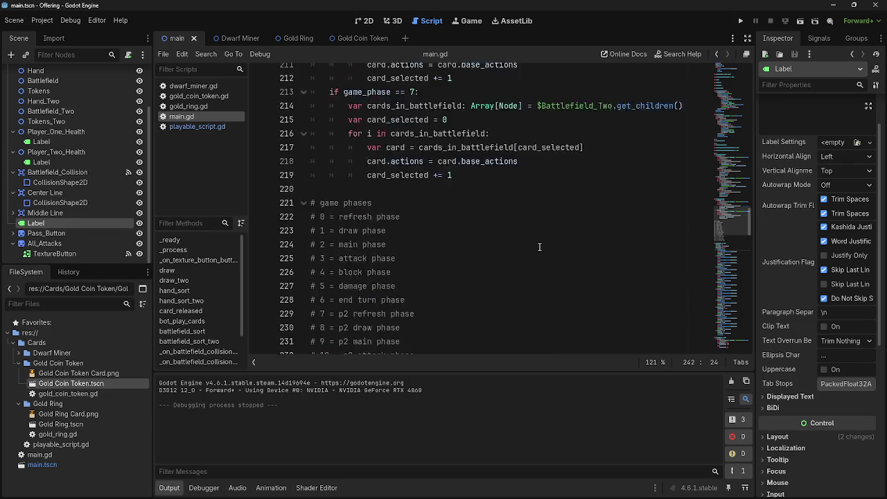
scroll(538, 247, down, 3)
scroll(538, 247, down, 11)
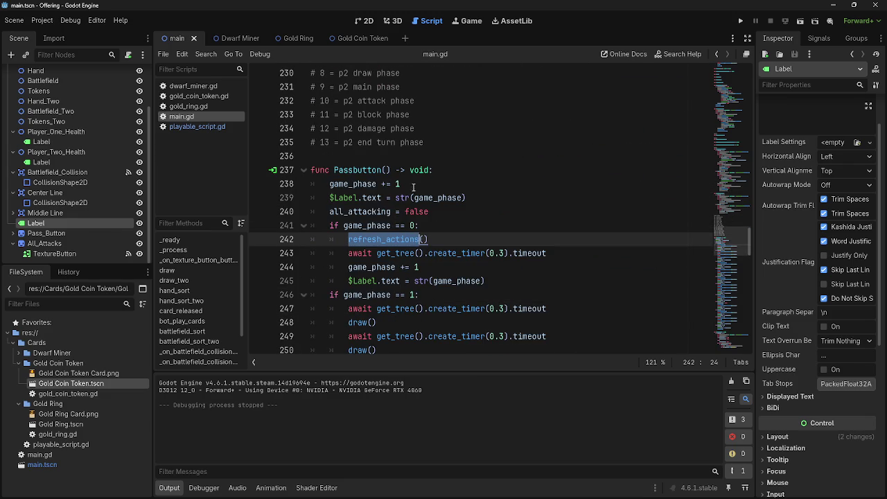
double_click(422, 184)
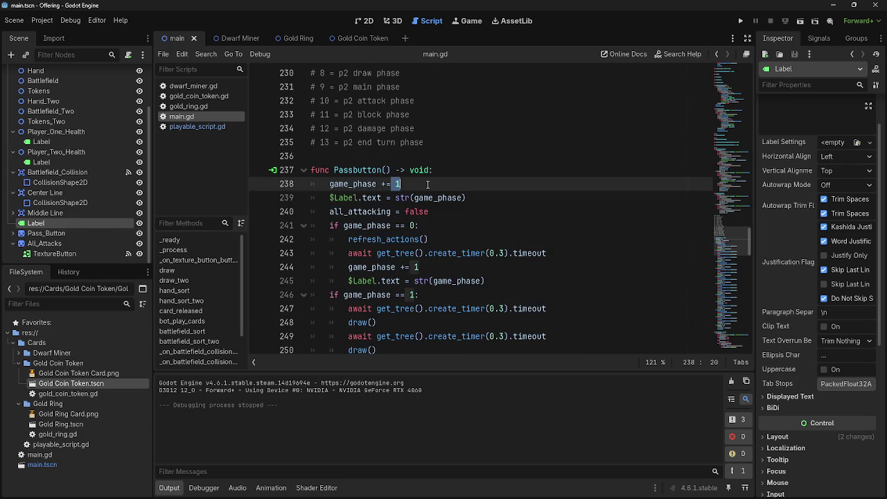
- Change the line 301 reset to game_phase = -1 and run the project
scroll(428, 184, down, 16)
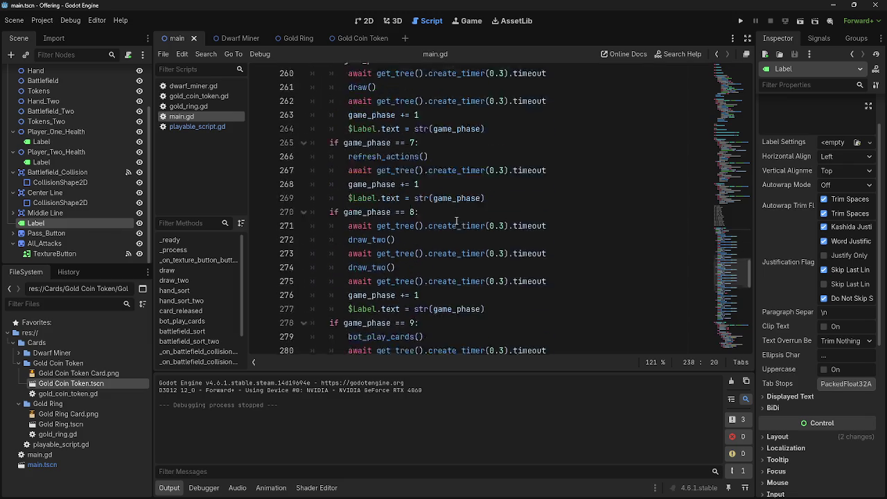
scroll(456, 220, down, 3)
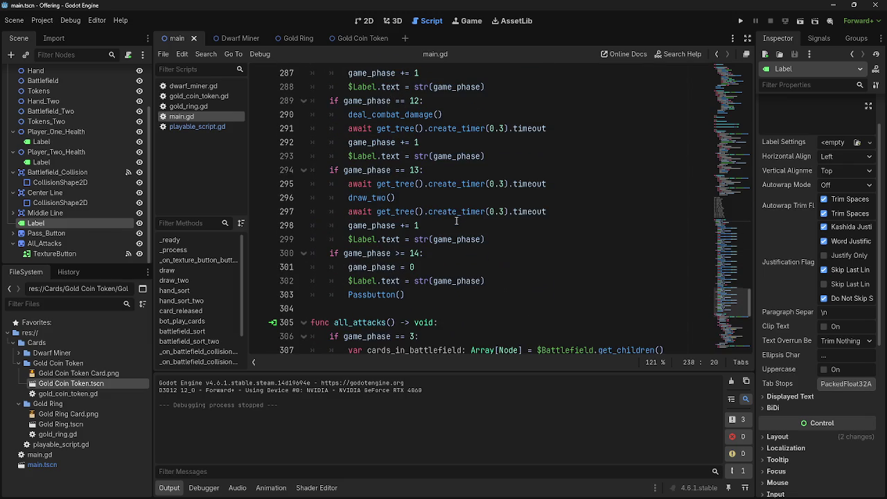
click(420, 267)
drag(420, 268, 352, 267)
click(419, 267)
text(-1)
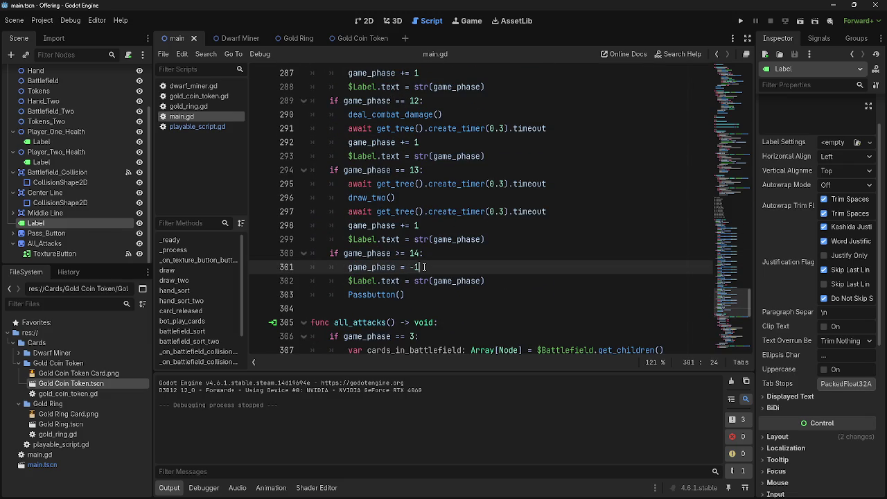
scroll(426, 267, up, 16)
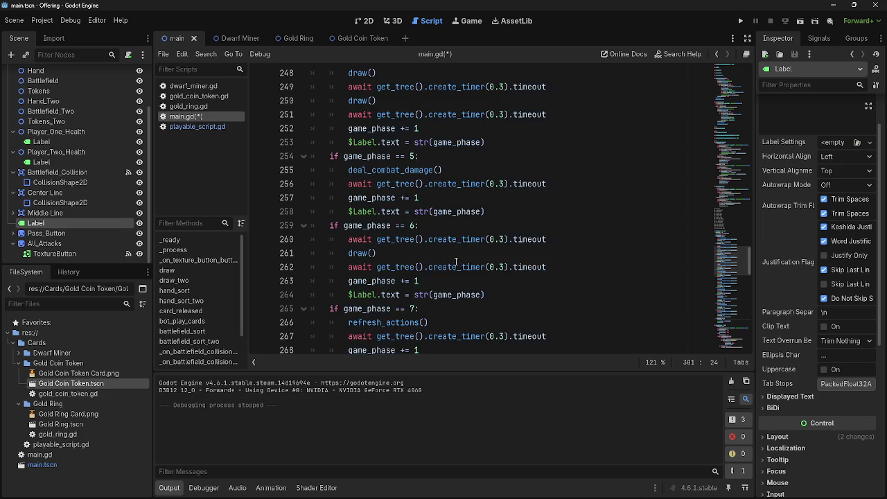
scroll(456, 263, up, 3)
click(740, 21)
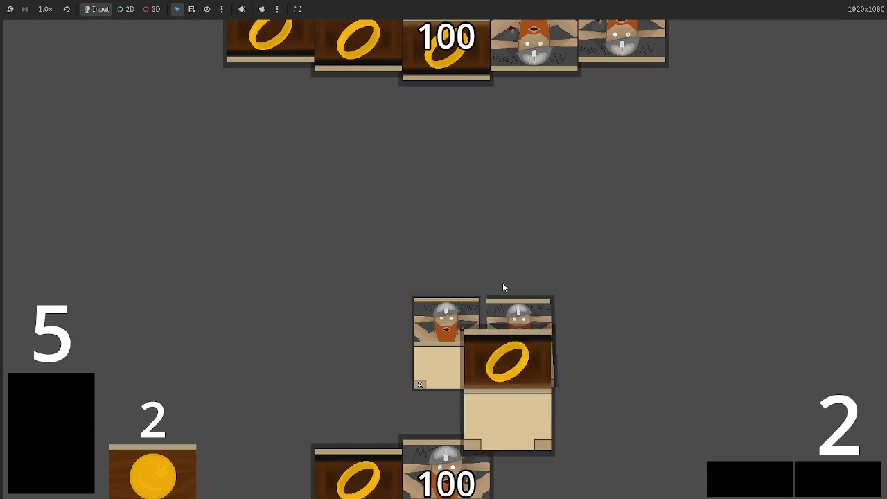
- Play a ring card and a dwarf card, pass the phase, then drag another ring card onto the table
click(534, 418)
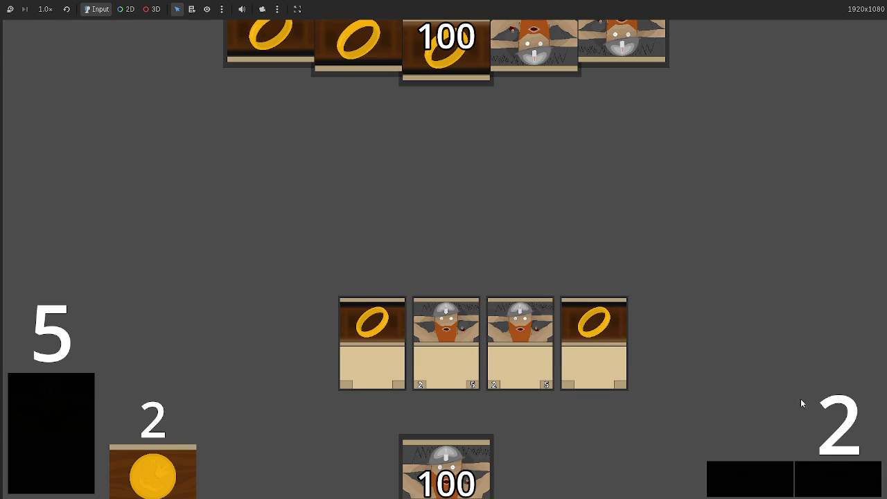
click(476, 427)
click(836, 487)
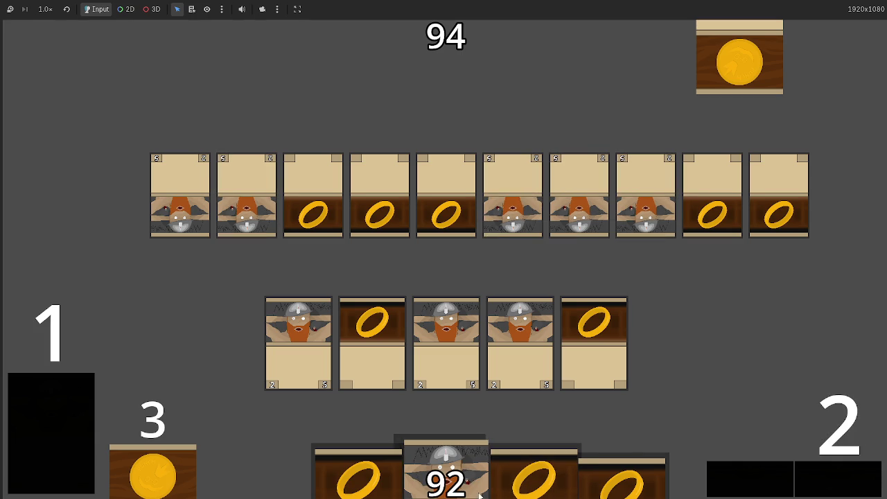
mouse_move(478, 494)
mouse_down()
mouse_move(467, 309)
mouse_move(509, 427)
mouse_up()
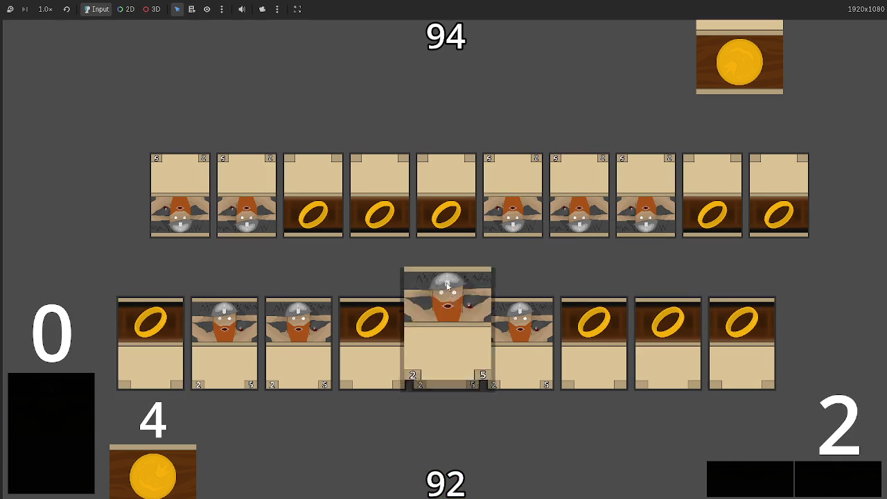